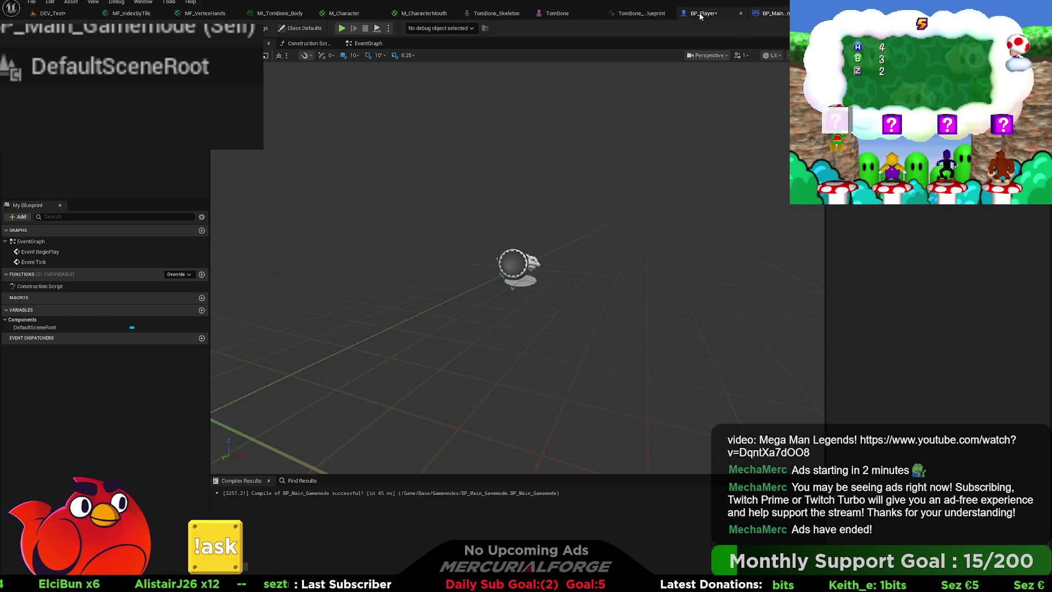
Bring up BP_Player's Event Graph, where the T key event drives Set Movement Mode.
left_click(700, 14)
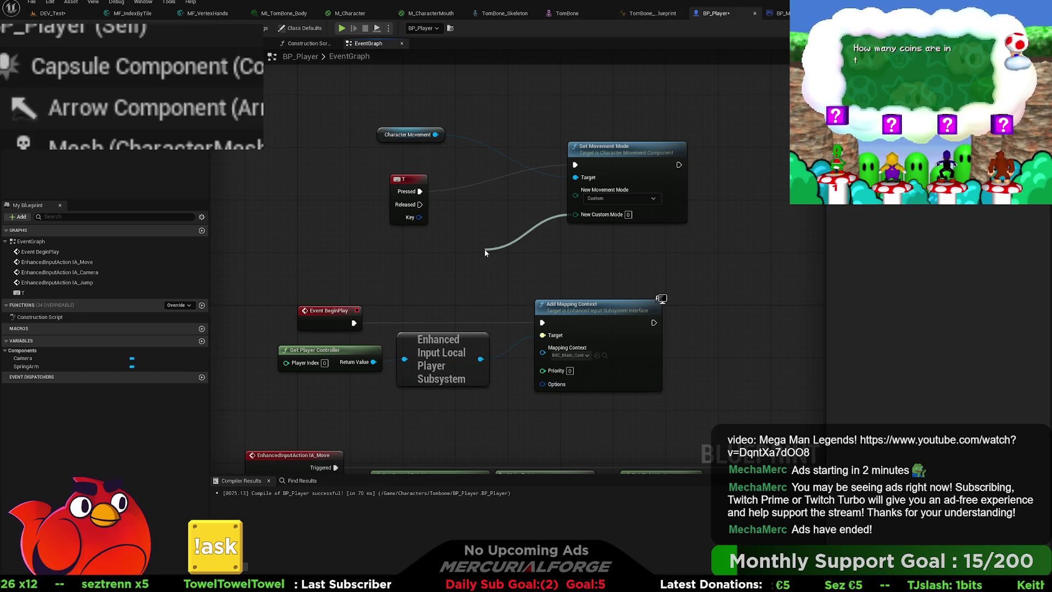
Wire a LedgeGrab E_CustomMovementModes literal into New Custom Mode and tidy the nodes around it.
left_click_drag(485, 252, 485, 250)
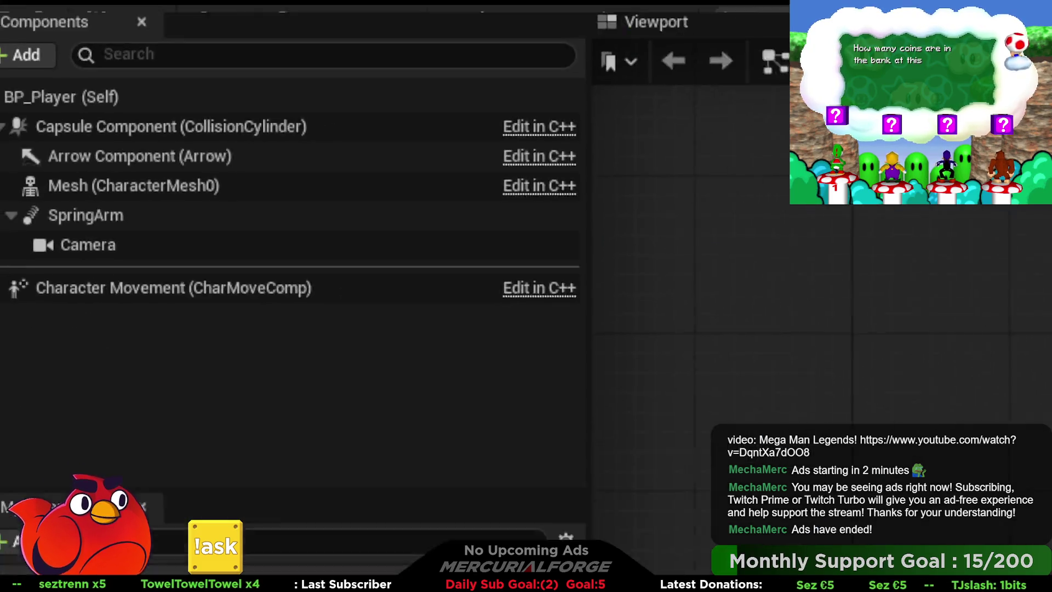
key("Delete")
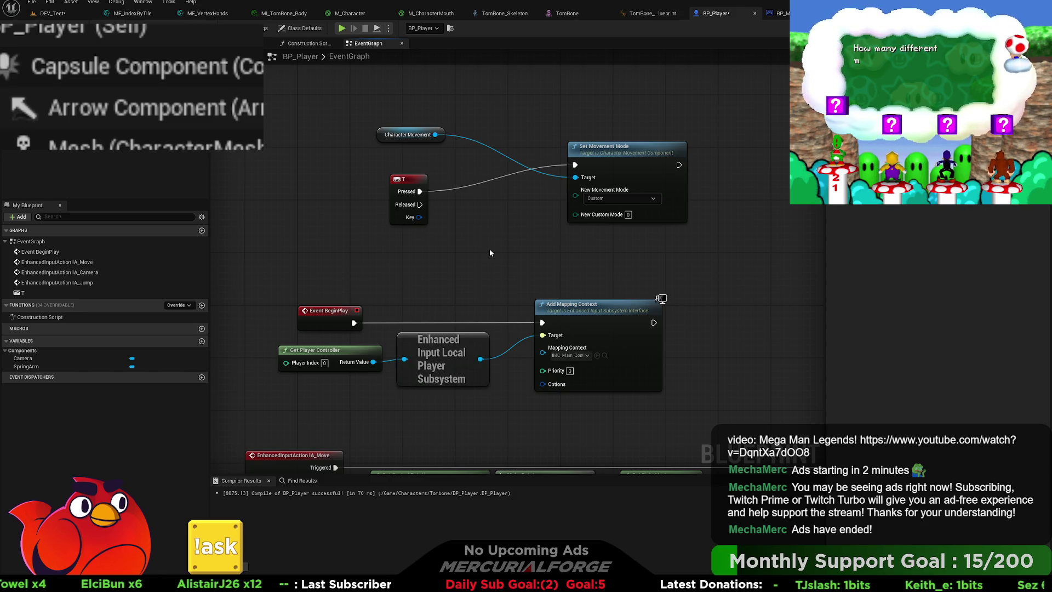
key("ctrl+v")
left_click_drag(548, 251, 456, 245)
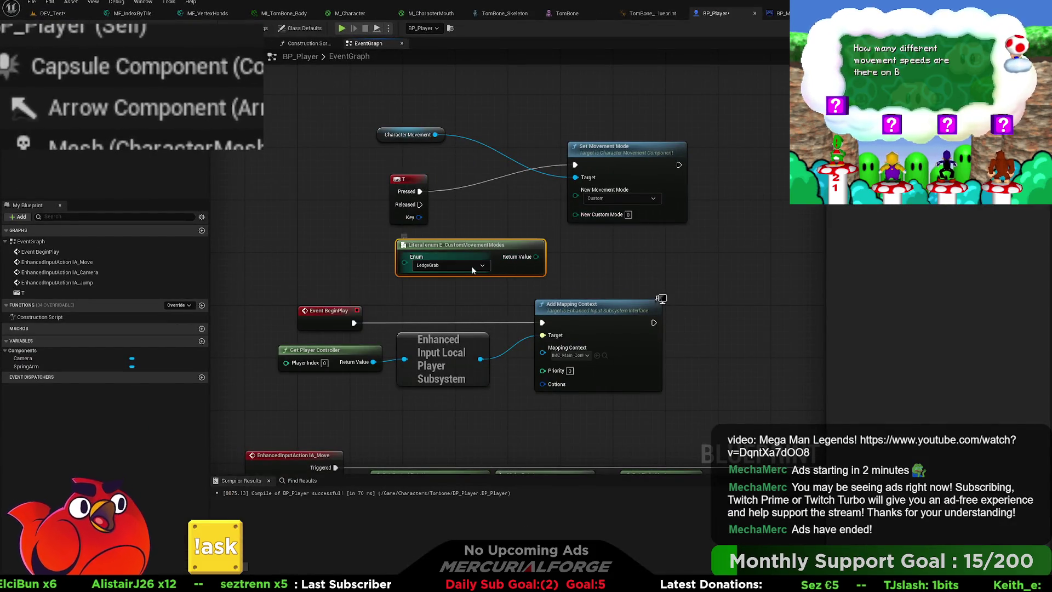
left_click_drag(537, 257, 576, 215)
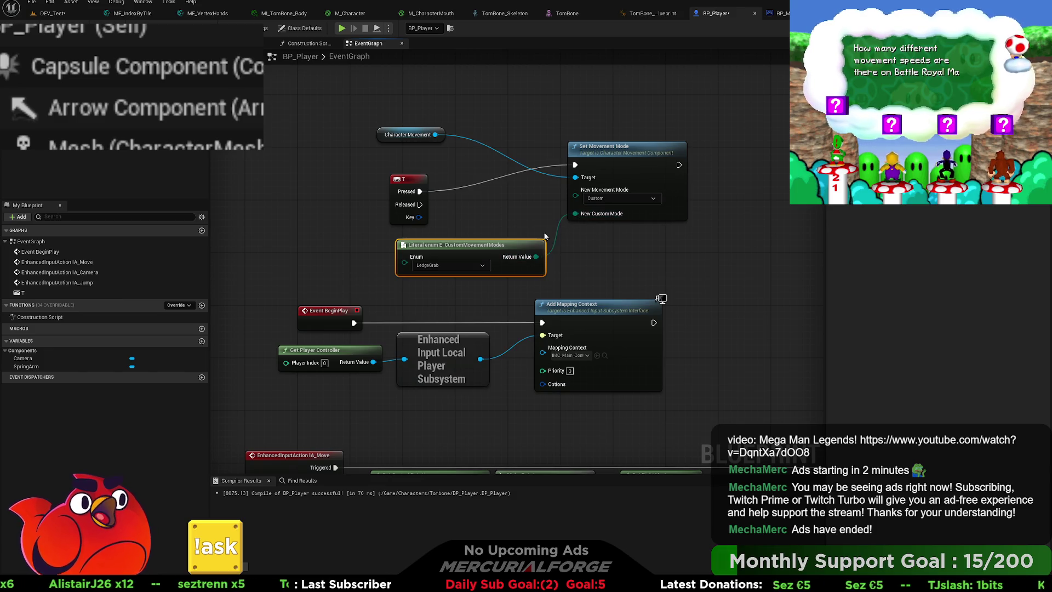
mouse_move(414, 187)
left_mouse_down()
mouse_move(415, 118)
mouse_move(433, 88)
mouse_move(361, 88)
left_mouse_up()
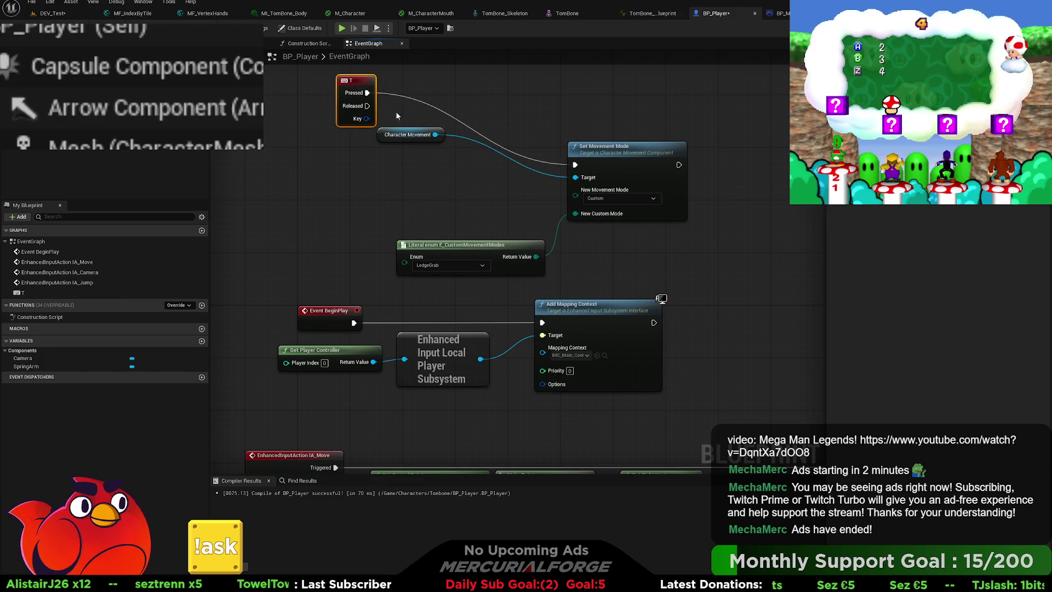
mouse_move(387, 142)
left_mouse_down()
mouse_move(441, 181)
mouse_move(475, 181)
left_mouse_up()
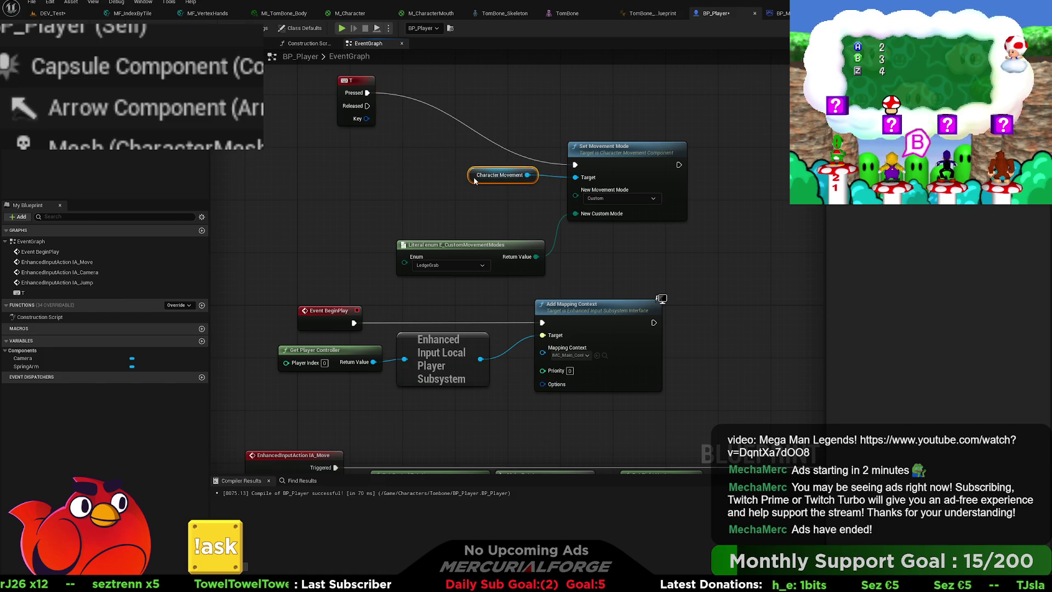
mouse_move(352, 81)
left_mouse_down()
mouse_move(426, 155)
mouse_move(527, 176)
mouse_move(502, 258)
mouse_move(485, 275)
mouse_move(495, 240)
mouse_move(478, 213)
left_mouse_up()
mouse_move(454, 362)
left_mouse_down()
mouse_move(466, 312)
mouse_move(362, 317)
mouse_move(469, 327)
left_mouse_up()
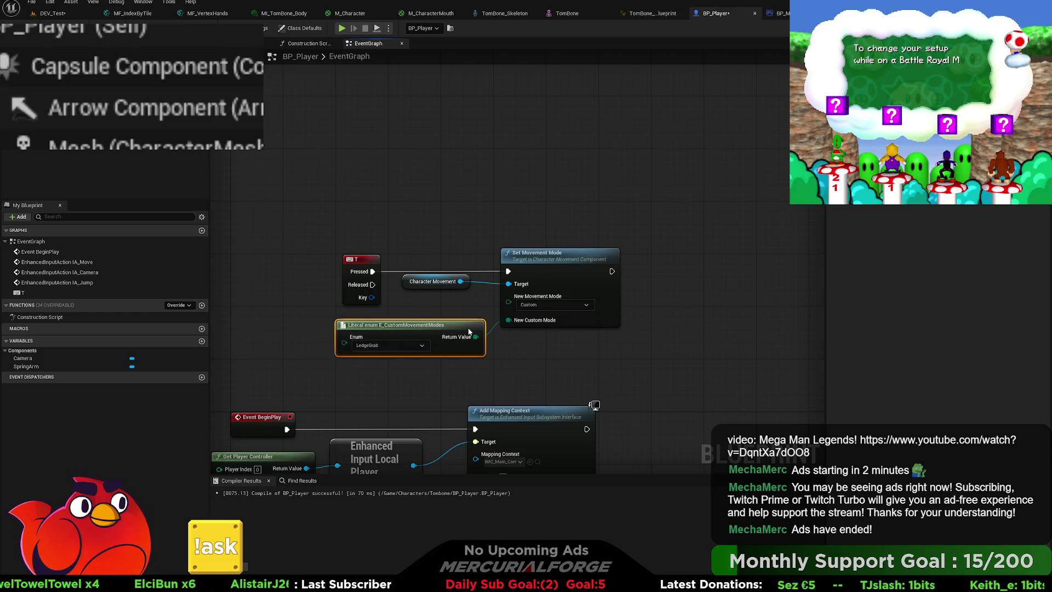
mouse_move(574, 362)
left_mouse_down()
mouse_move(485, 254)
mouse_move(660, 237)
mouse_move(688, 251)
left_mouse_up()
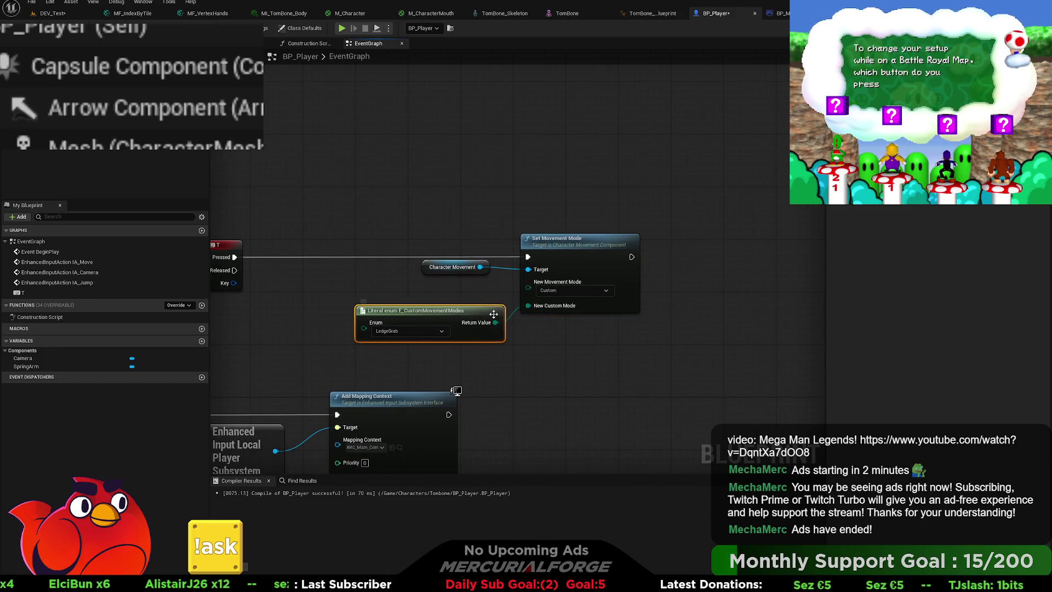
Box-select Set Movement Mode and Character Movement and collapse them into a new function.
left_click_drag(383, 310, 286, 317)
left_click_drag(656, 348, 443, 203)
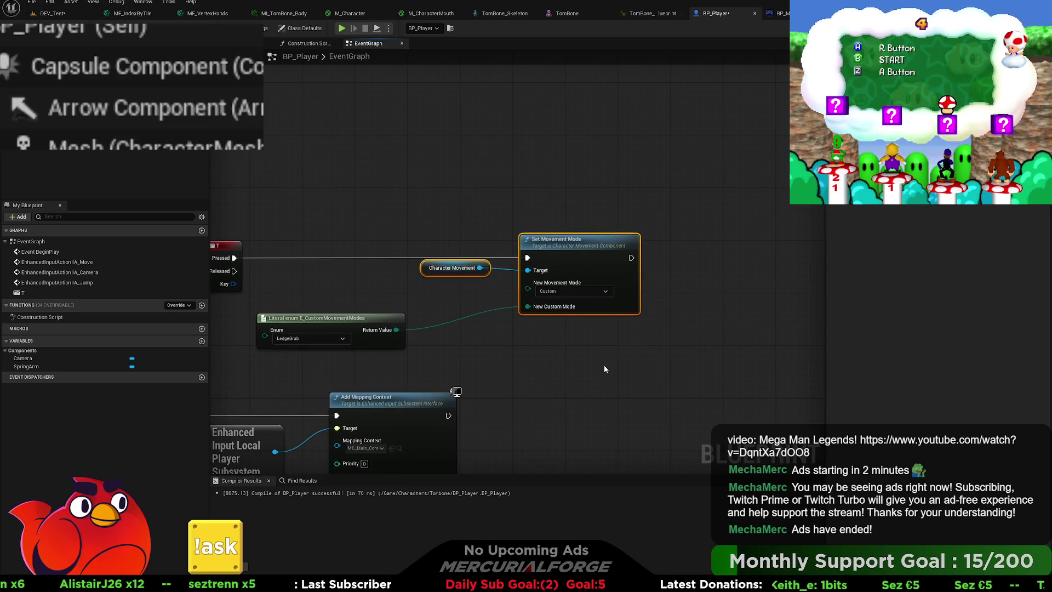
key("ctrl+shift+f")
left_click_drag(496, 328, 569, 319)
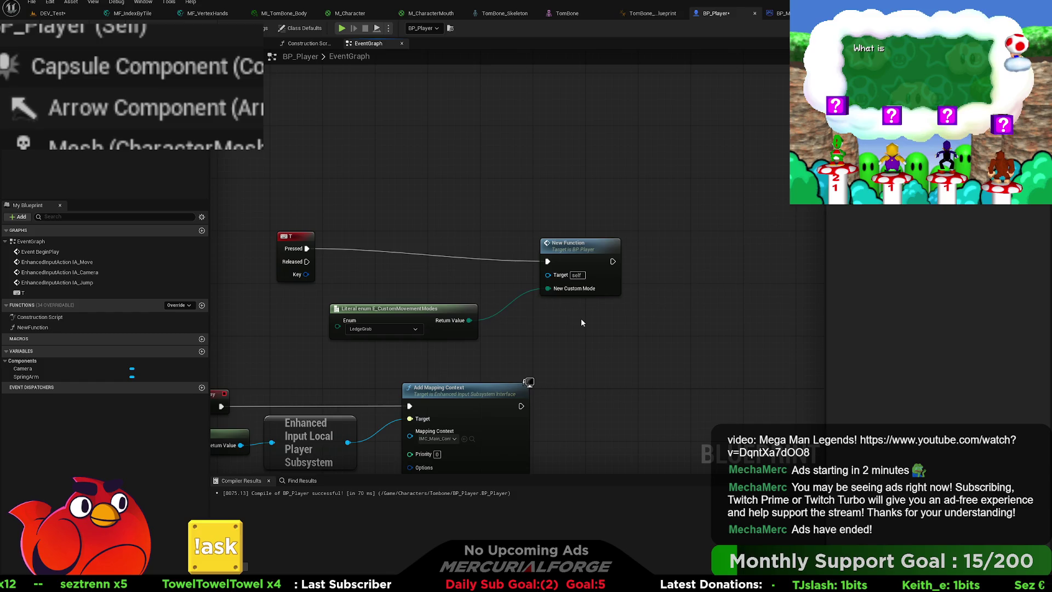
Revert the earlier collapse and promote the literal's Enum input to a variable.
key("ctrl+z")
key("ctrl+z")
left_click_drag(664, 337, 557, 211)
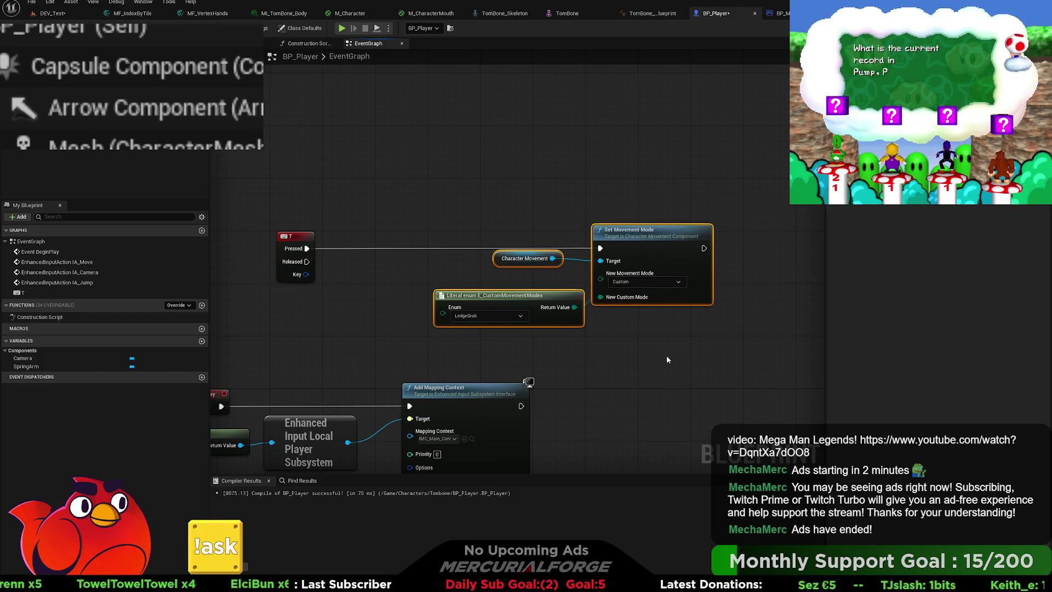
key("ctrl+y")
left_click_drag(539, 278, 536, 233)
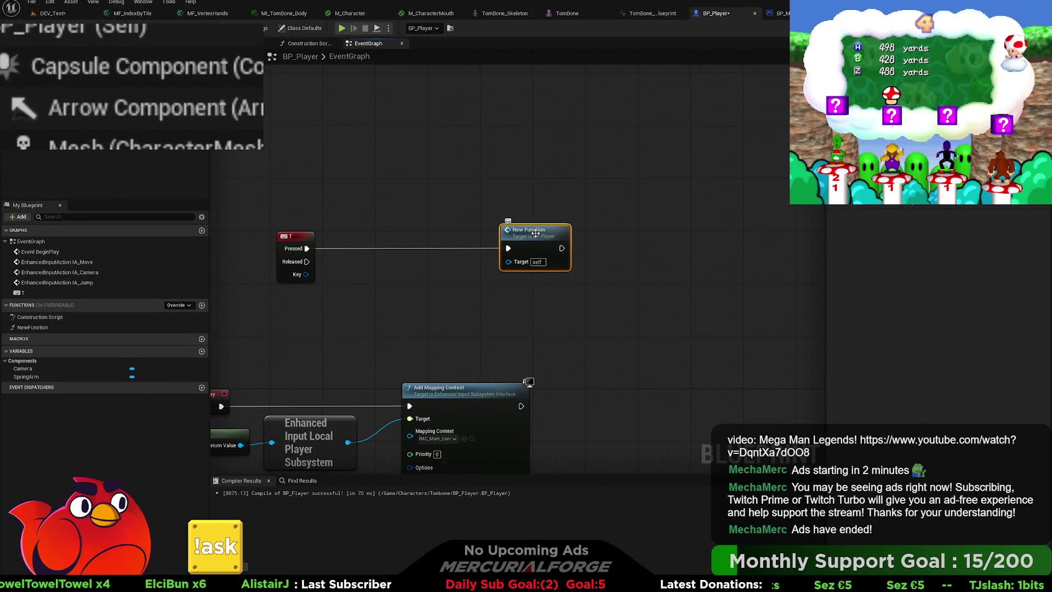
key("ctrl+z")
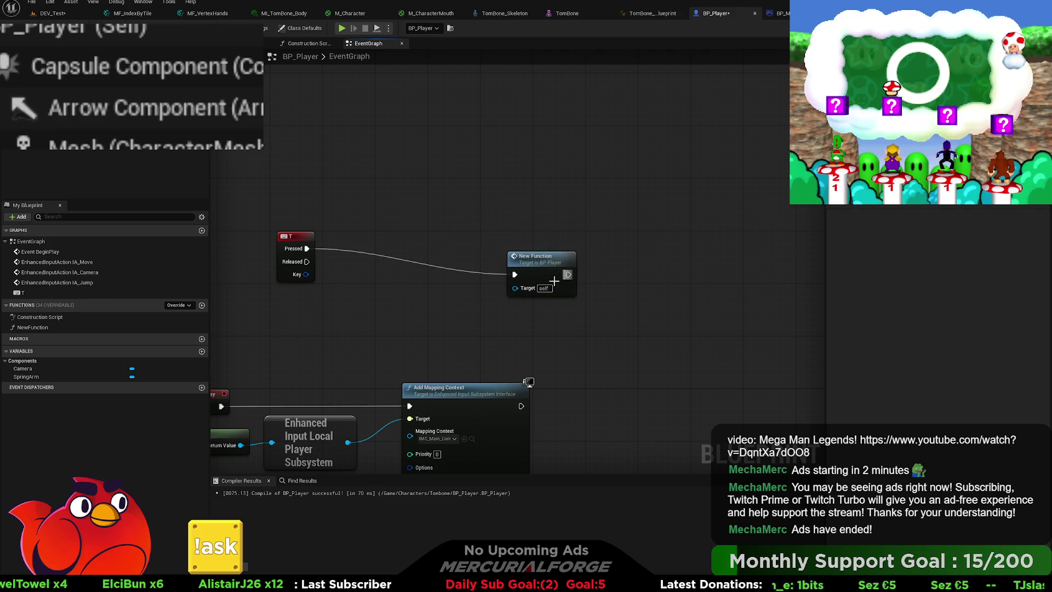
key("ctrl+z")
left_click_drag(498, 304, 388, 310)
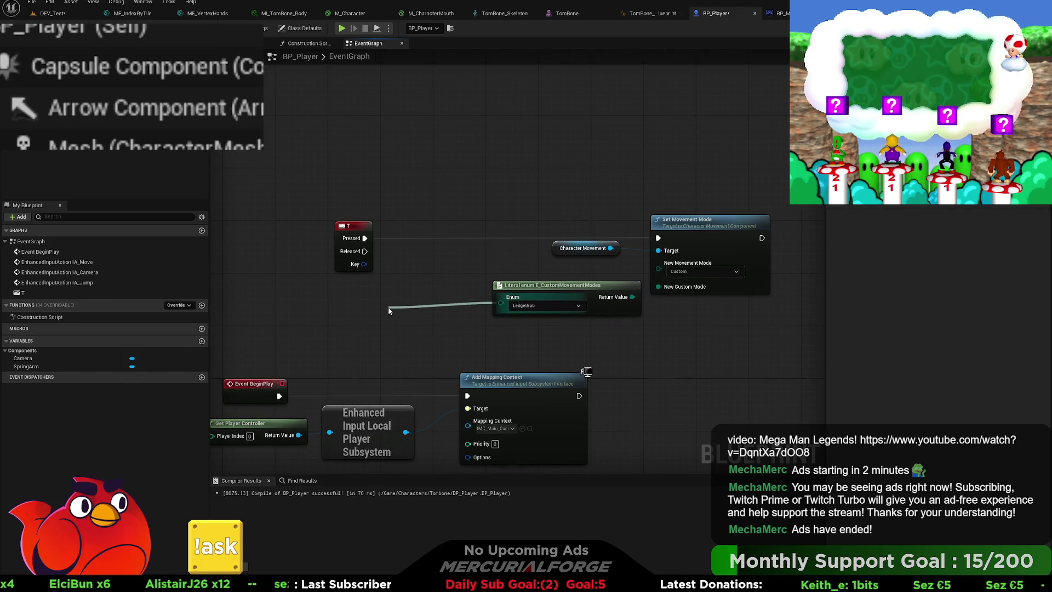
left_click(428, 361)
Collapse the three selected movement nodes into a new function with the default name.
left_click_drag(499, 328, 653, 232)
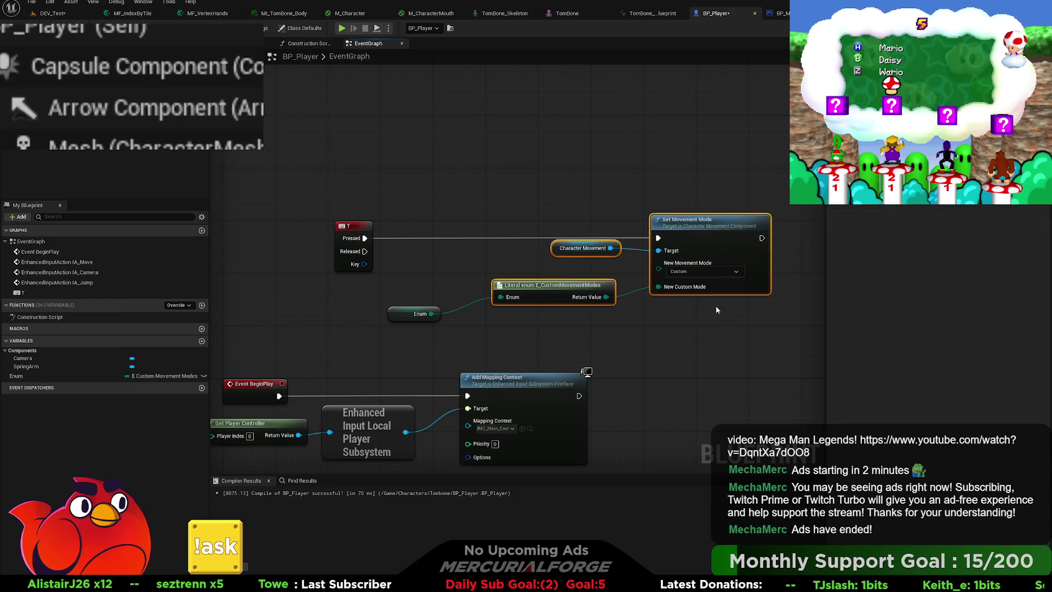
right_click(583, 247)
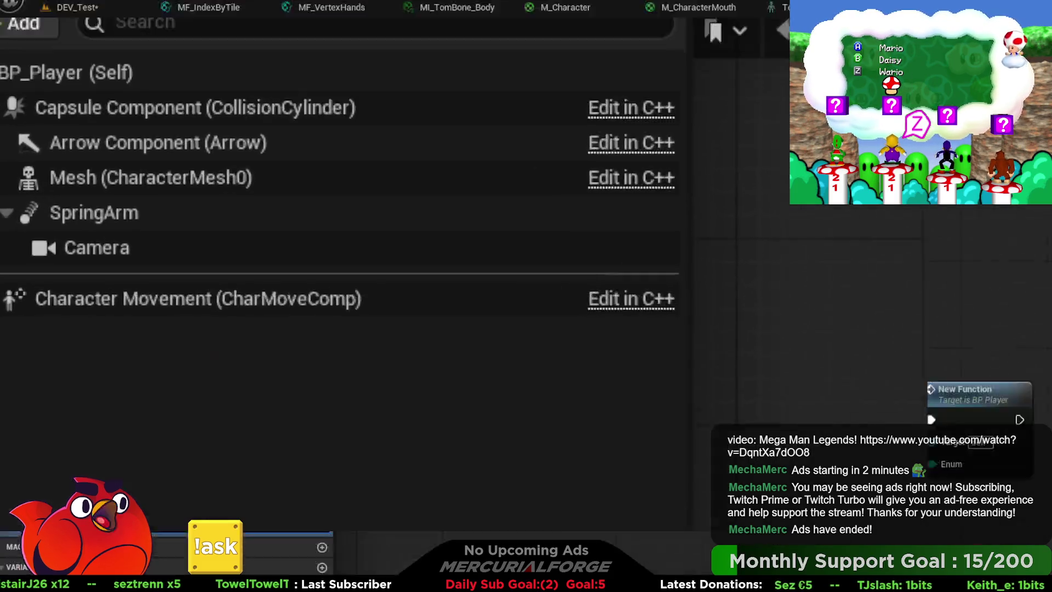
left_click(578, 297)
left_click(573, 291, "alt")
left_click_drag(606, 247, 608, 223)
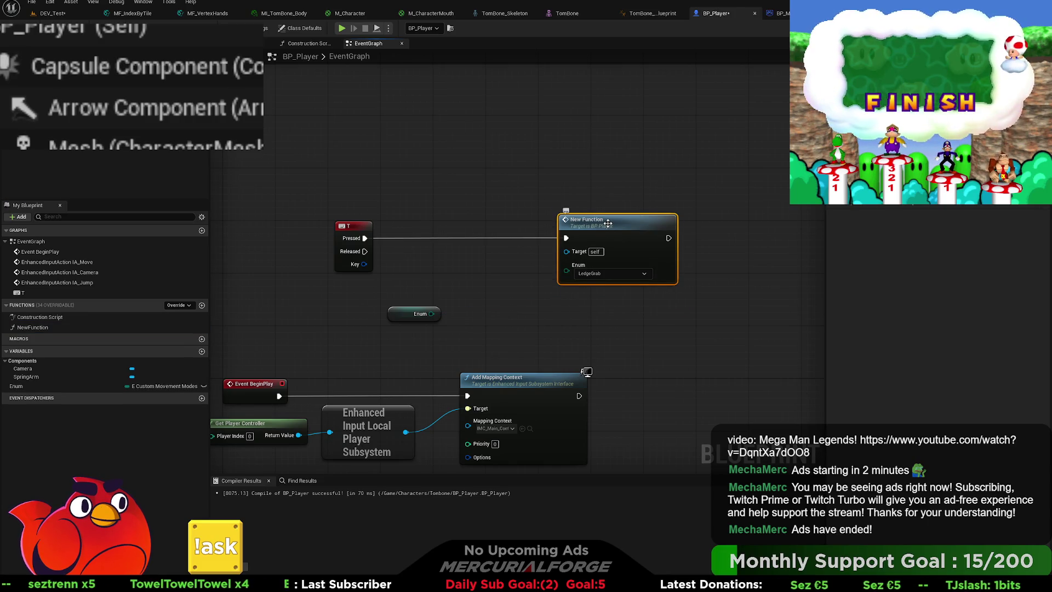
Rename the new function to SetCustomMovementMode and check its graph.
left_click(65, 327)
key("F2")
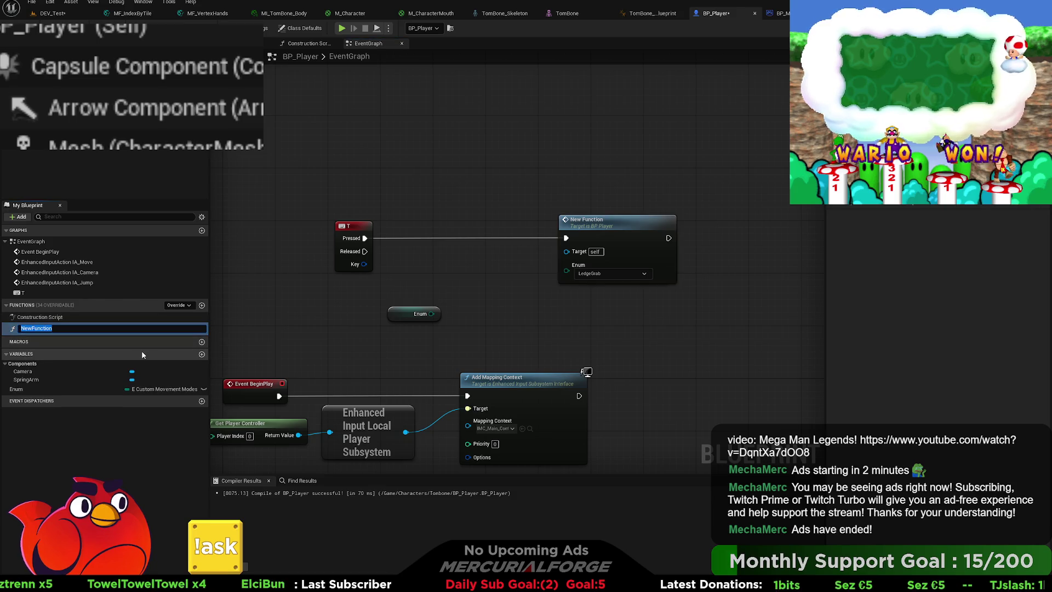
type("SetCustomMovementMode")
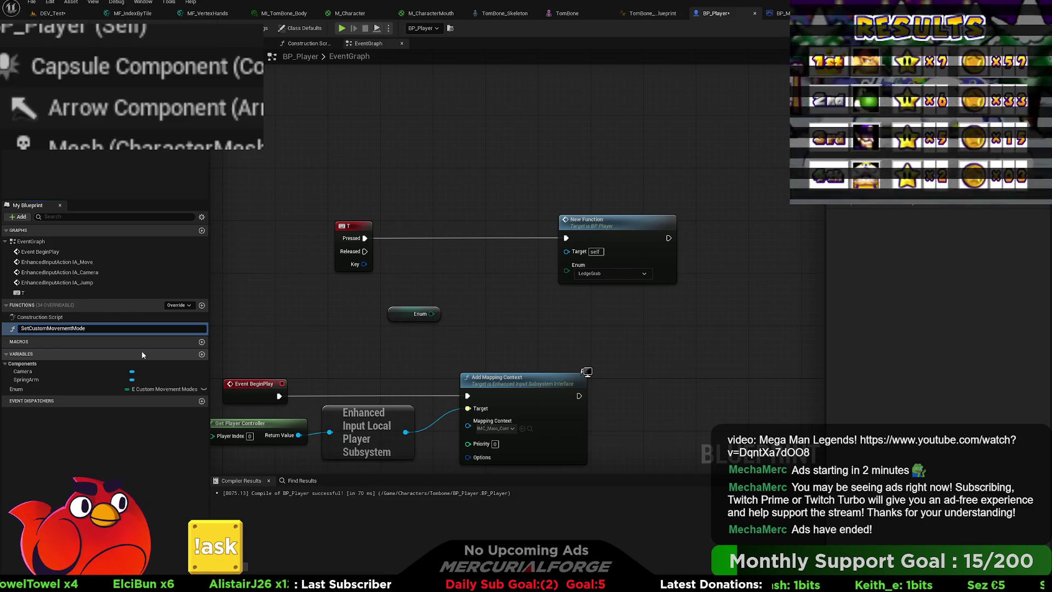
key("Return")
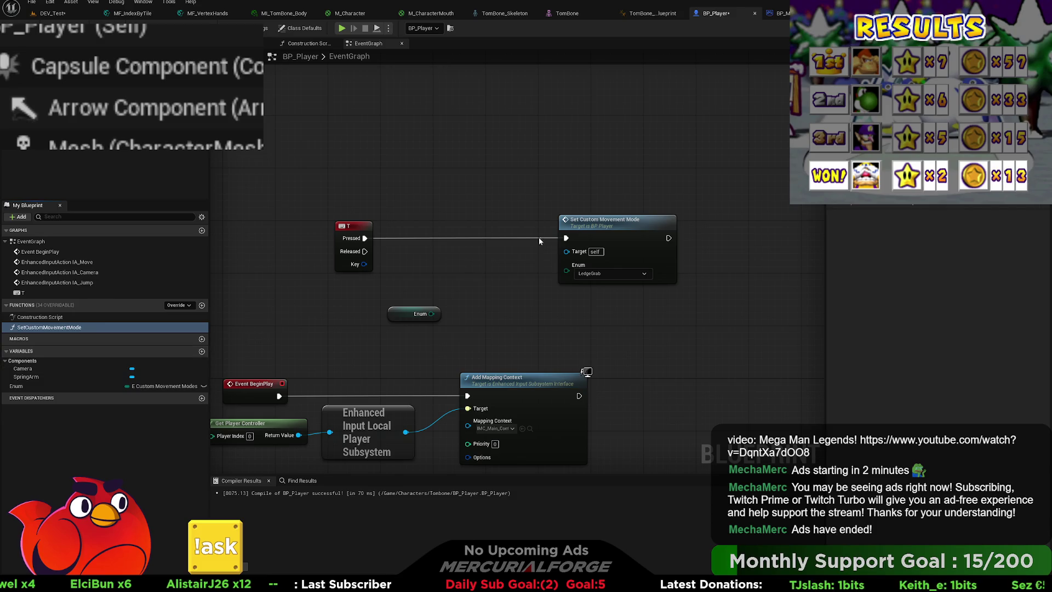
double_click(604, 223)
key("alt+Left")
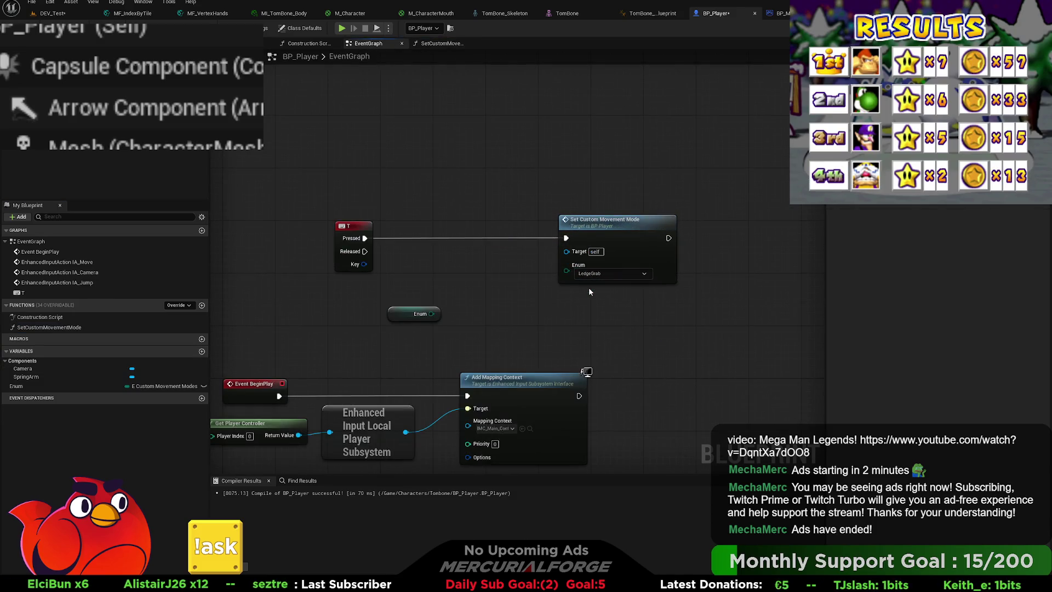
left_click(582, 280)
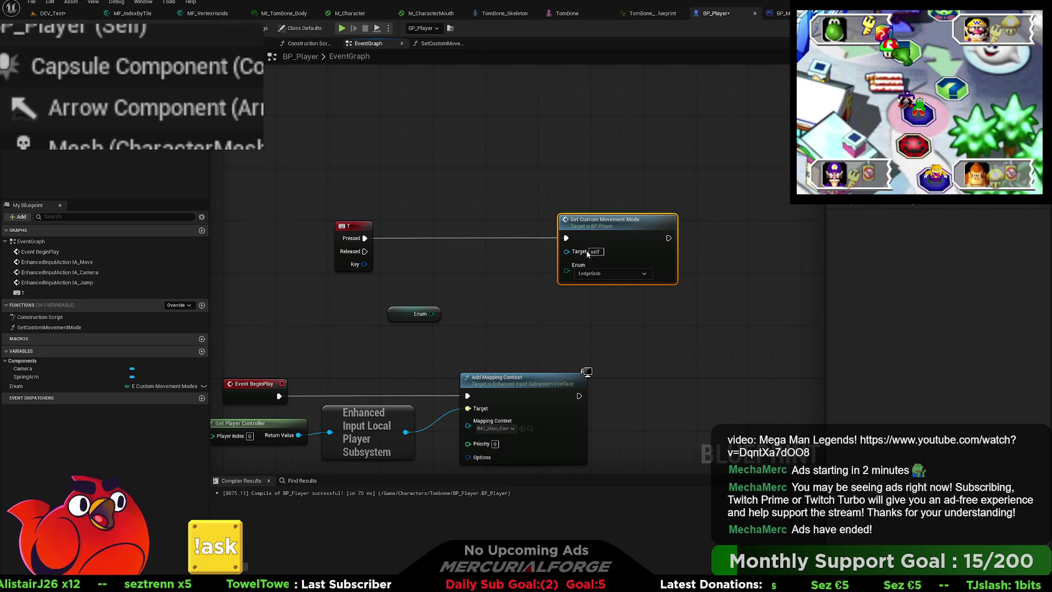
Delete the stray Enum variable node, then edit an enum entry's Description before opening DEV_Test.
left_click(433, 316)
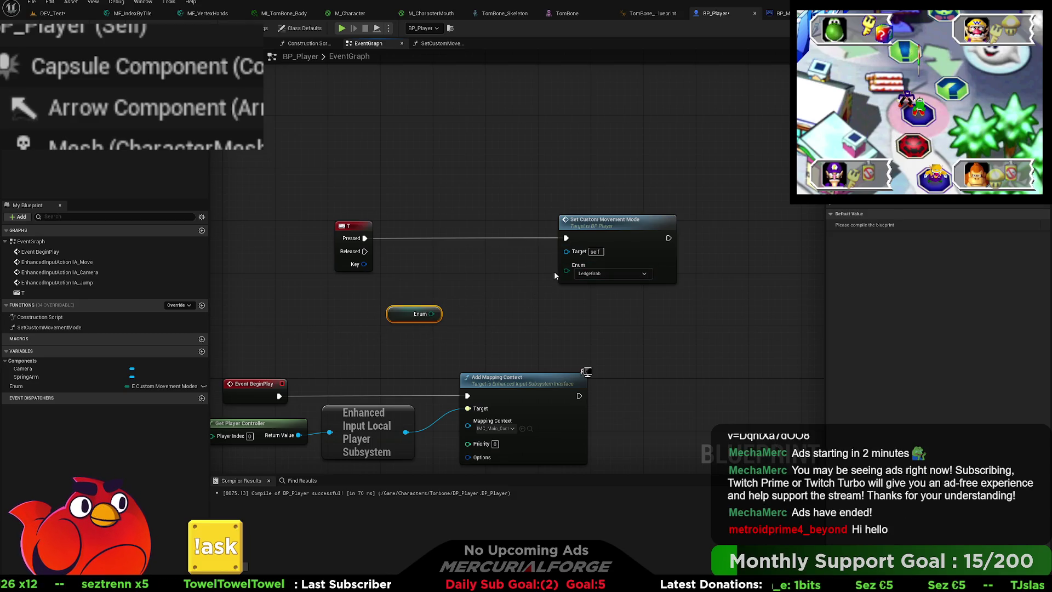
key("Delete")
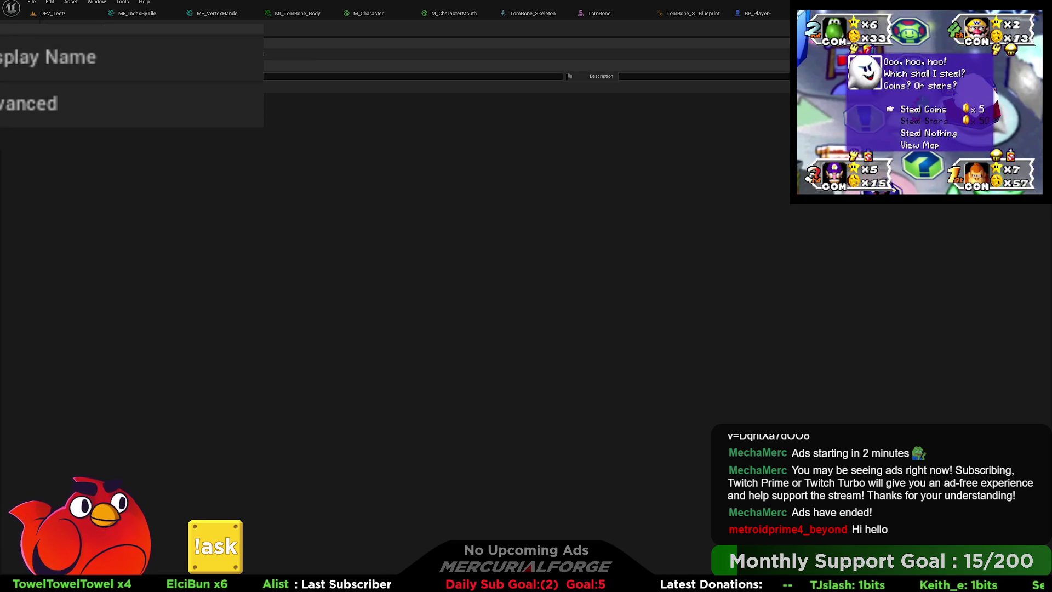
left_click(411, 87)
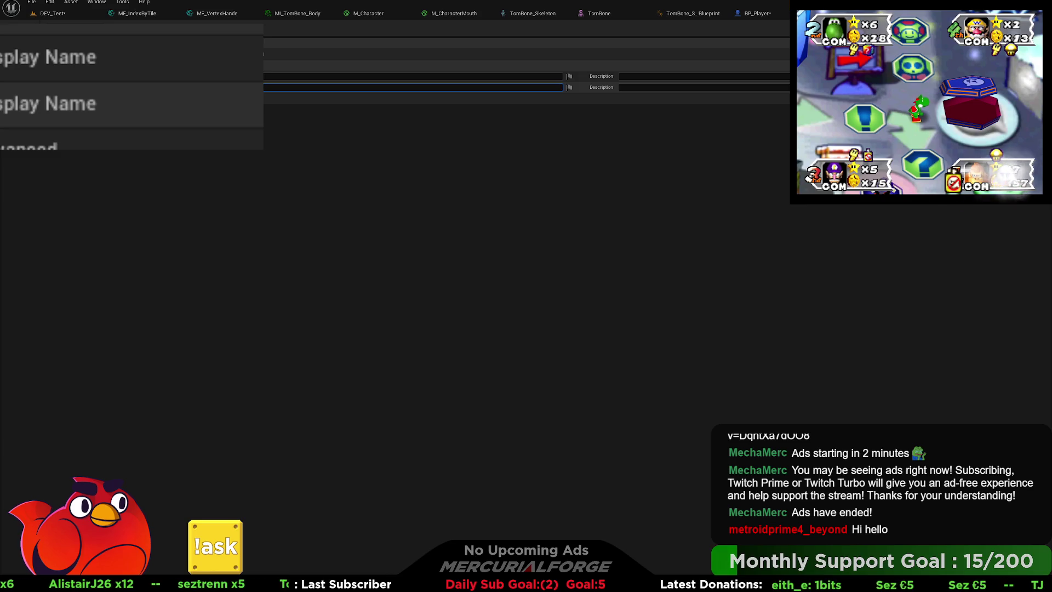
left_click(209, 181)
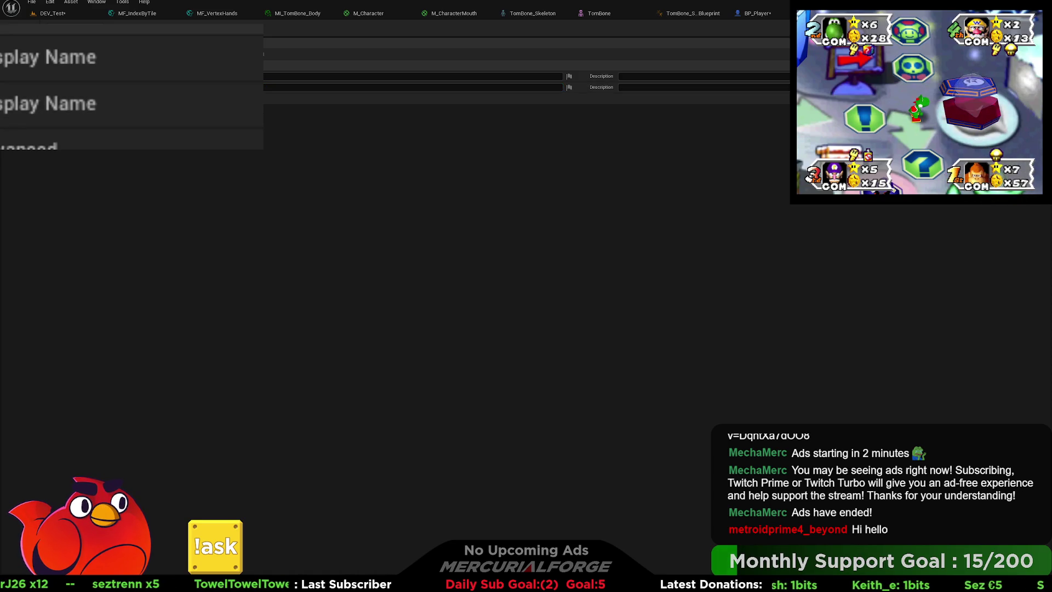
left_click(52, 13)
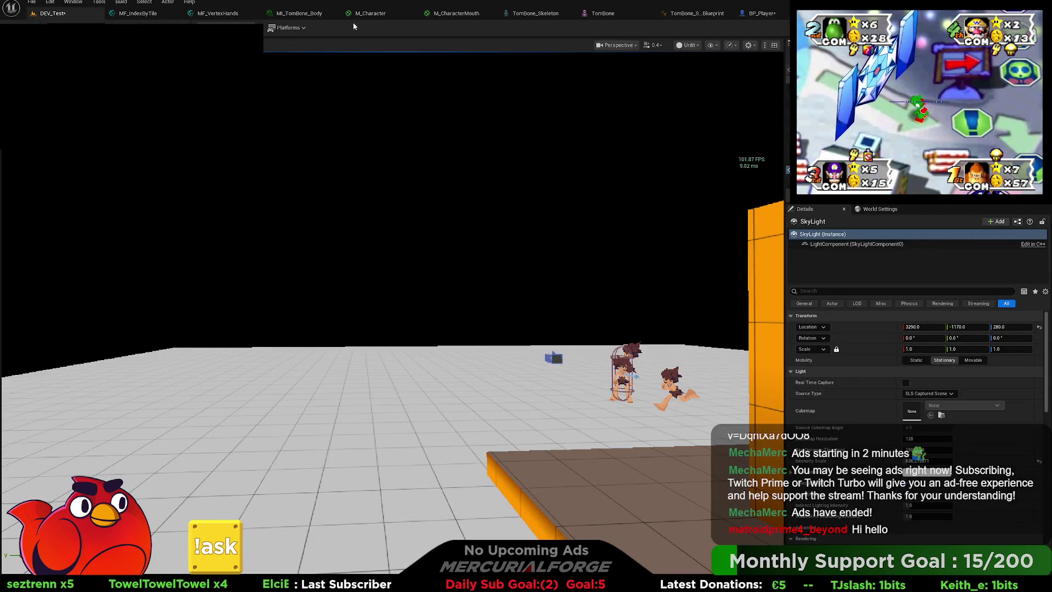
In BP_Player, switch Set Custom Movement Mode's Enum to Slide and back to LedgeGrab, then go to DEV_Test.
left_click(768, 14)
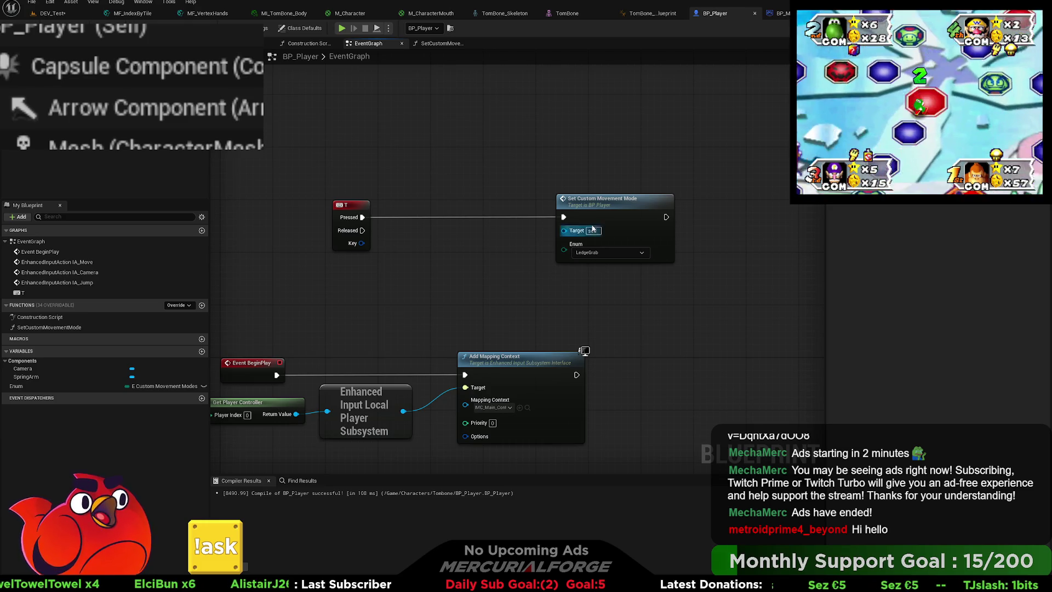
left_click(612, 252)
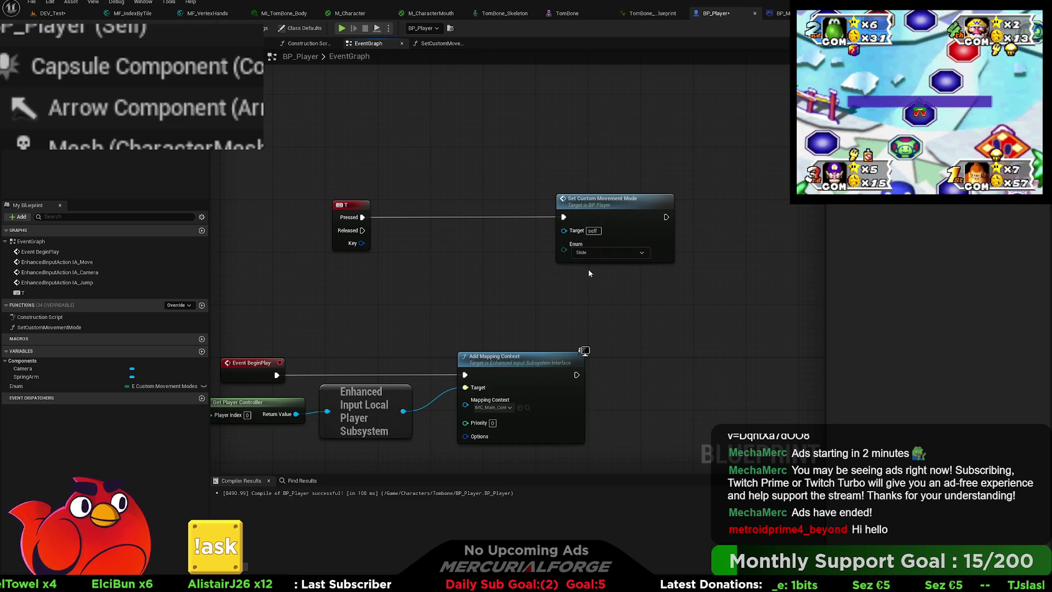
left_click(587, 269)
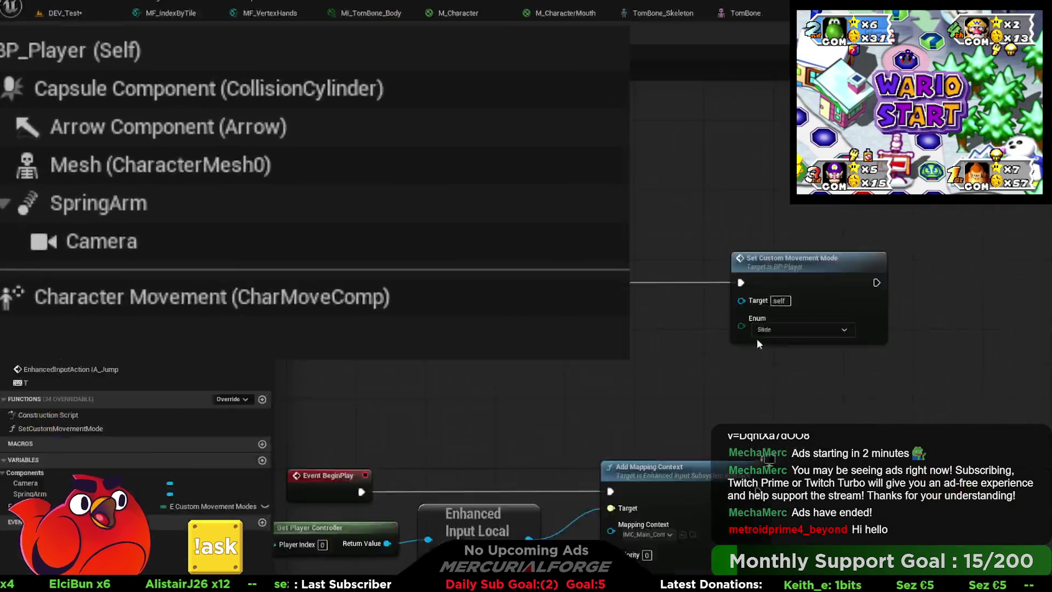
left_click(608, 252)
left_click(596, 263)
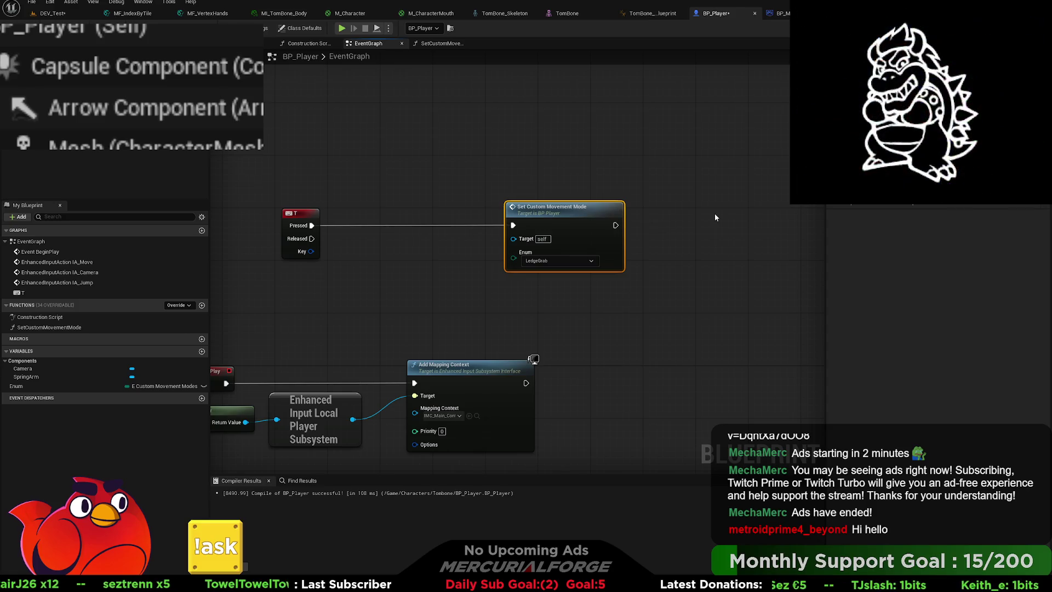
left_click(591, 209)
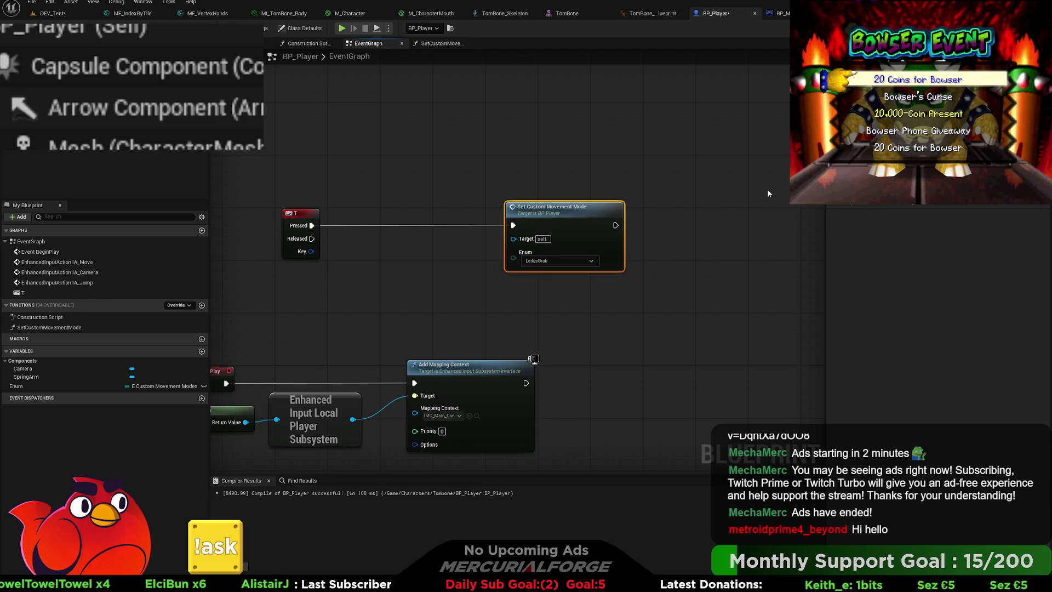
left_click(589, 166)
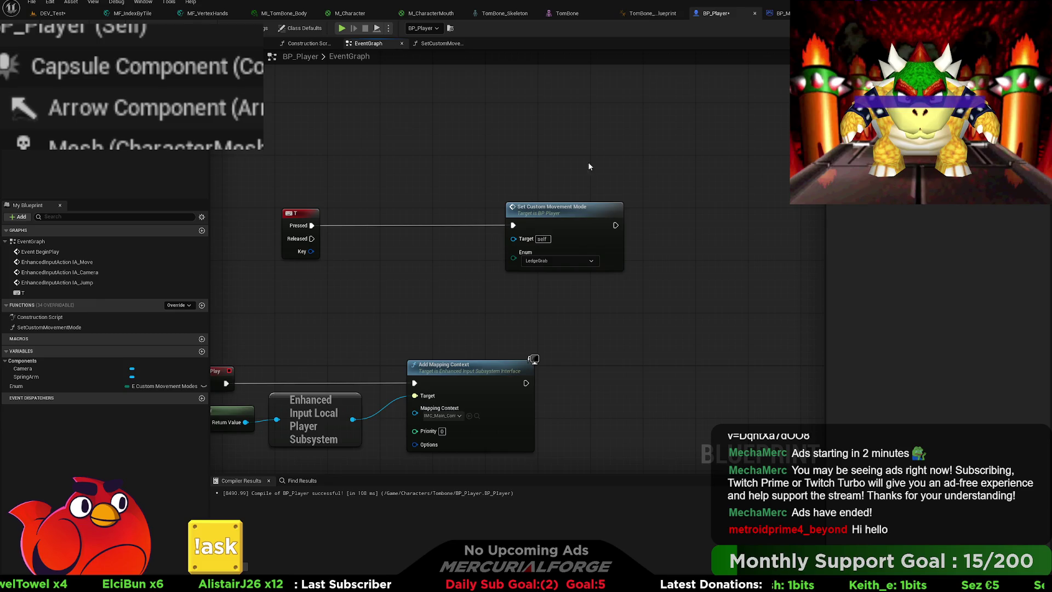
left_click(52, 13)
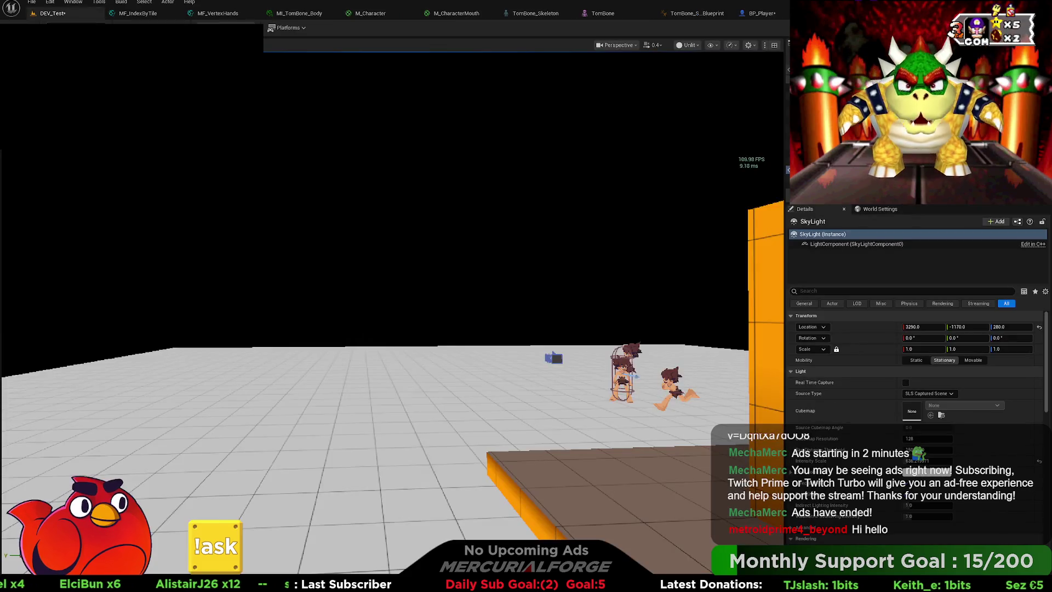
Play-test the character in DEV_Test with Alt+P, stop with Esc, and deselect the SkyLight.
key("alt+p")
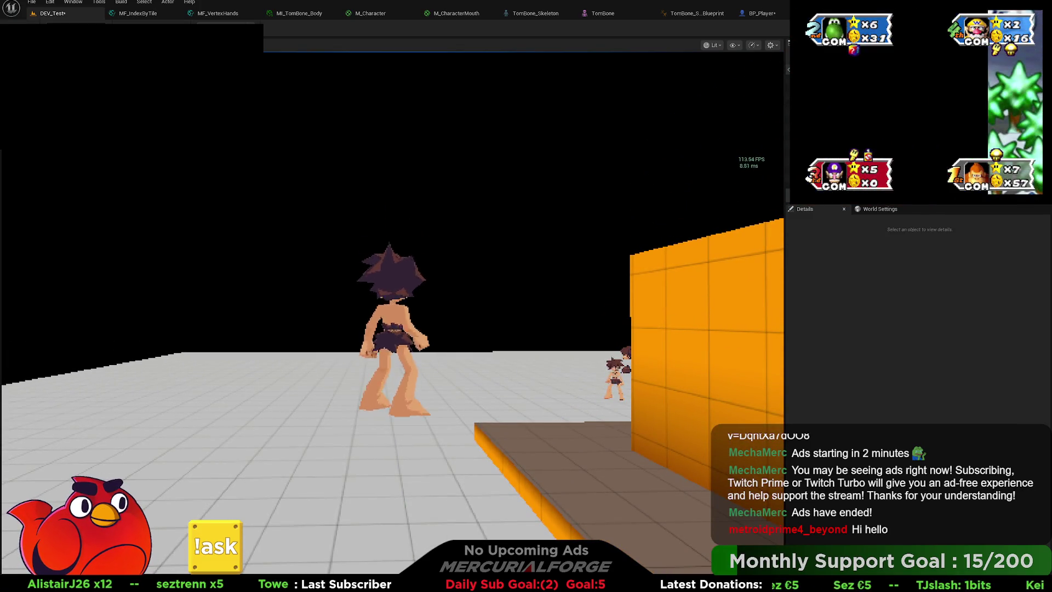
key("Escape")
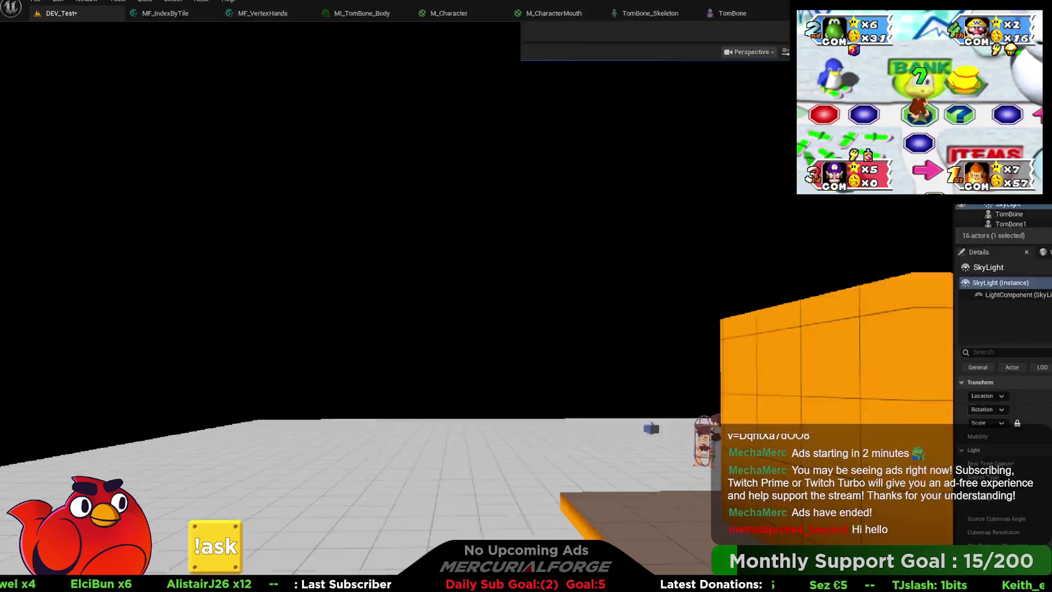
left_click(529, 248)
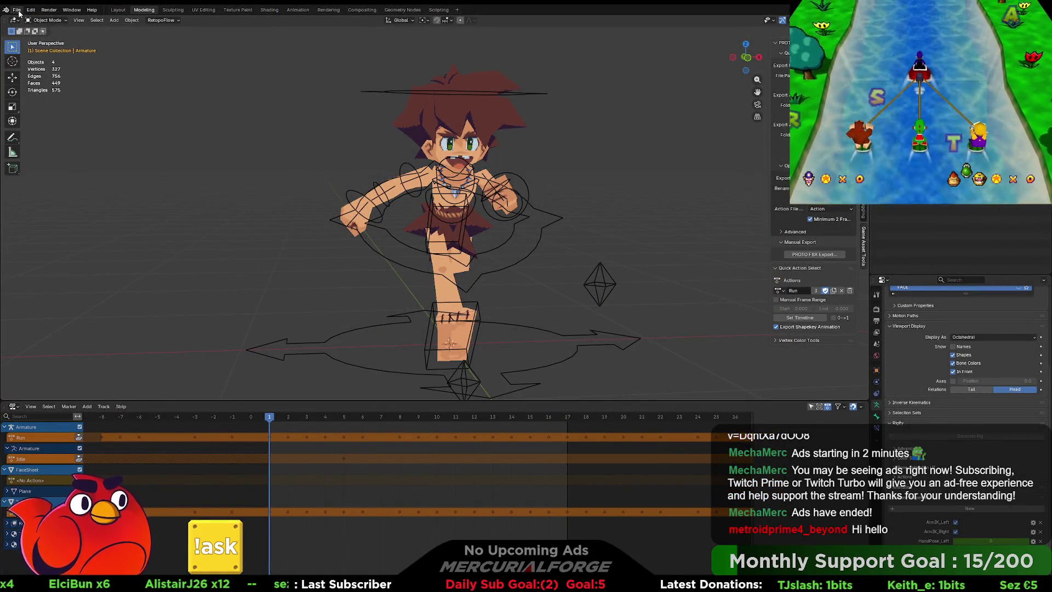
Make Walk the rig's active action and protect it with a fake user.
left_click(778, 291)
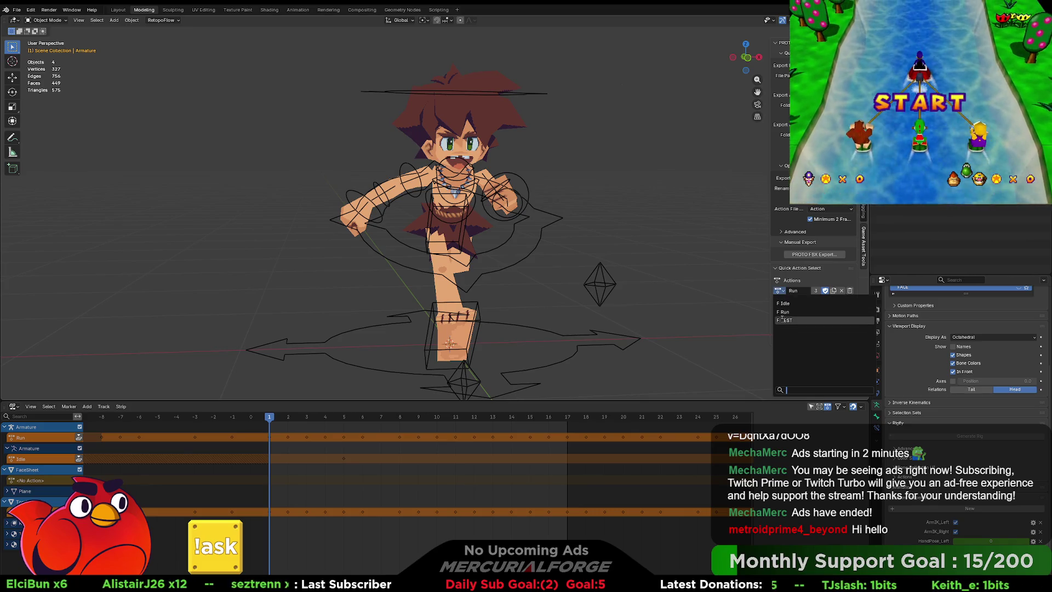
left_click(785, 320)
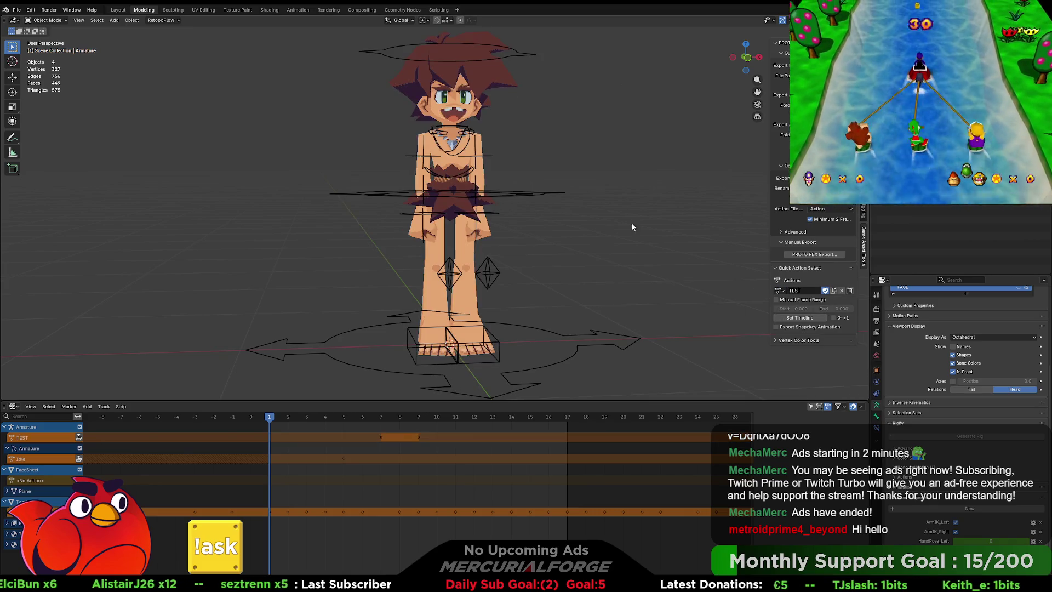
left_click(18, 10)
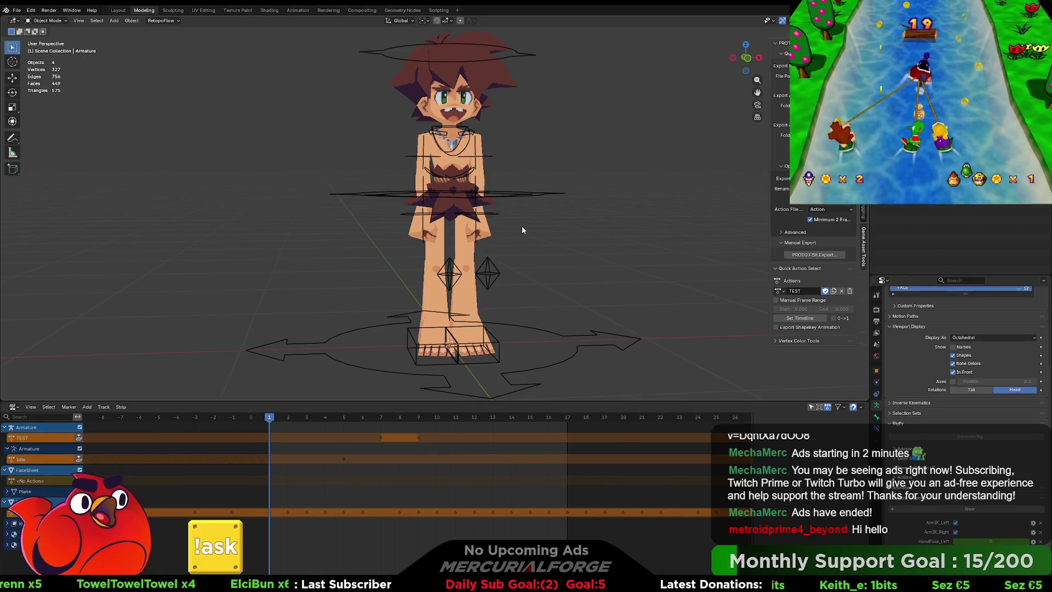
left_click(783, 291)
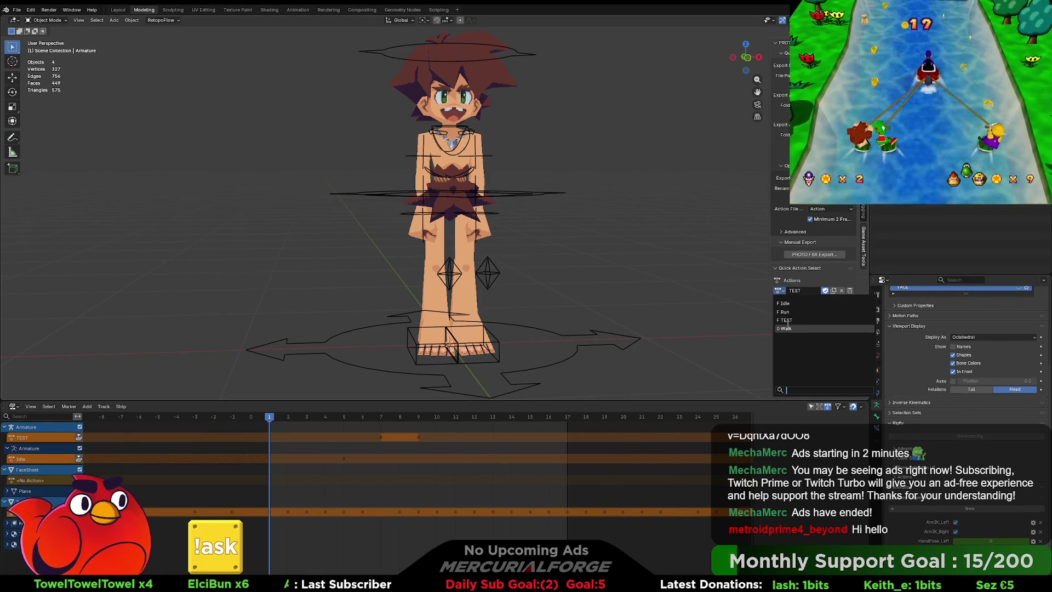
left_click(810, 324)
left_click(825, 291)
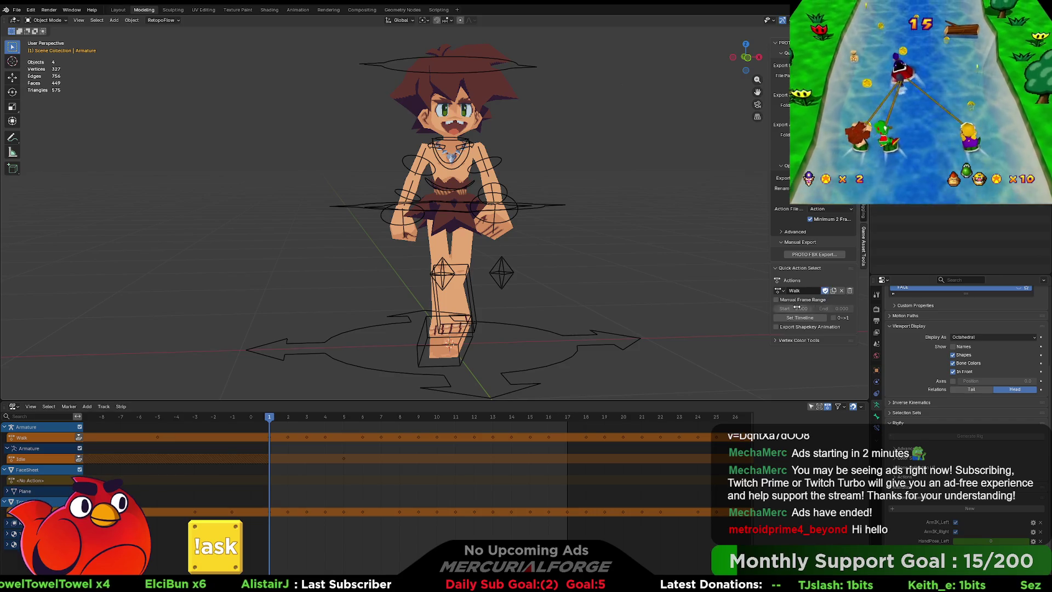
Hide the rig's CONTROLLERS shapes.
left_click_drag(564, 245, 603, 258)
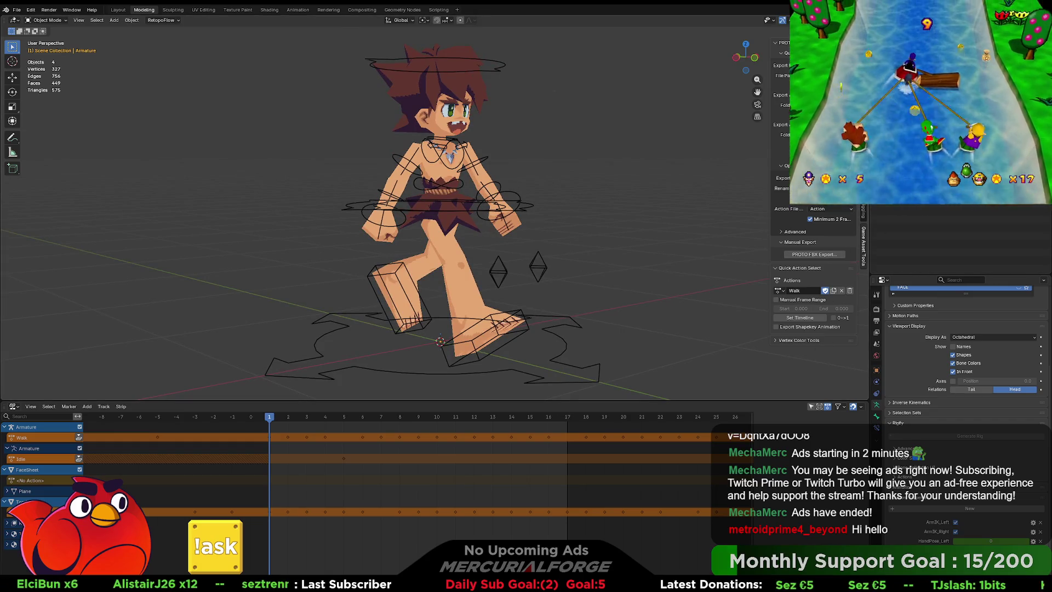
left_click(863, 55)
left_click(827, 224)
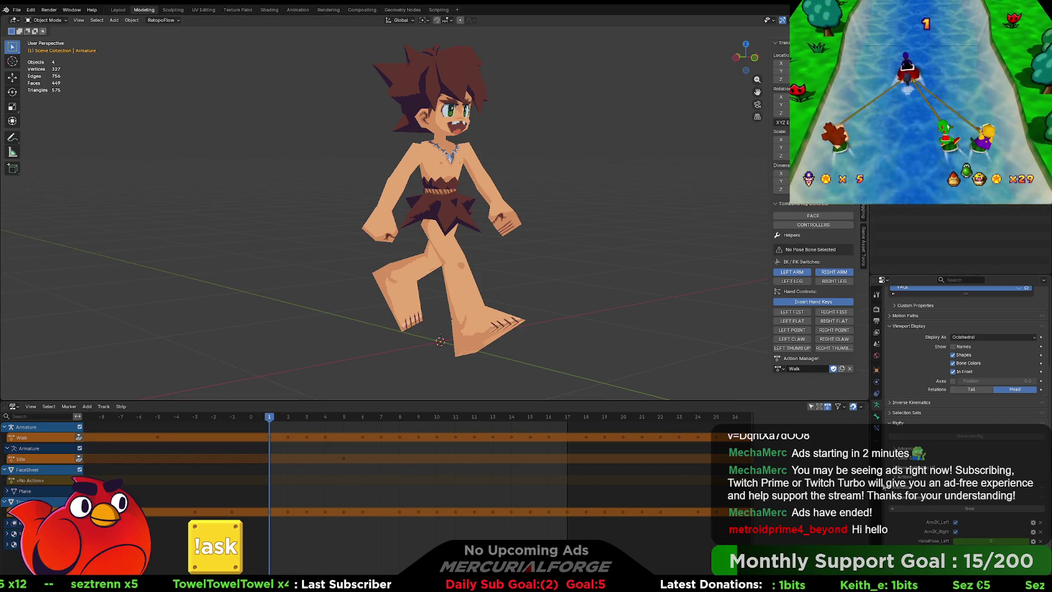
Swap the NLA editor for a Timeline, set the end frame to 25, and play the walk.
left_click(16, 409)
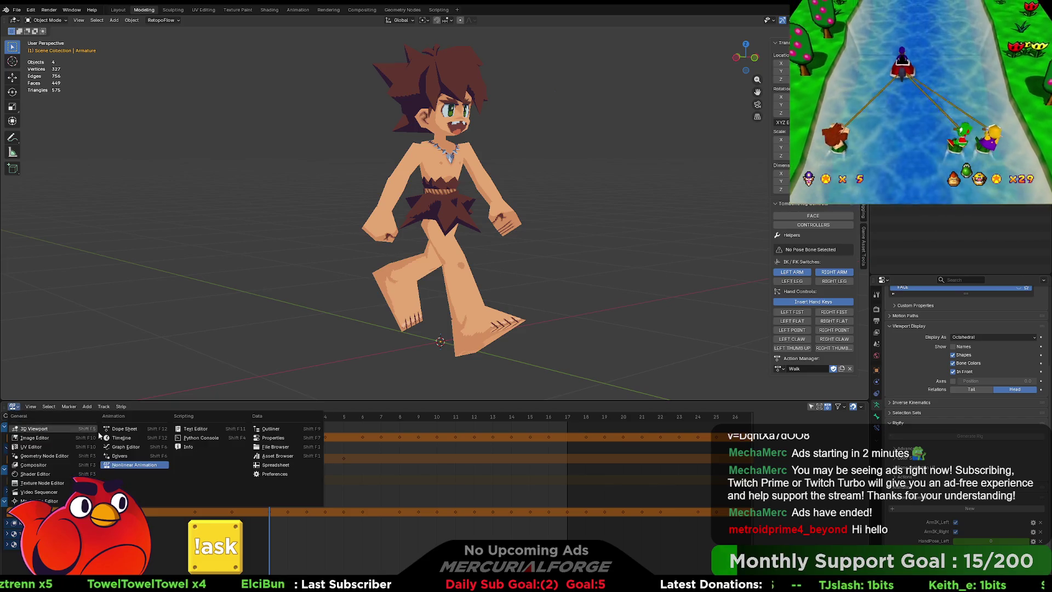
left_click(121, 438)
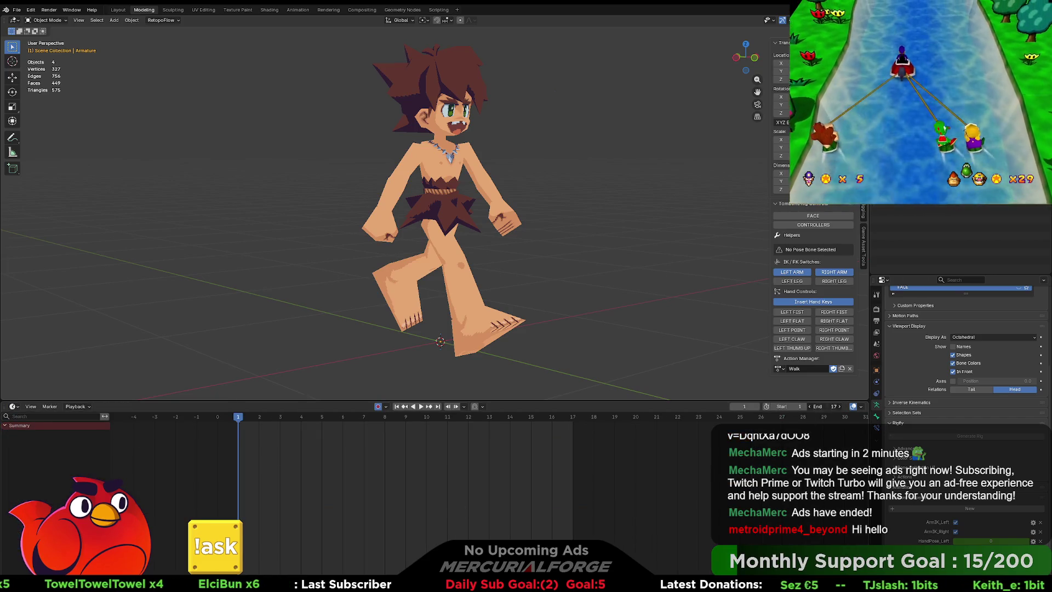
type("25")
key("Return")
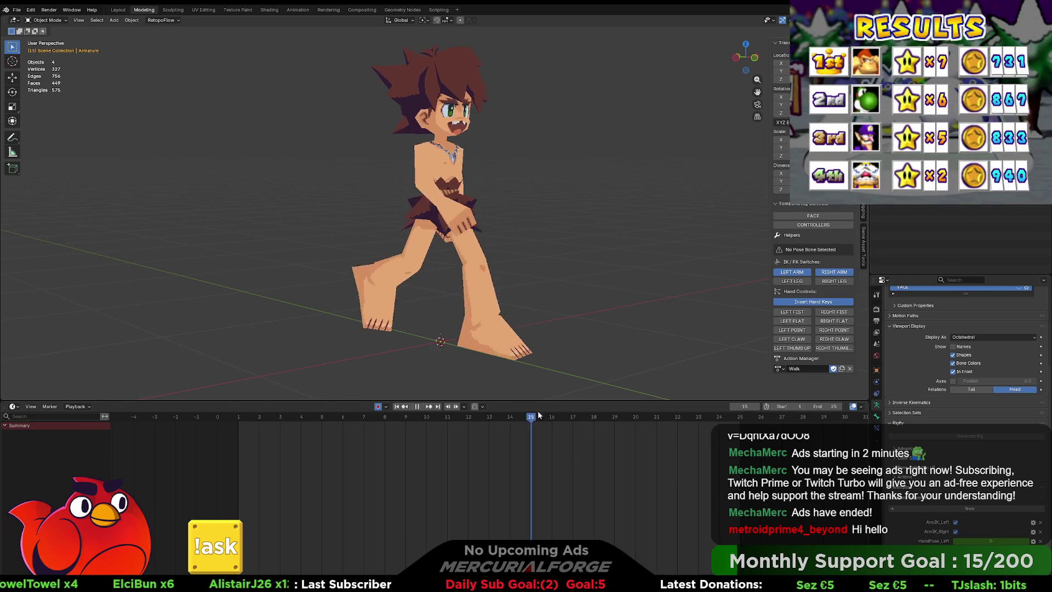
key("space")
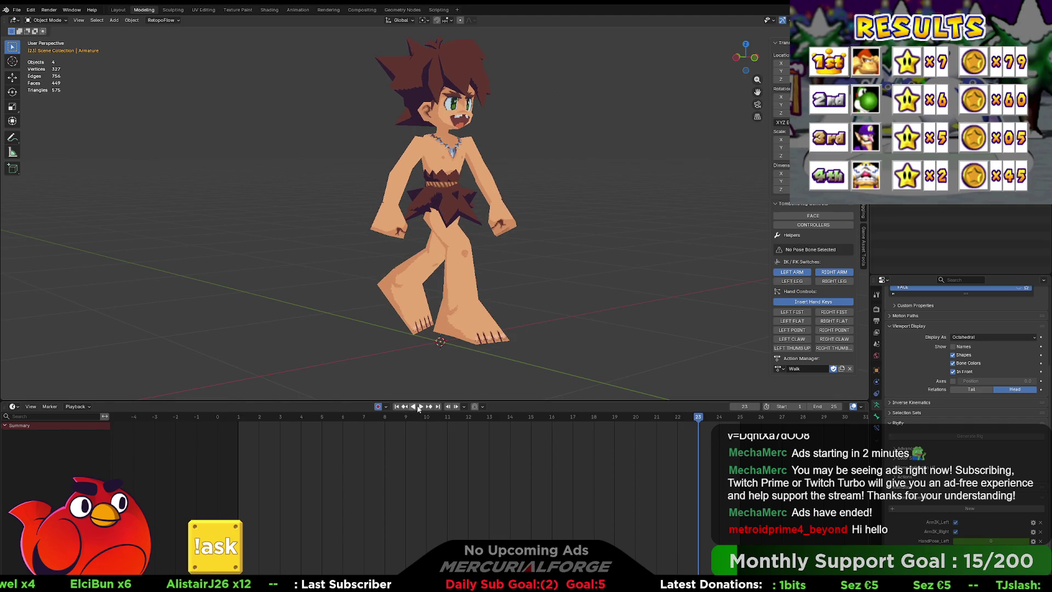
left_click(417, 409)
mouse_move(361, 221)
left_mouse_down()
mouse_move(471, 232)
mouse_move(316, 221)
mouse_move(496, 227)
mouse_move(329, 227)
mouse_move(319, 209)
mouse_move(463, 206)
mouse_move(330, 199)
left_mouse_up()
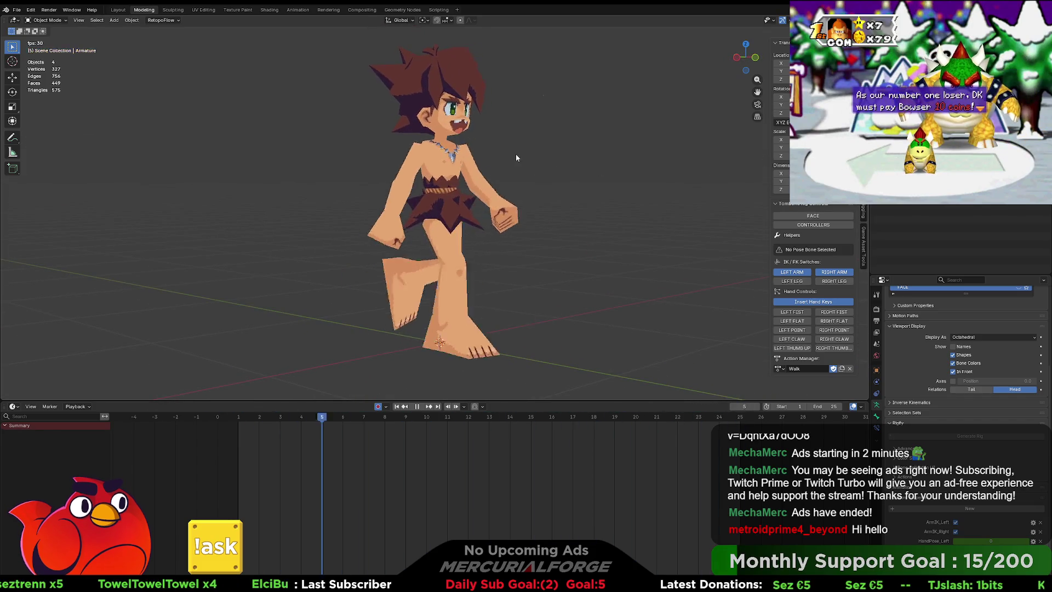
Stay in Object Mode, show the CONTROLLERS again, and select the armature.
key("ctrl+Tab")
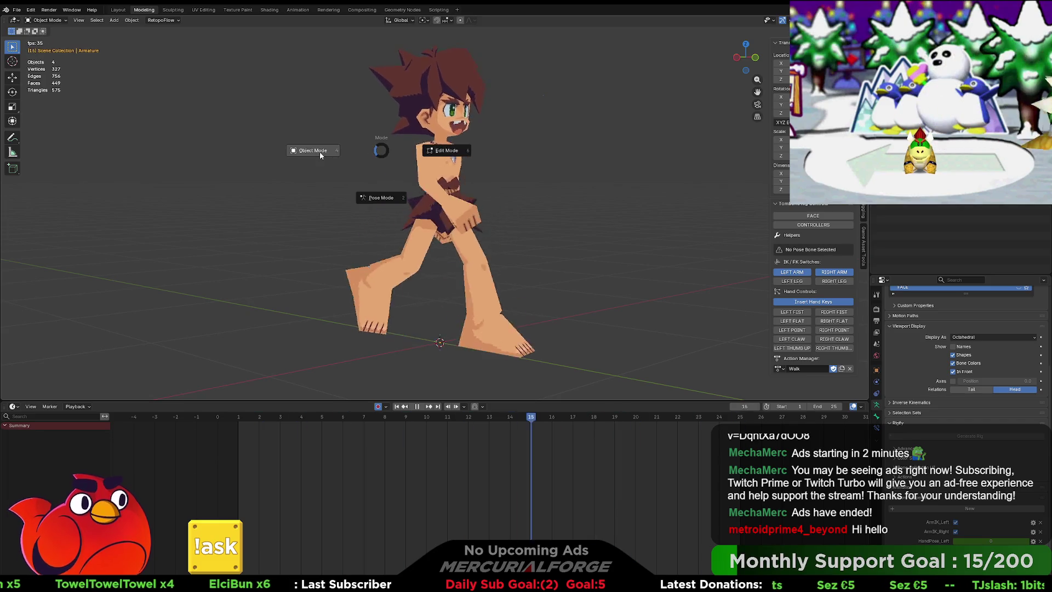
left_click(321, 154)
left_click(802, 224)
left_click(581, 195)
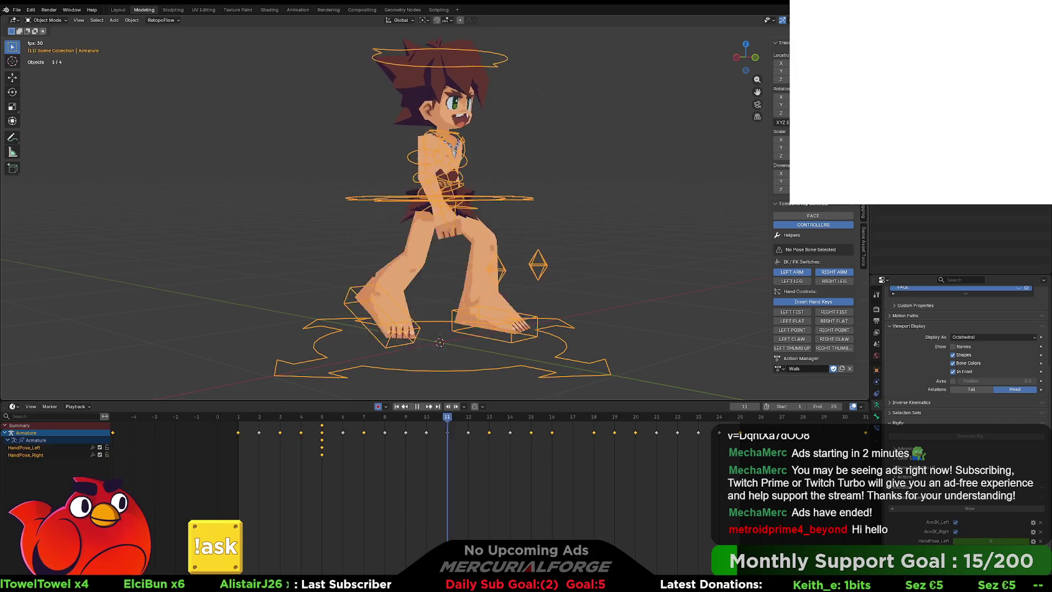
In Game Asset Tools, enable Manual Frame Range with Start 1 and End 25.
left_click(864, 236)
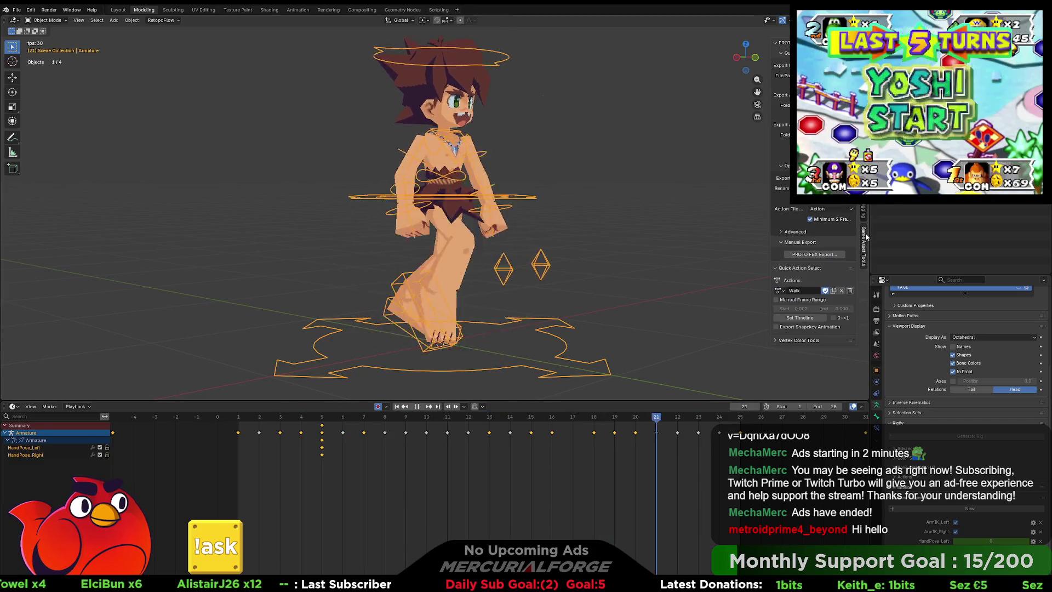
left_click(776, 299)
left_click(798, 309)
type("1")
key("Tab")
type("2")
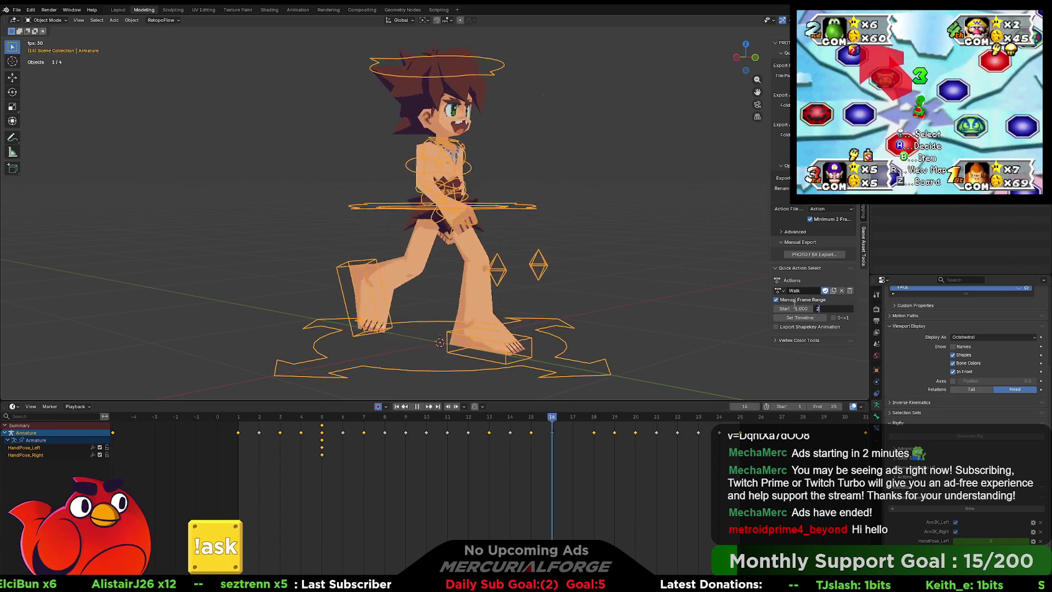
type("5")
key("Return")
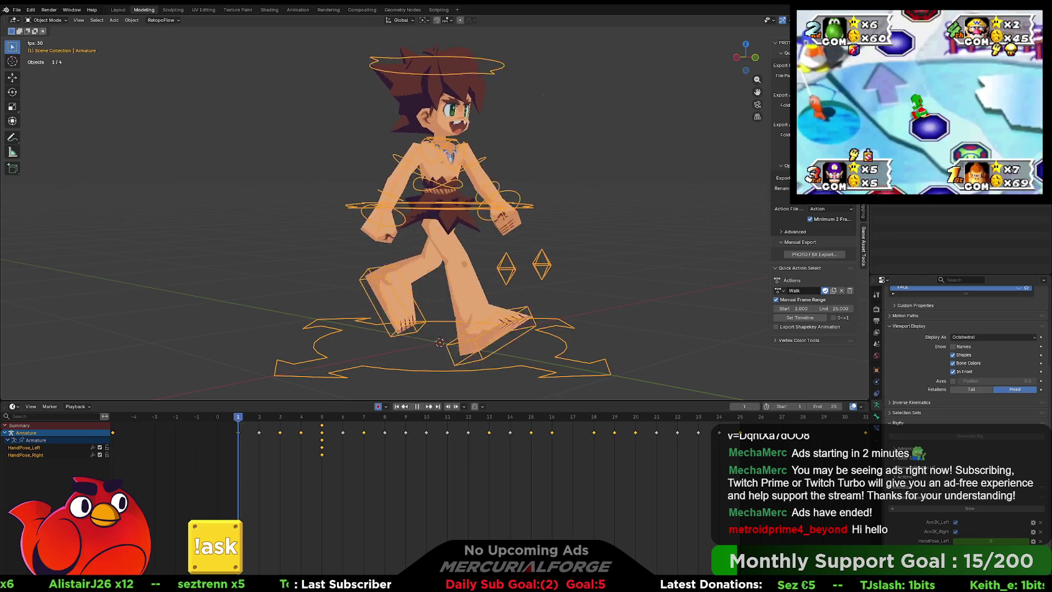
Deselect the armature, stop playback, and switch back to Unreal Engine.
left_click(646, 152)
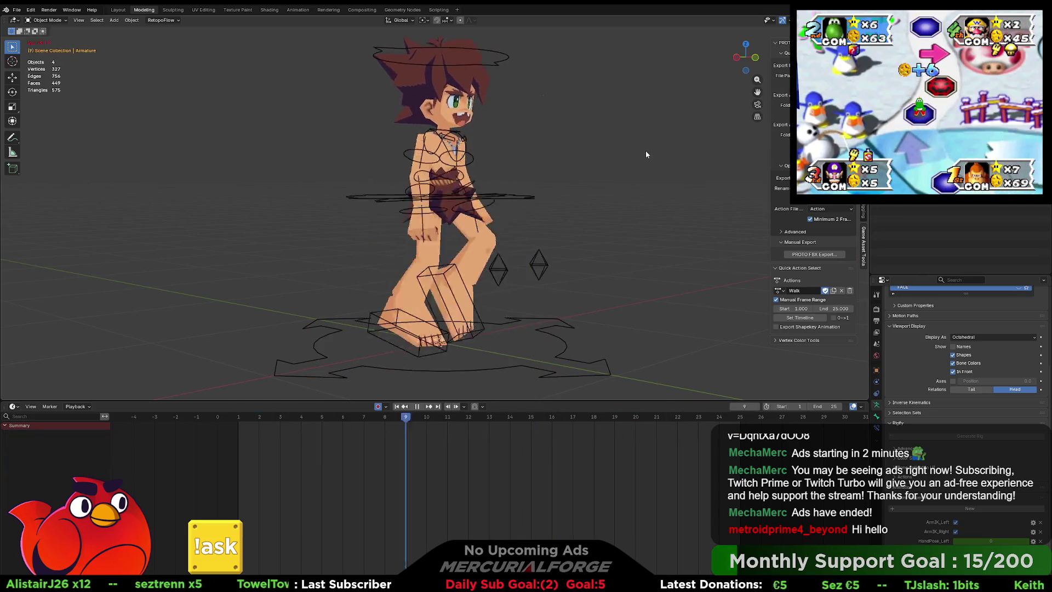
key("space")
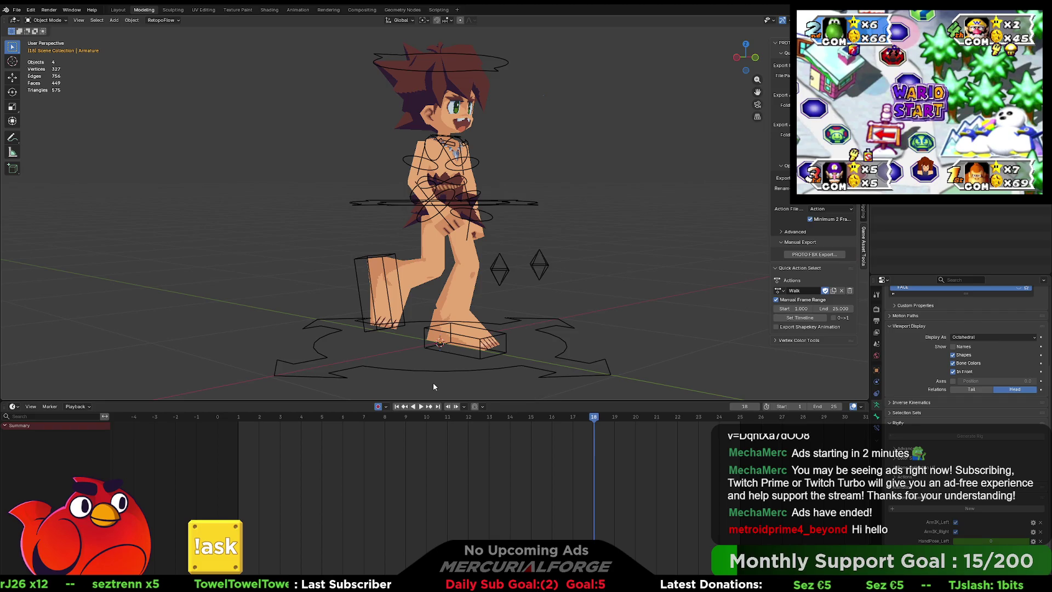
key("alt+Tab")
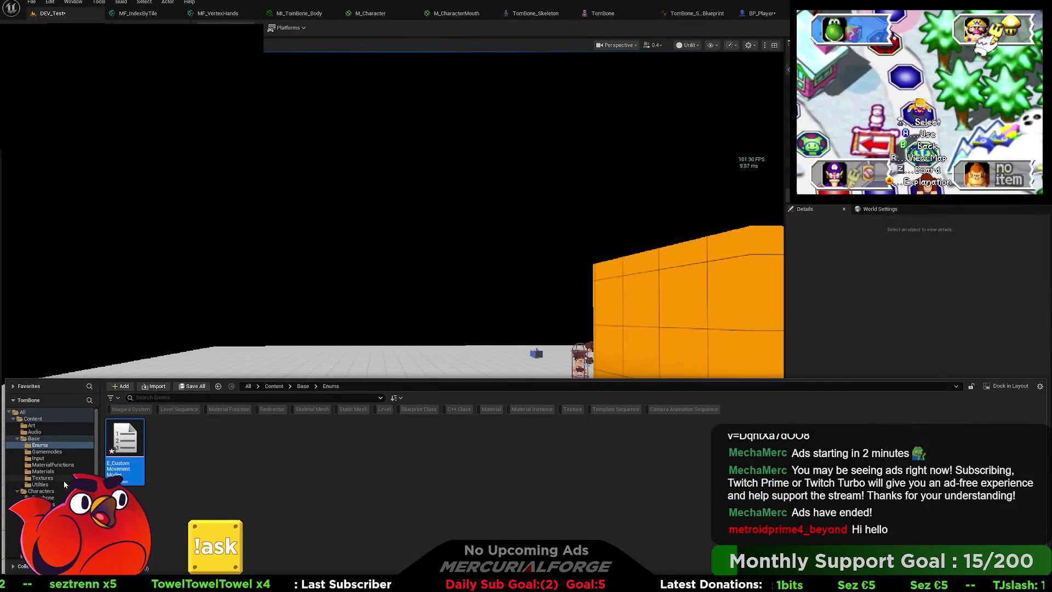
Browse the Content Browser through Characters to the Developers/Oliver/TEST/test folder.
scroll(53, 501, "up", 1)
left_click(50, 492)
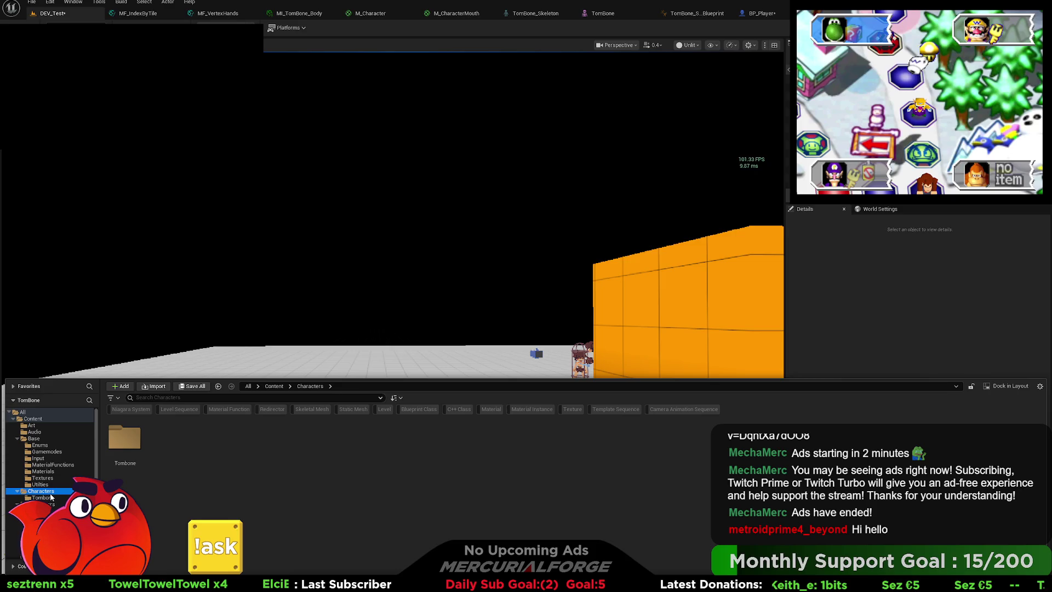
scroll(51, 499, "down", 2)
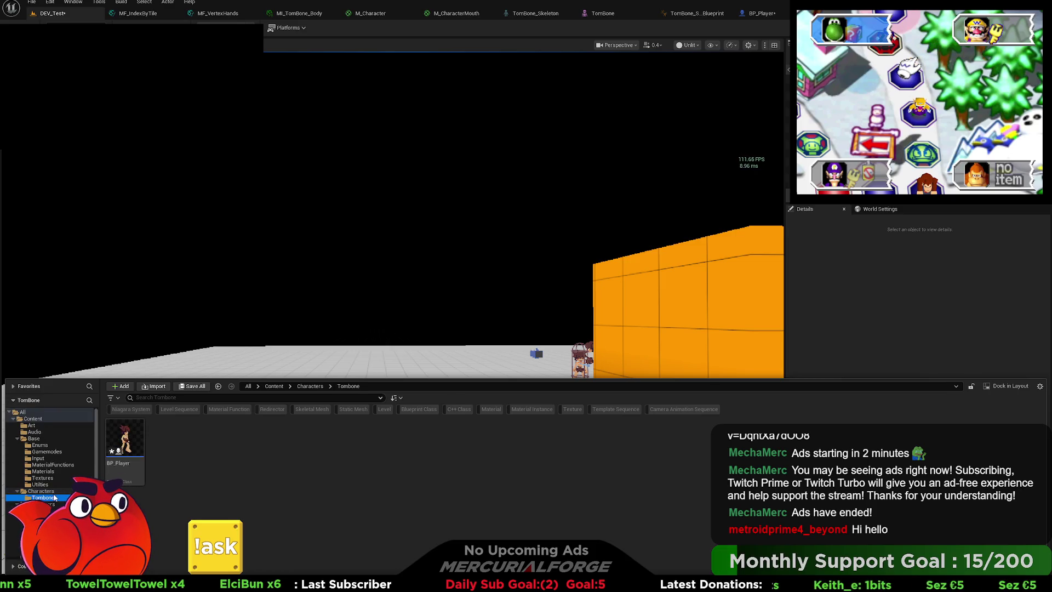
left_click(49, 522)
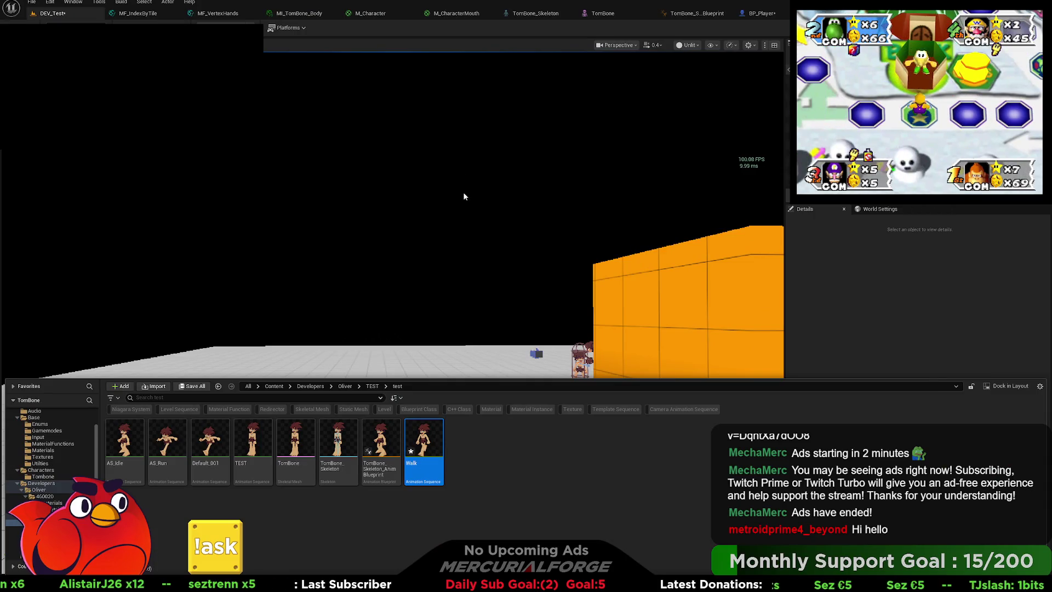
Name the new walk sequence AS_Walk and open it in the Animation Sequence editor.
type("AS_Walk")
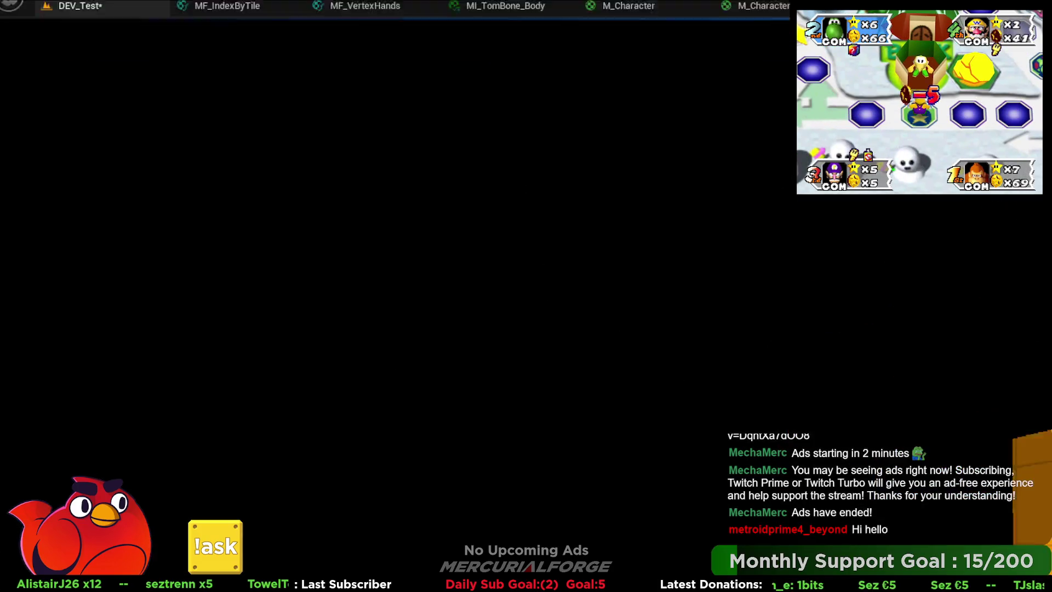
left_click(492, 435)
double_click(423, 440)
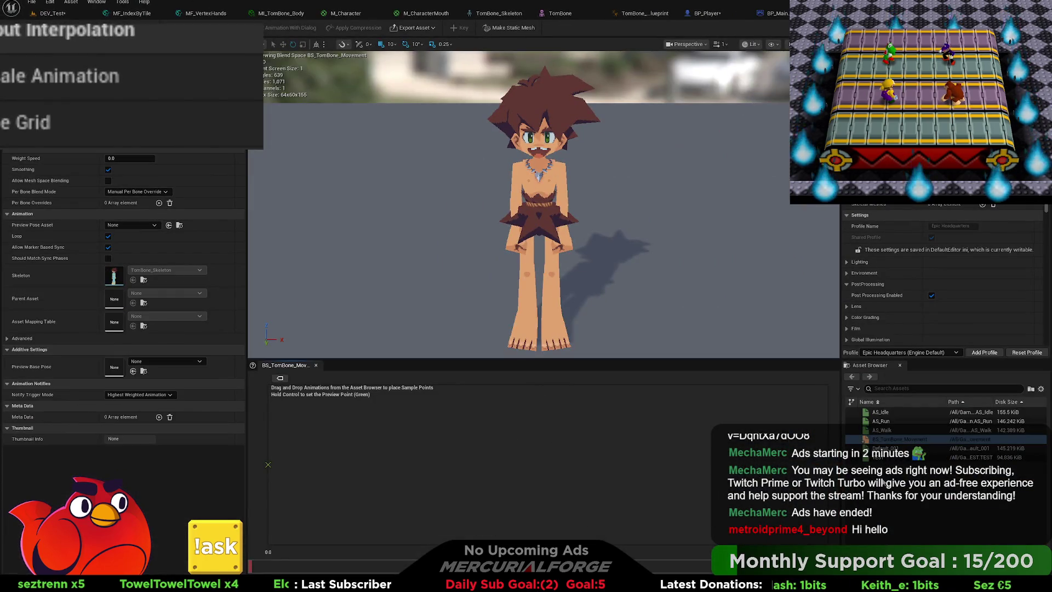
Drop AS_Walk and then AS_Run onto the BS_TomBone_Movement grid as its two samples.
left_click(900, 481)
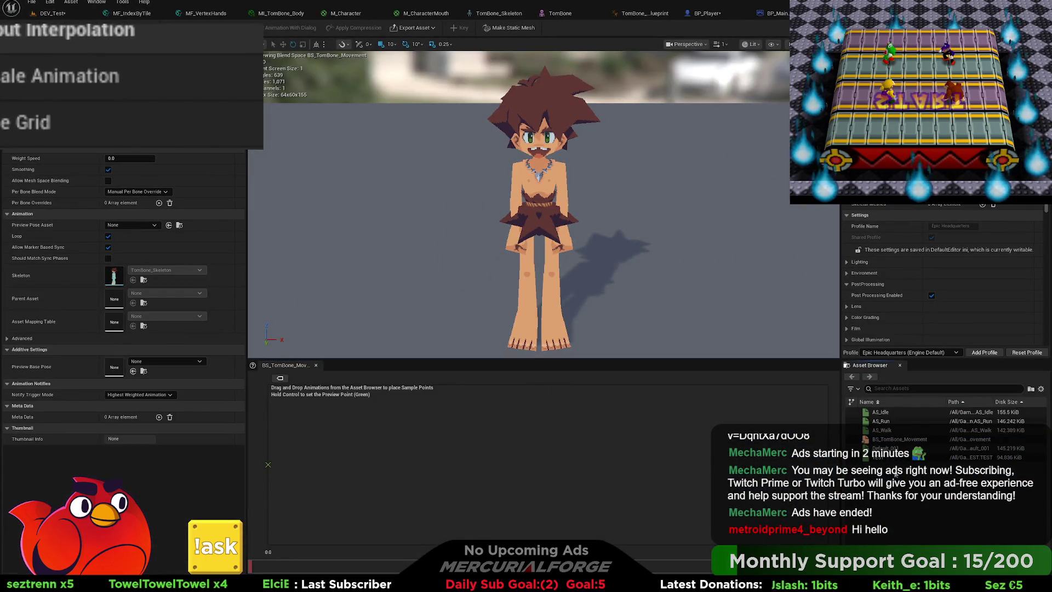
left_click_drag(889, 432, 609, 466)
left_click_drag(385, 462, 386, 462)
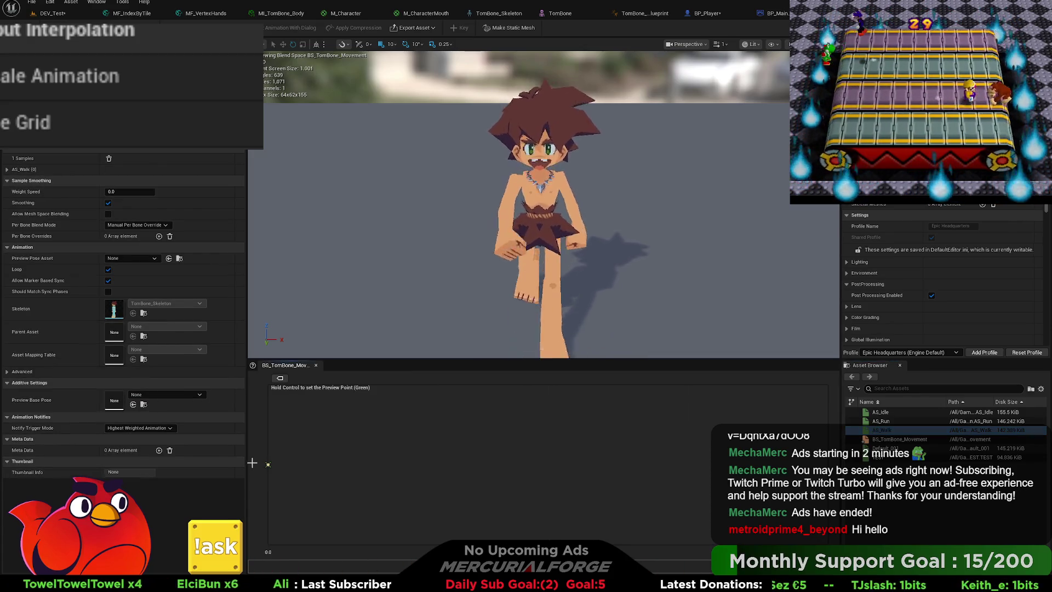
left_click_drag(885, 421, 828, 464)
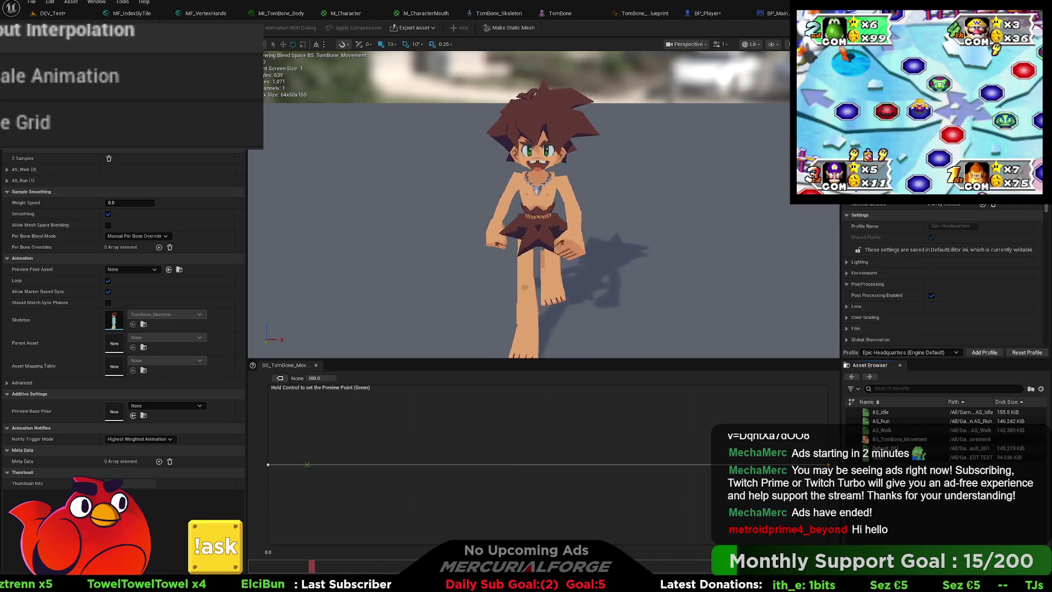
In the animation blueprint's AnimGraph, add a BS_TomBone_Movement blend space player.
left_click(645, 13)
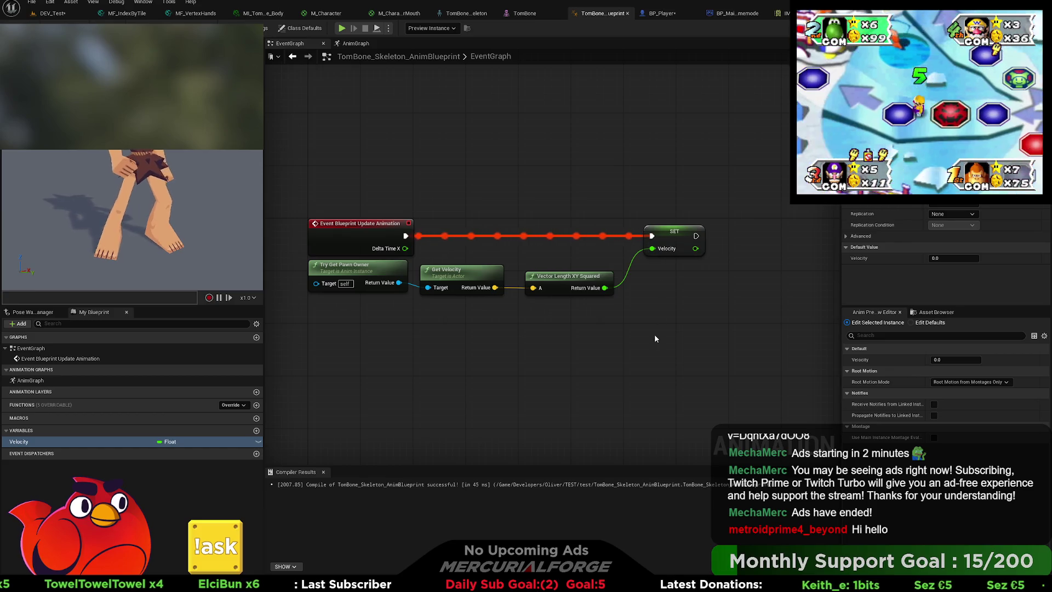
left_click(359, 43)
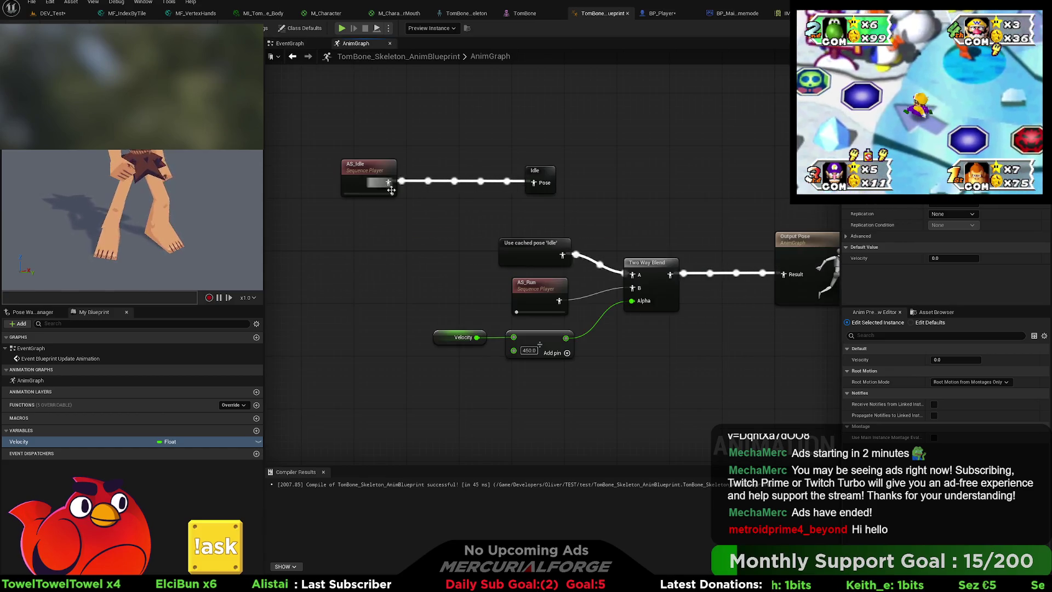
left_click(935, 312)
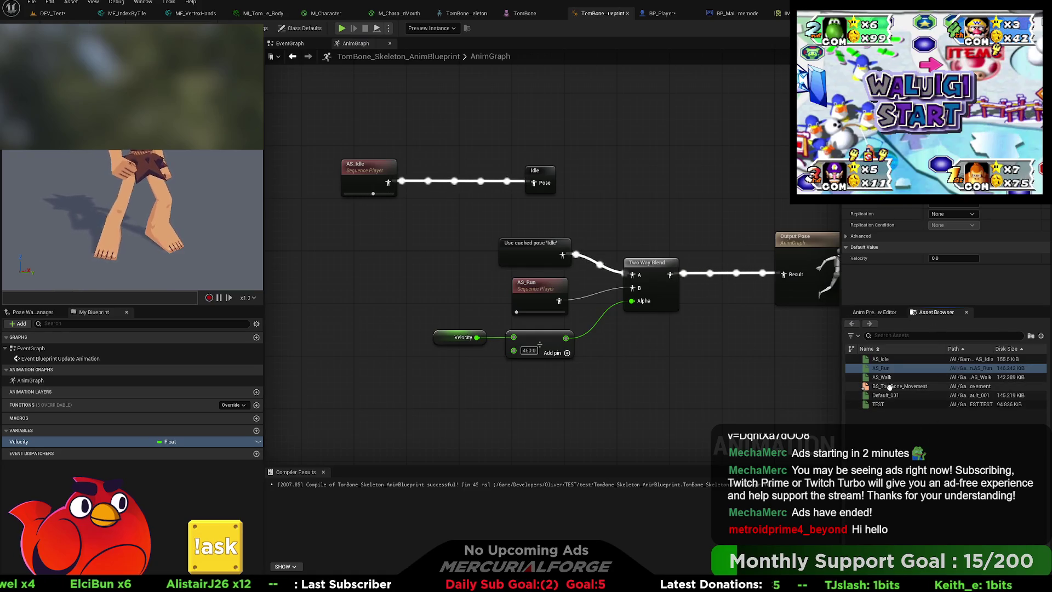
left_click(921, 386)
left_click_drag(437, 311, 633, 289)
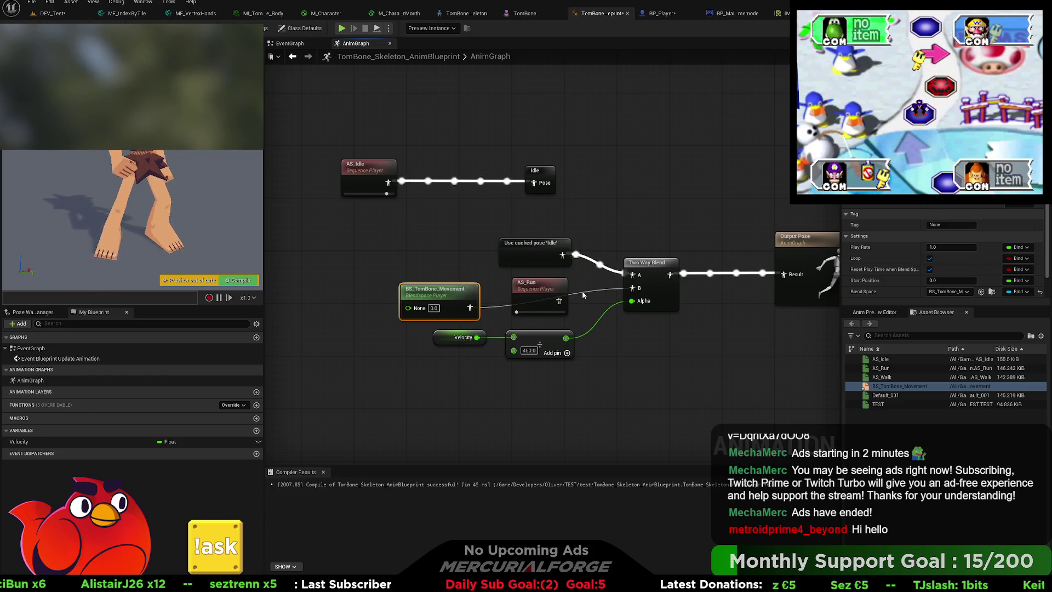
Replace the AS_Run player with the blend space player and feed it the scaled Velocity.
left_click(537, 285)
key("Delete")
left_click_drag(445, 294, 544, 291)
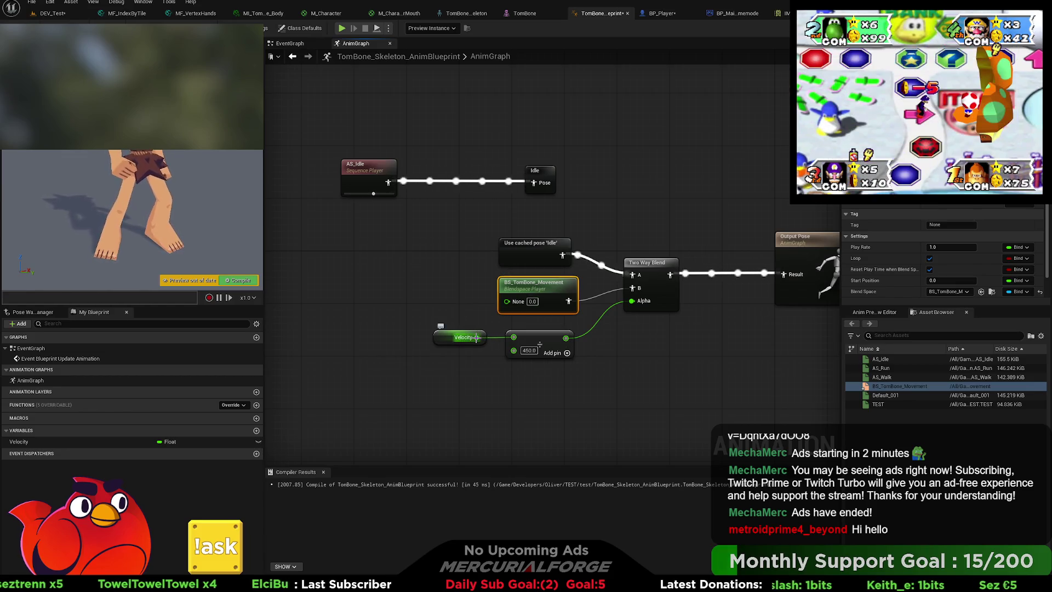
left_click_drag(566, 341, 508, 302)
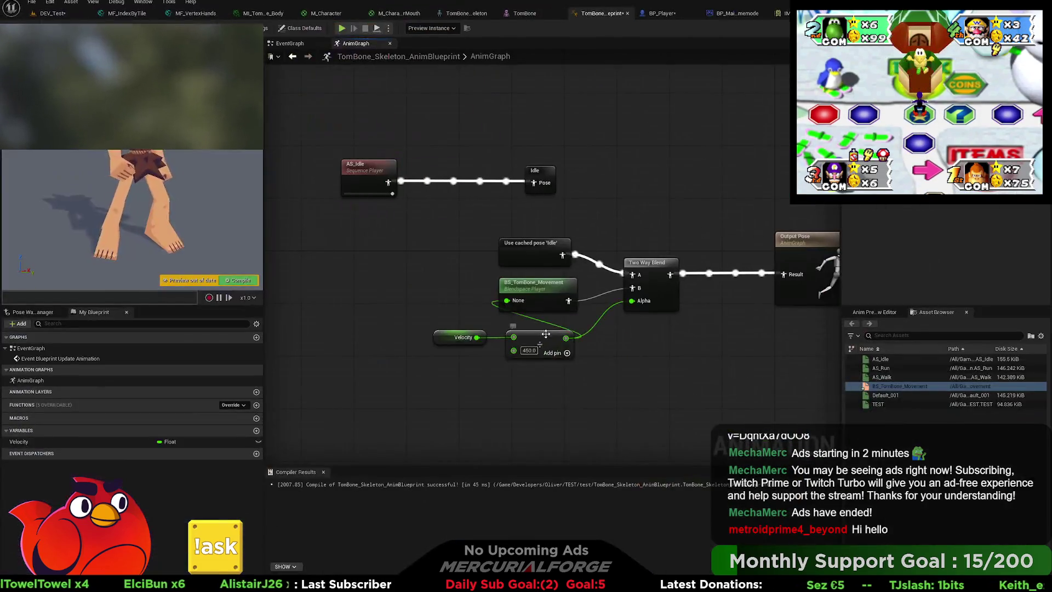
left_click_drag(548, 335, 386, 330)
left_click_drag(478, 335, 456, 335)
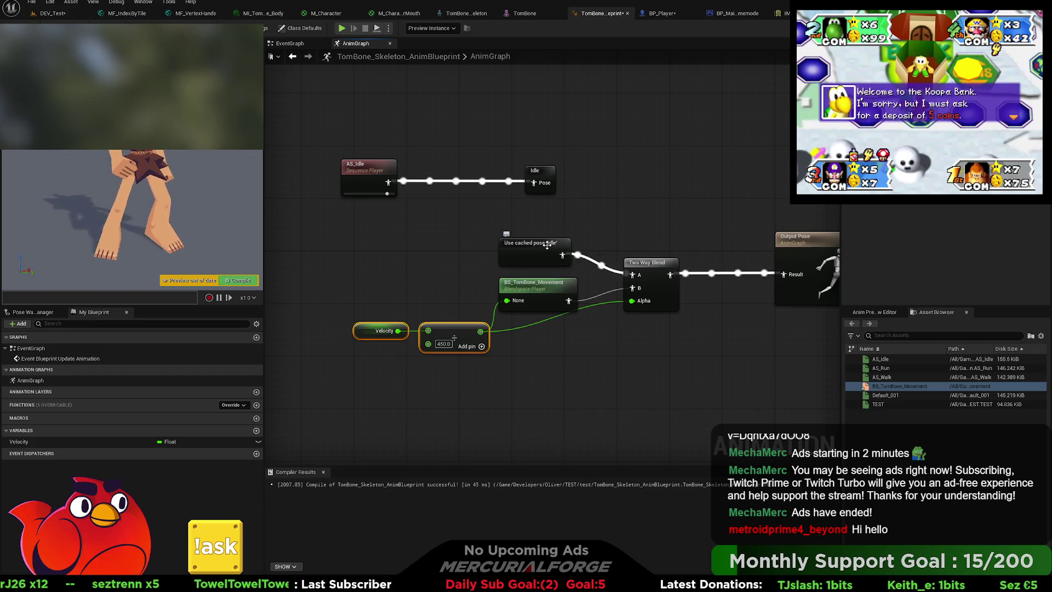
Create a Blend Poses by bool node from the cached Idle pose above the Two Way Blend.
left_click_drag(563, 255, 632, 199)
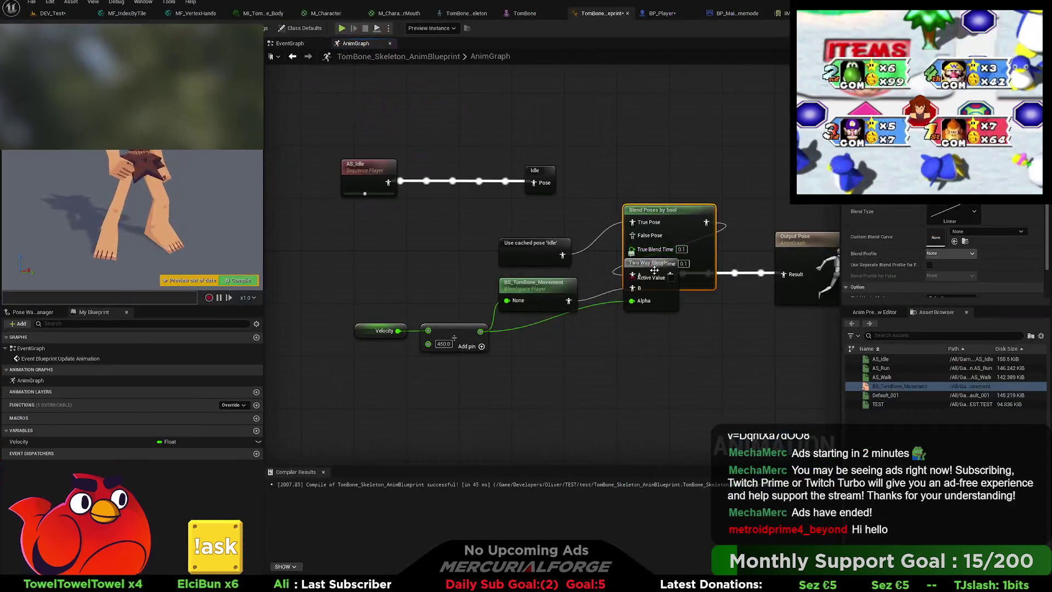
left_click_drag(680, 263, 685, 328)
left_click_drag(675, 239, 642, 245)
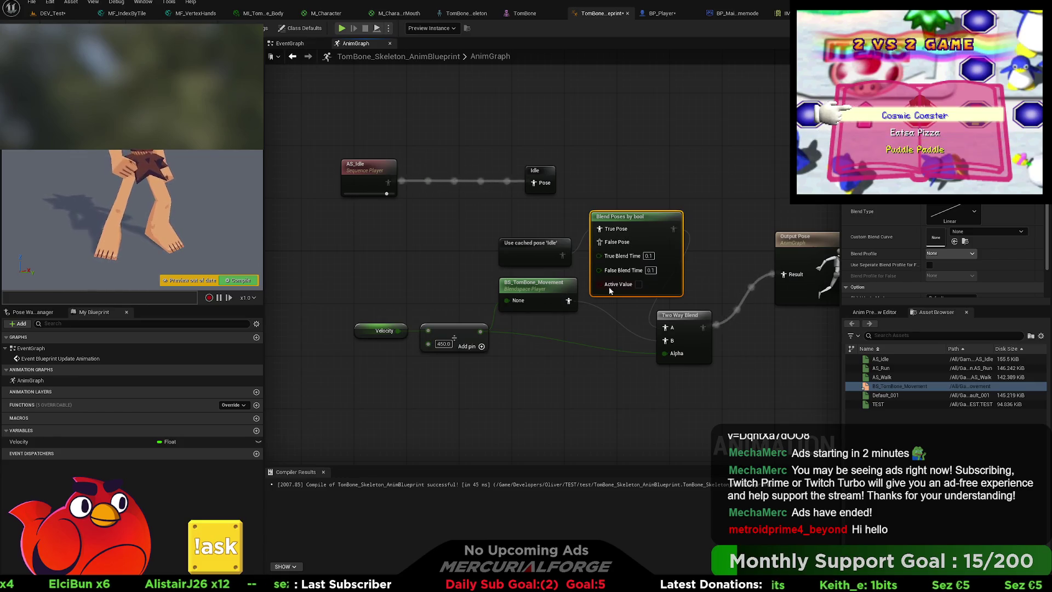
Rearrange the math and Velocity nodes and connect the >= result to Active Value.
left_click(706, 236)
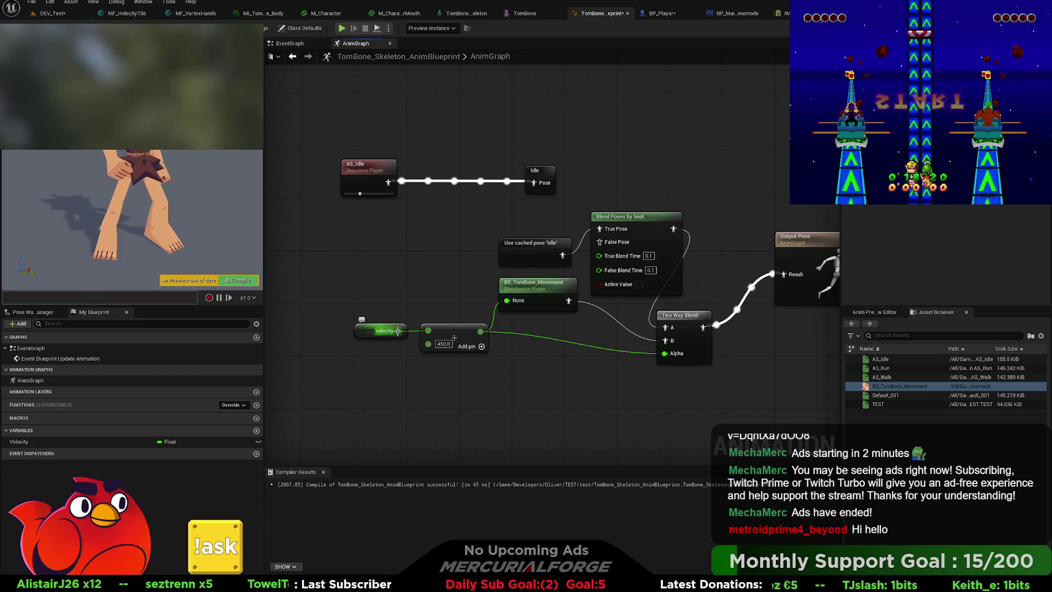
left_click_drag(468, 333, 567, 400)
left_click_drag(385, 333, 398, 386)
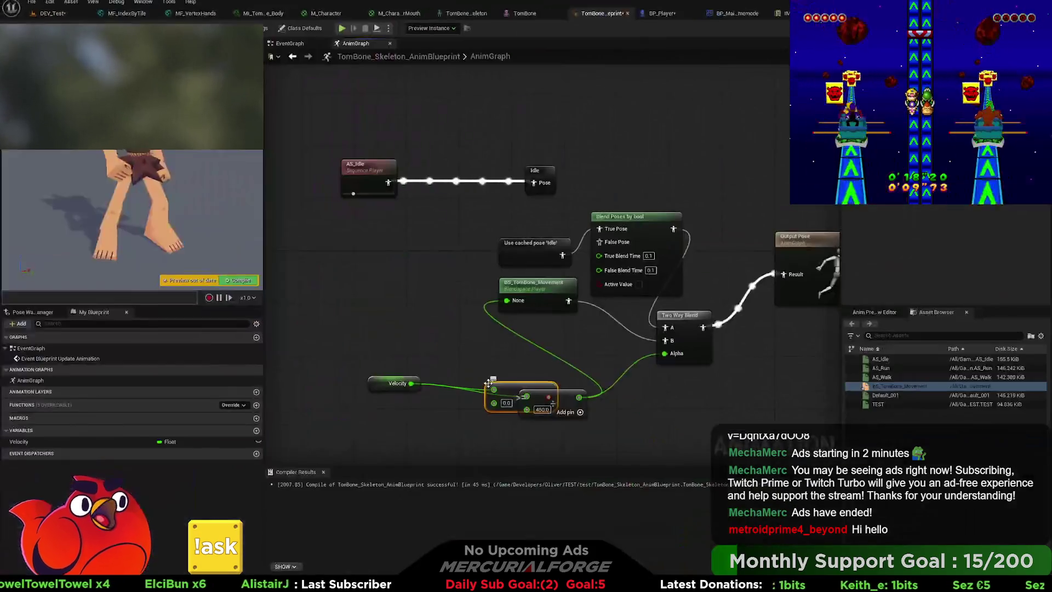
left_click_drag(512, 385, 500, 366)
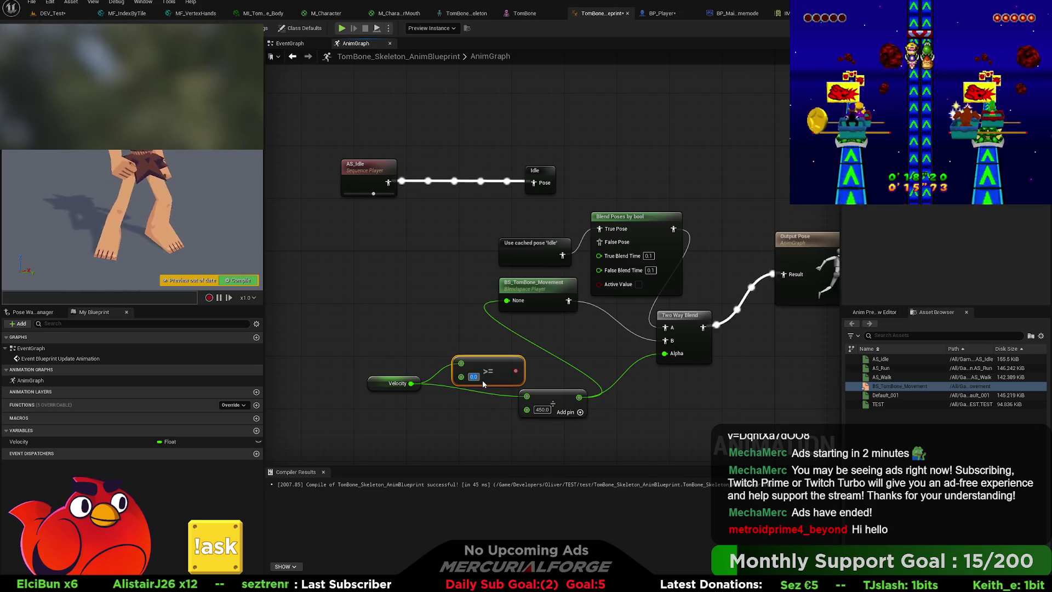
type("3")
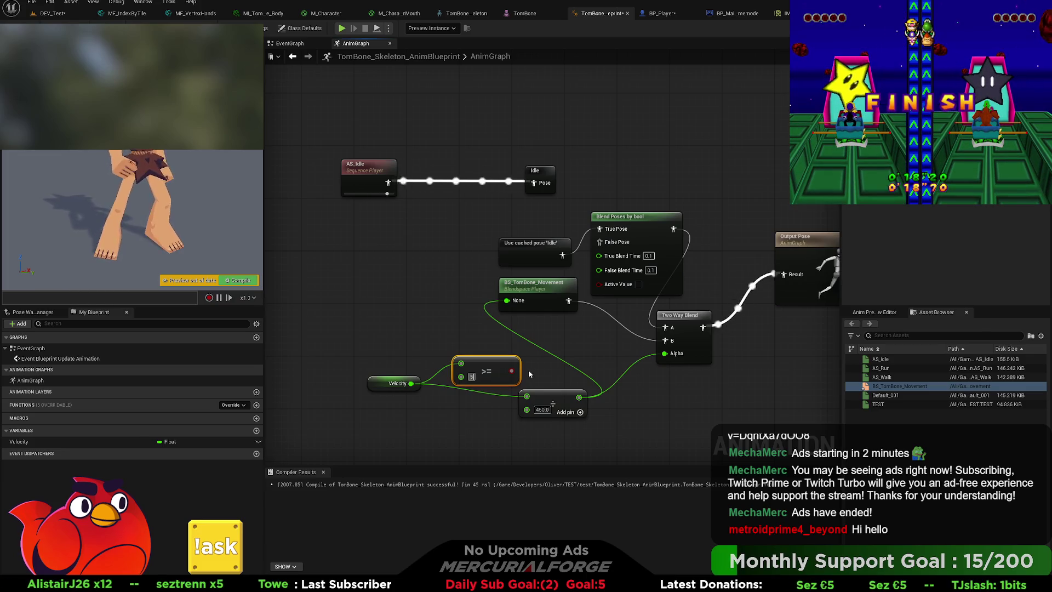
left_click_drag(554, 330, 599, 284)
Delete the 450.0 math node and the Two Way Blend node.
left_click_drag(616, 386, 567, 429)
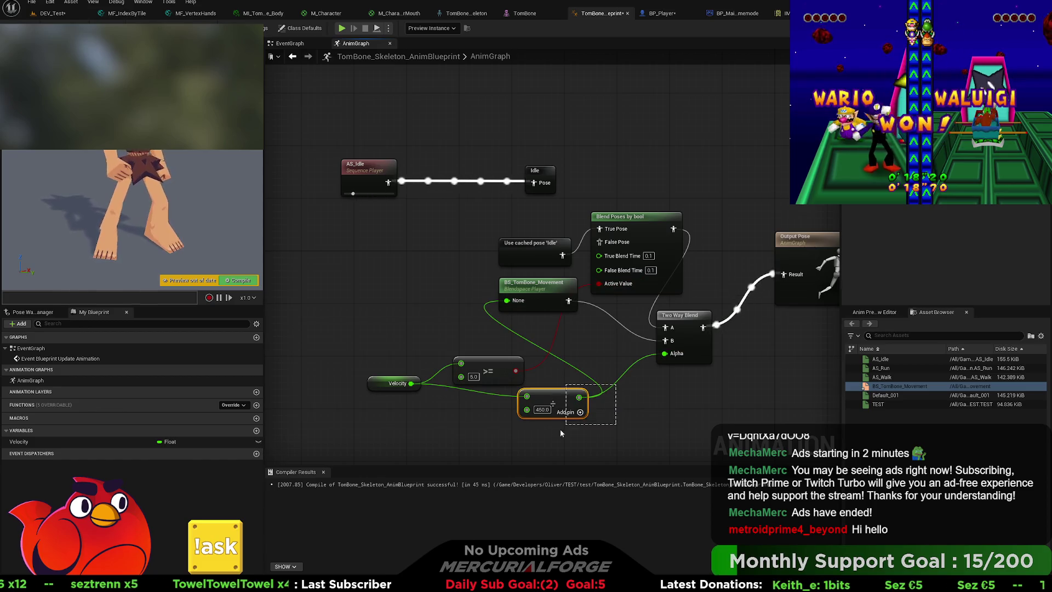
left_click_drag(738, 388, 630, 357)
key("Delete")
left_click(581, 406)
key("Delete")
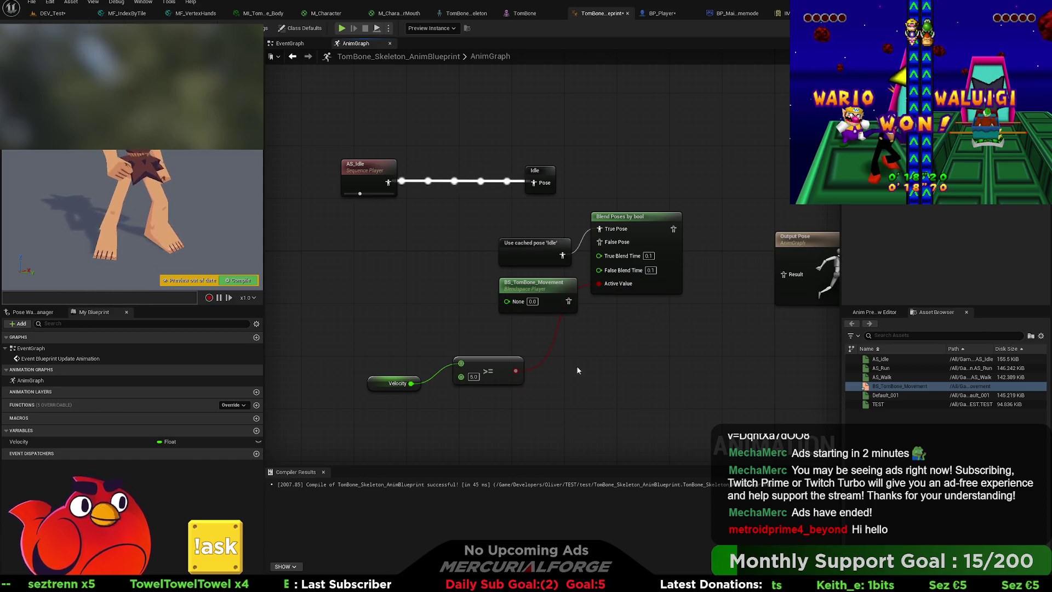
Wire Blend Poses by bool into Output Pose and feed Velocity into the >= comparison.
mouse_move(673, 228)
left_mouse_down()
mouse_move(750, 236)
mouse_move(775, 249)
mouse_move(784, 275)
left_mouse_up()
mouse_move(625, 217)
left_mouse_down()
mouse_move(655, 279)
mouse_move(644, 302)
left_mouse_up()
left_click_drag(452, 367, 497, 308)
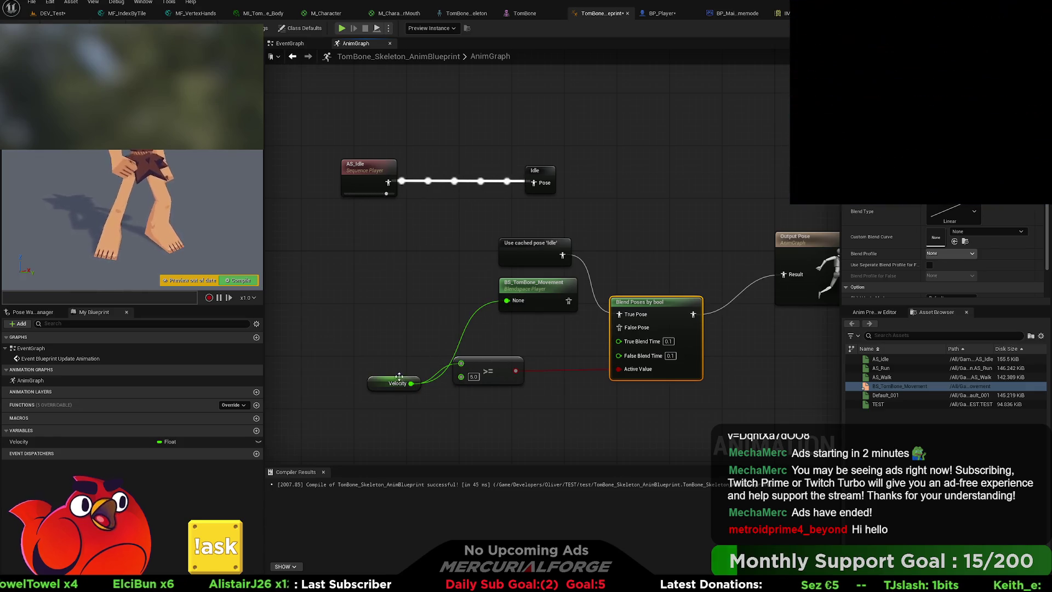
left_click_drag(384, 382, 345, 296)
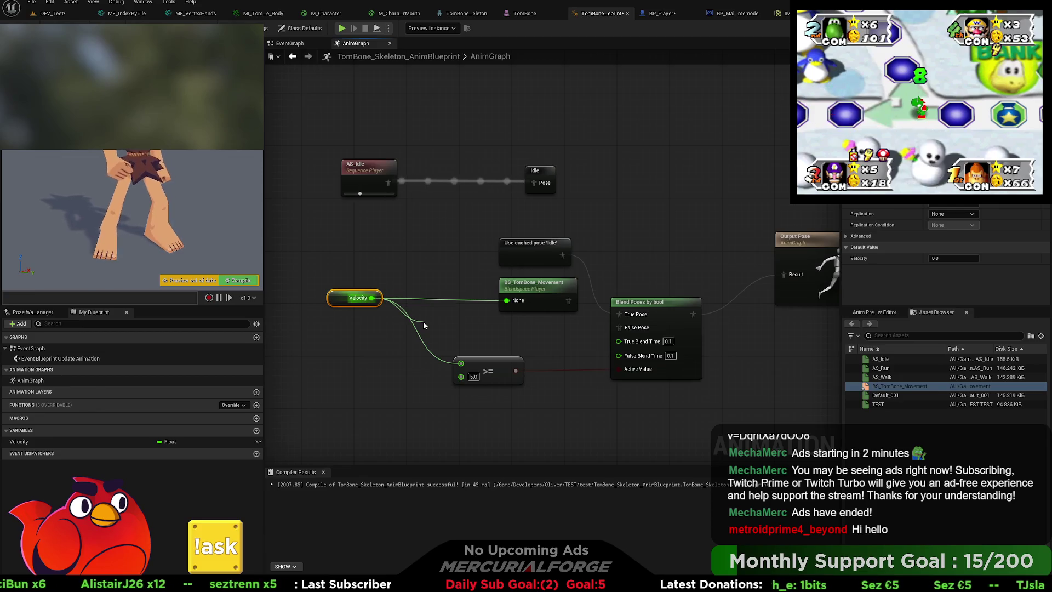
Divide Velocity by 650.0 and feed the result into the blend space player.
key("ctrl+v")
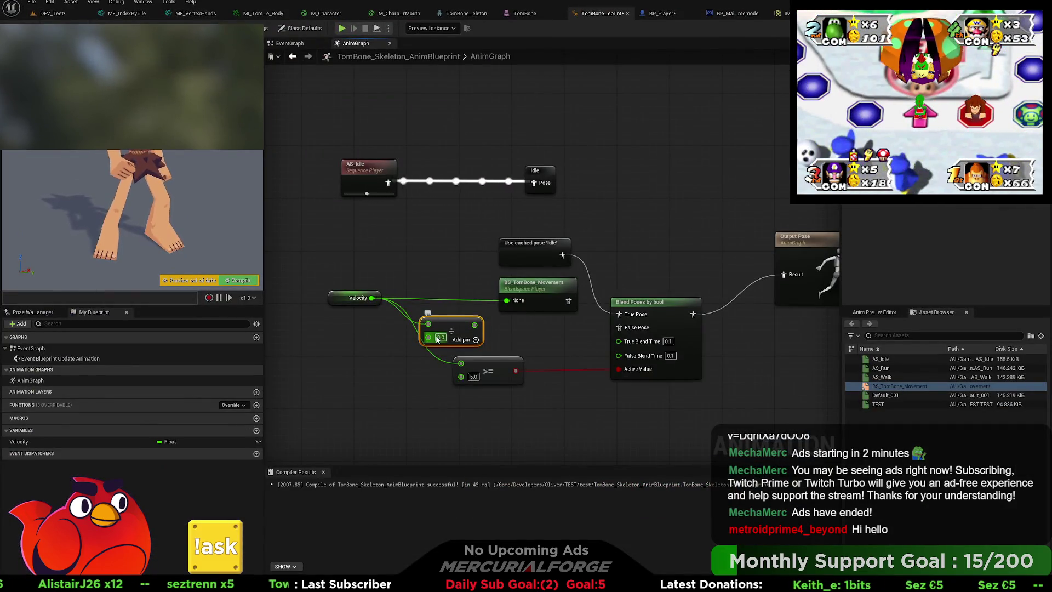
type("650")
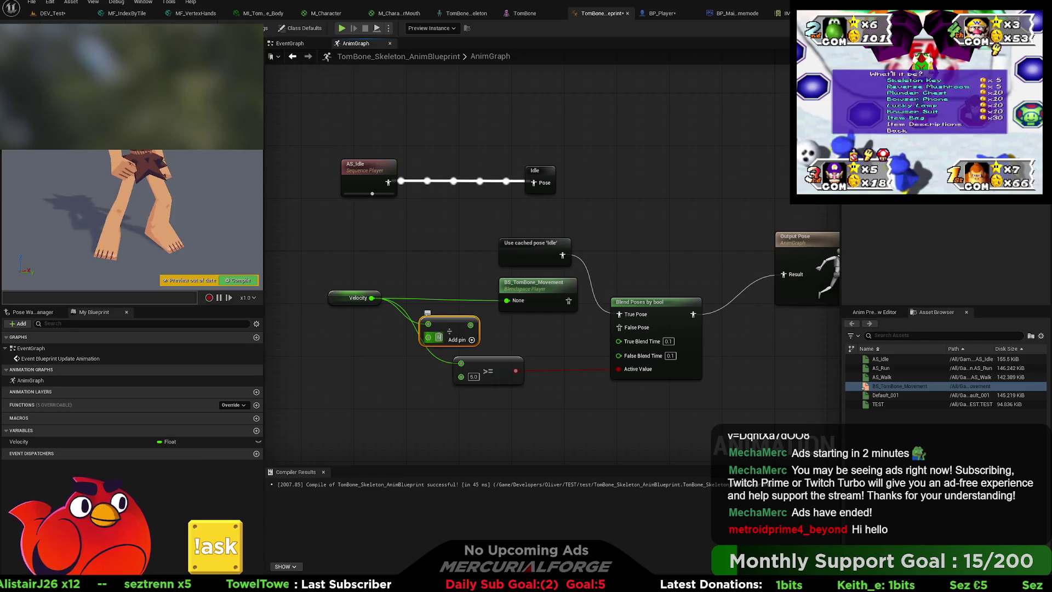
left_click(496, 322)
mouse_move(480, 325)
left_mouse_down()
mouse_move(499, 310)
mouse_move(485, 322)
mouse_move(477, 296)
left_mouse_up()
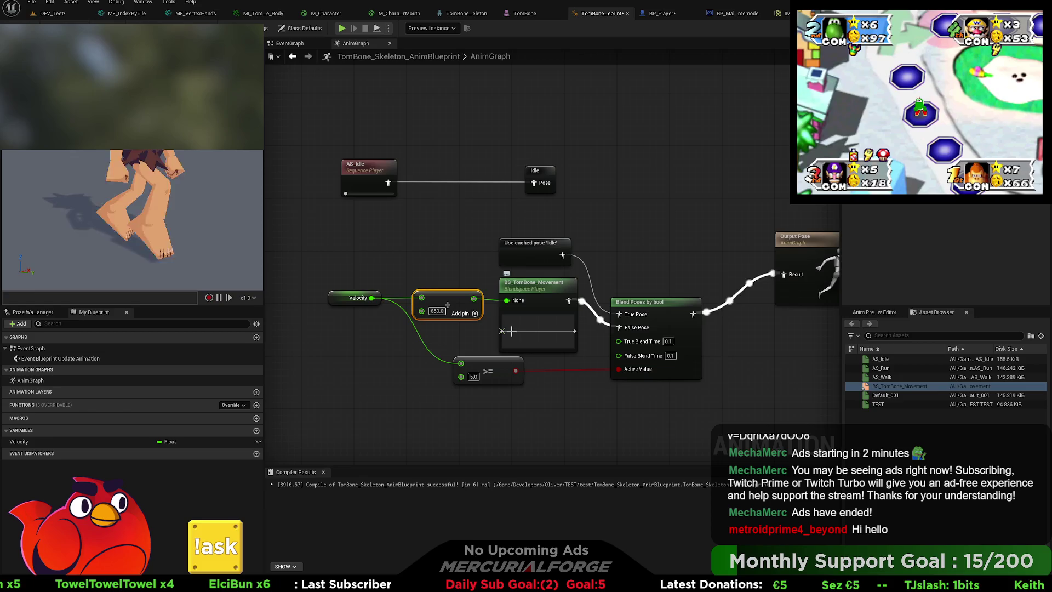
Connect the cached Idle pose to False Pose, then switch to the DEV_Test level.
left_click(506, 333)
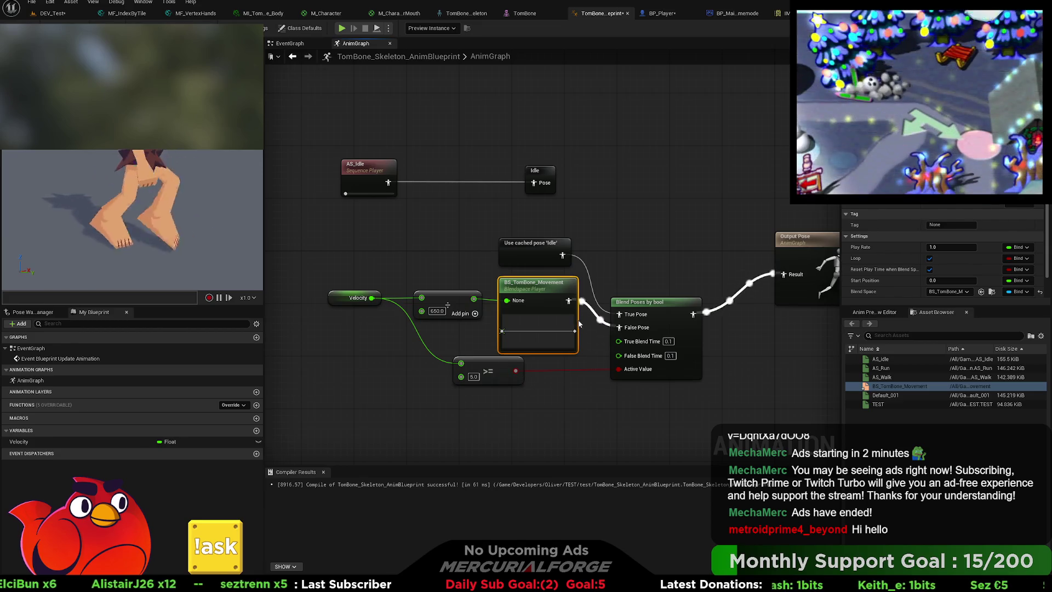
left_click_drag(562, 255, 618, 327)
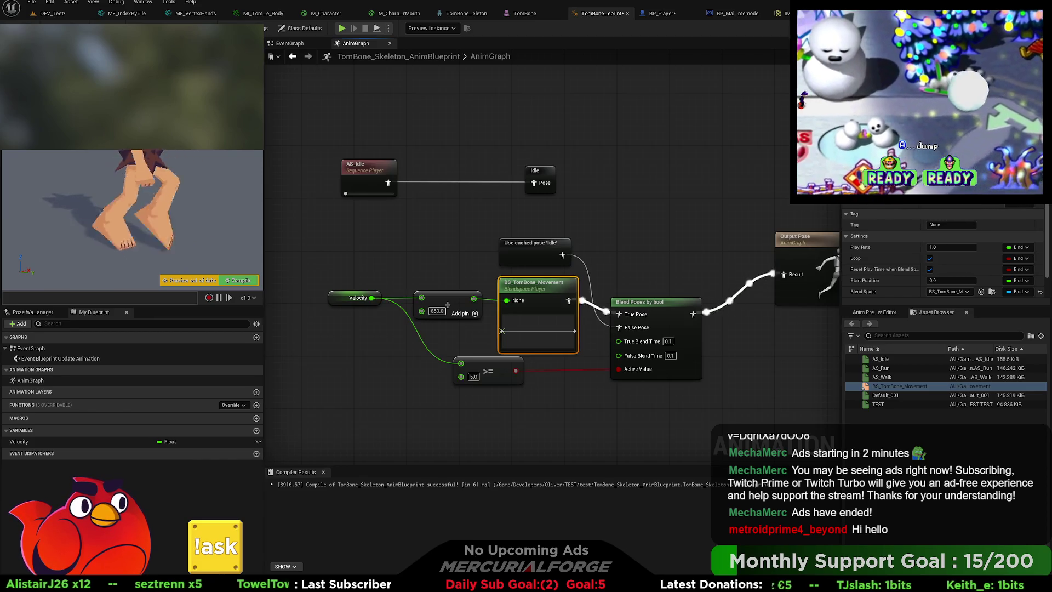
left_click(53, 13)
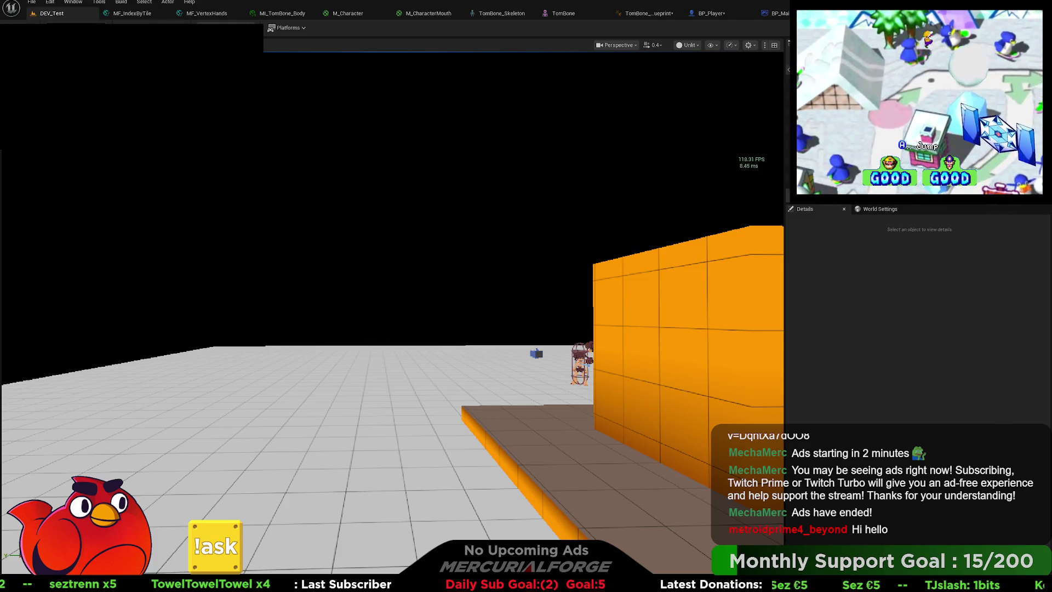
Play in editor and move the character with A, W and D to test walking and running.
key("alt+p")
left_click(423, 246)
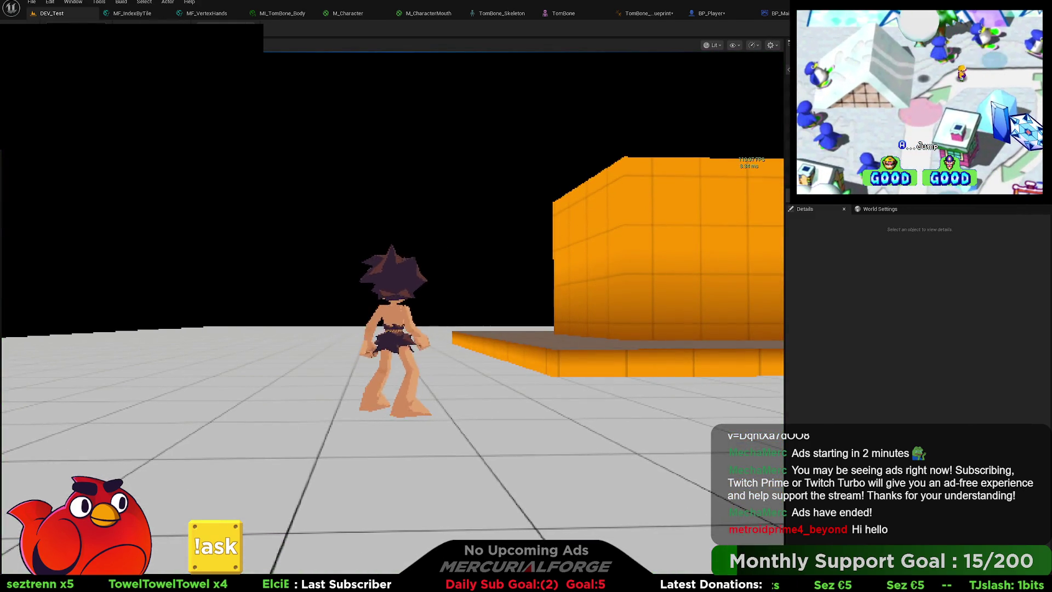
key("a")
key("w")
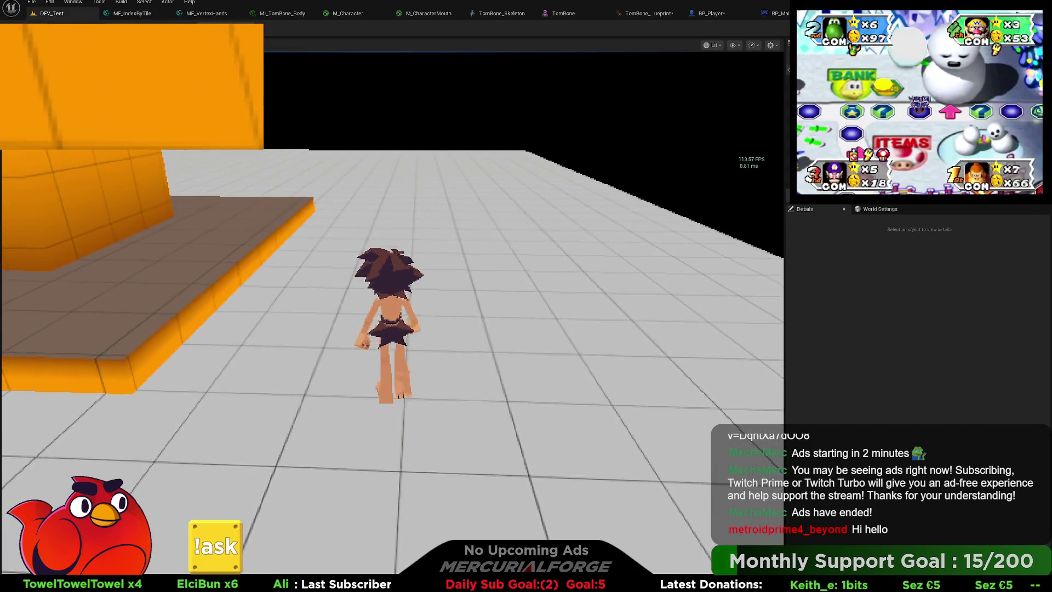
key("d")
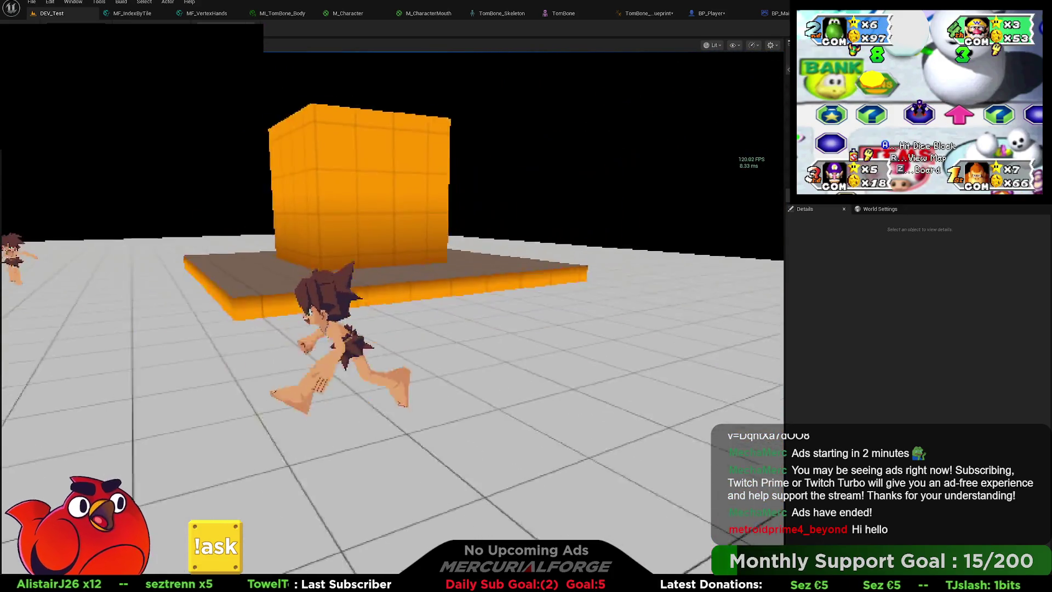
Stop the play session and go back to the animation blueprint's AnimGraph.
key("Escape")
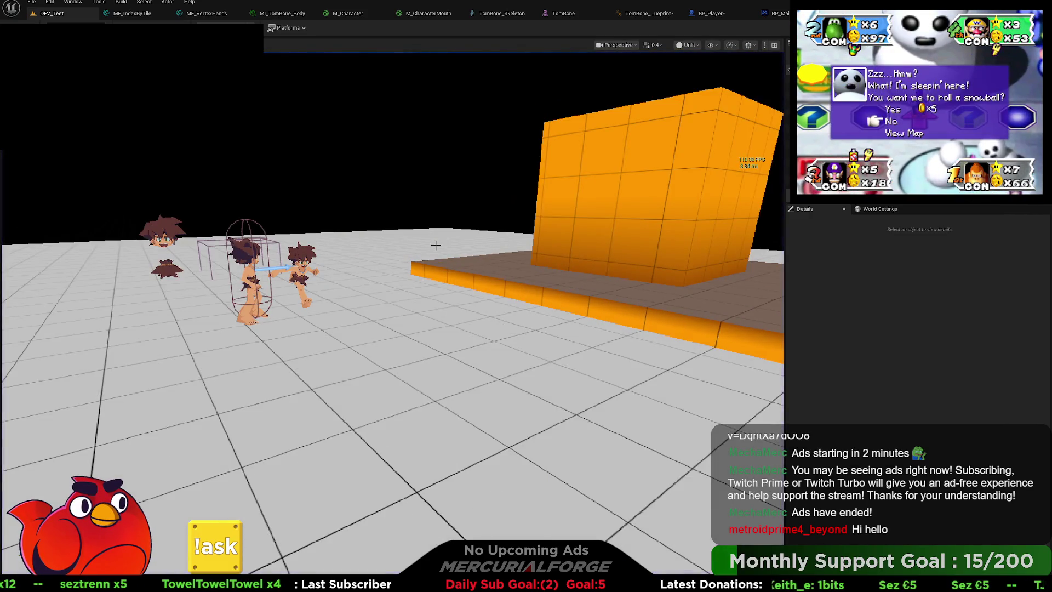
left_click(708, 14)
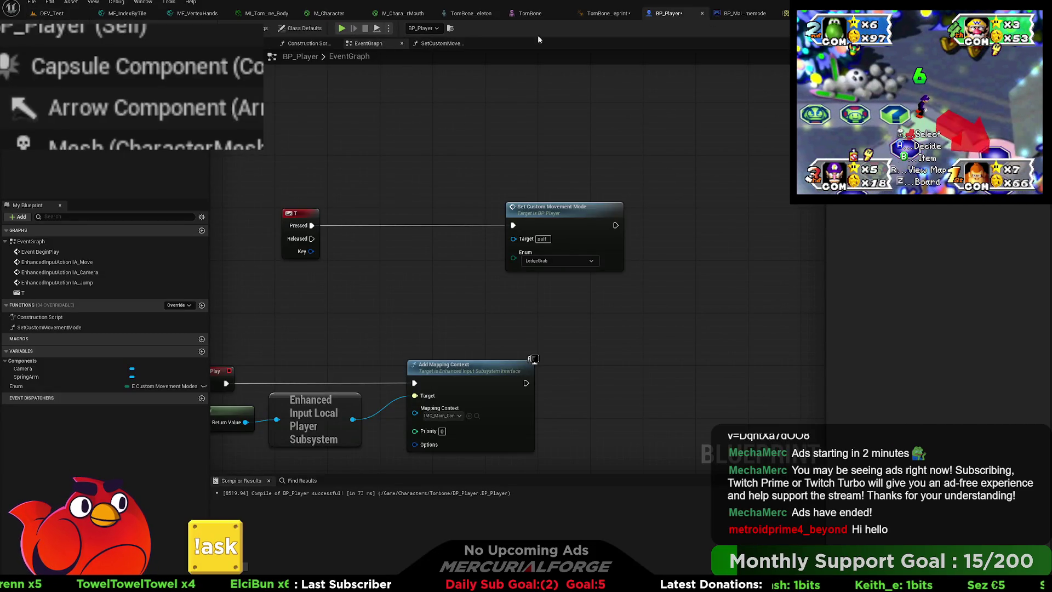
left_click(607, 13)
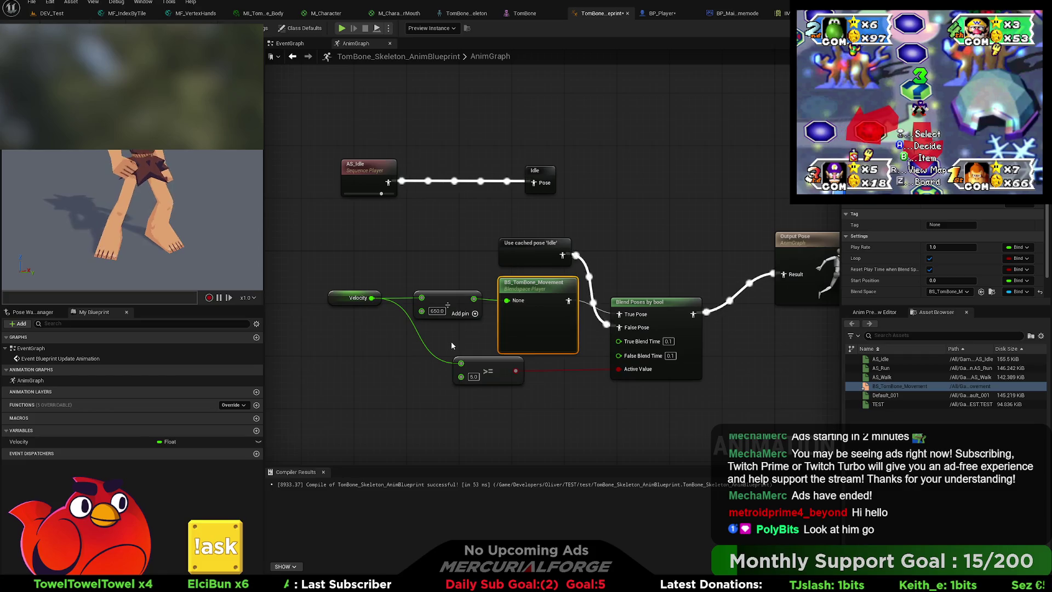
Open BS_TomBone_Movement from its player node and set AS_Run's axis value to 100.
left_click_drag(450, 339, 439, 303)
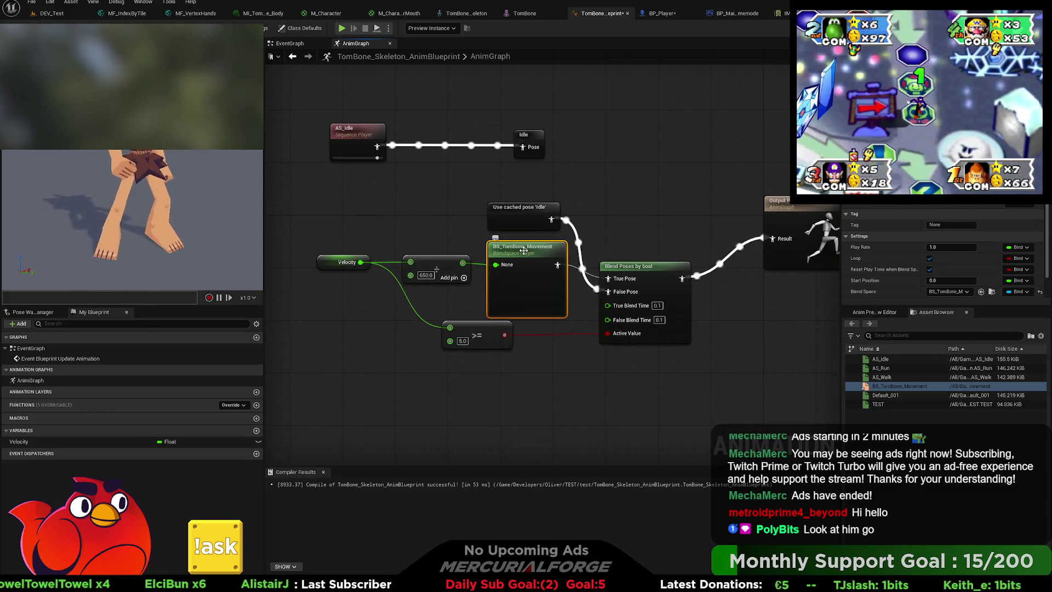
double_click(524, 253)
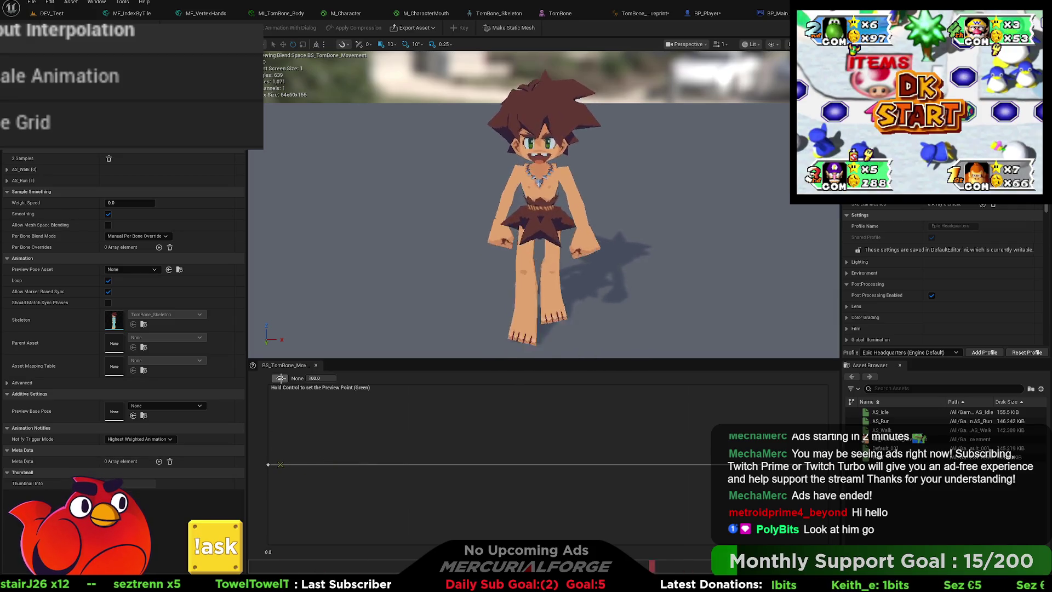
left_click(280, 378)
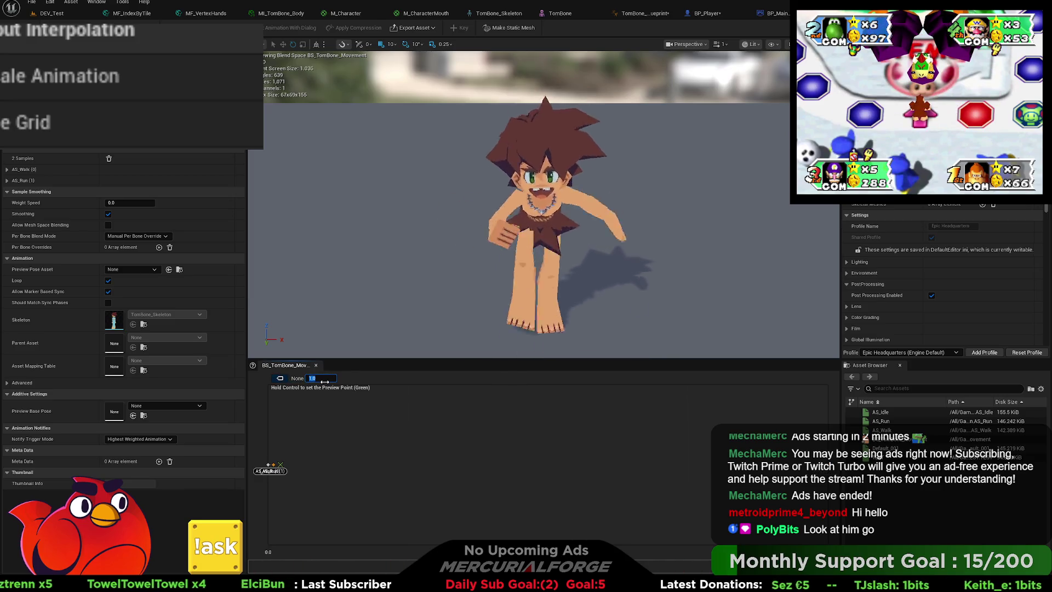
type("100")
key("Return")
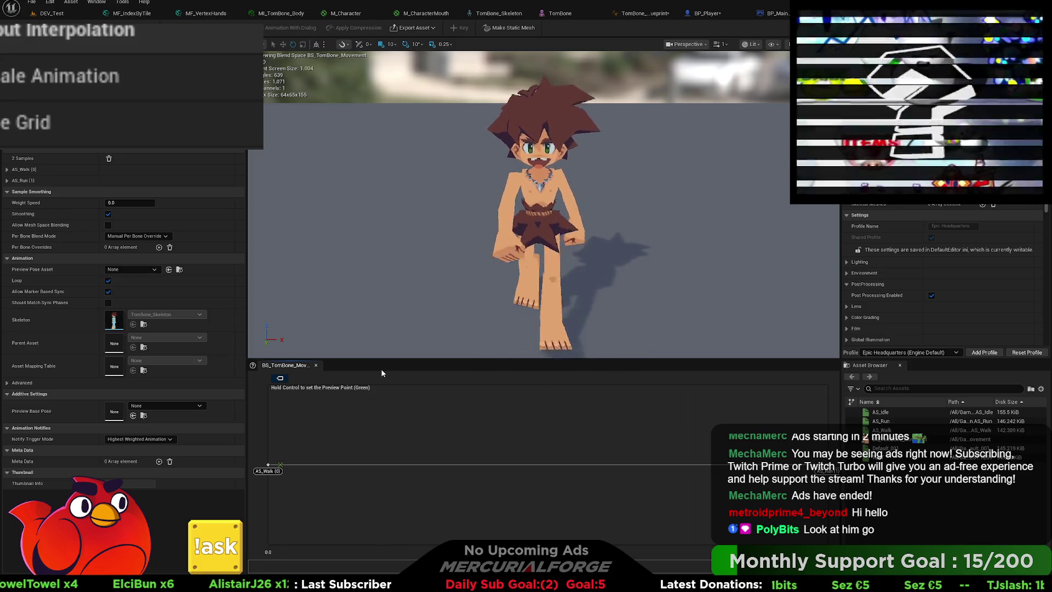
left_click(7, 169)
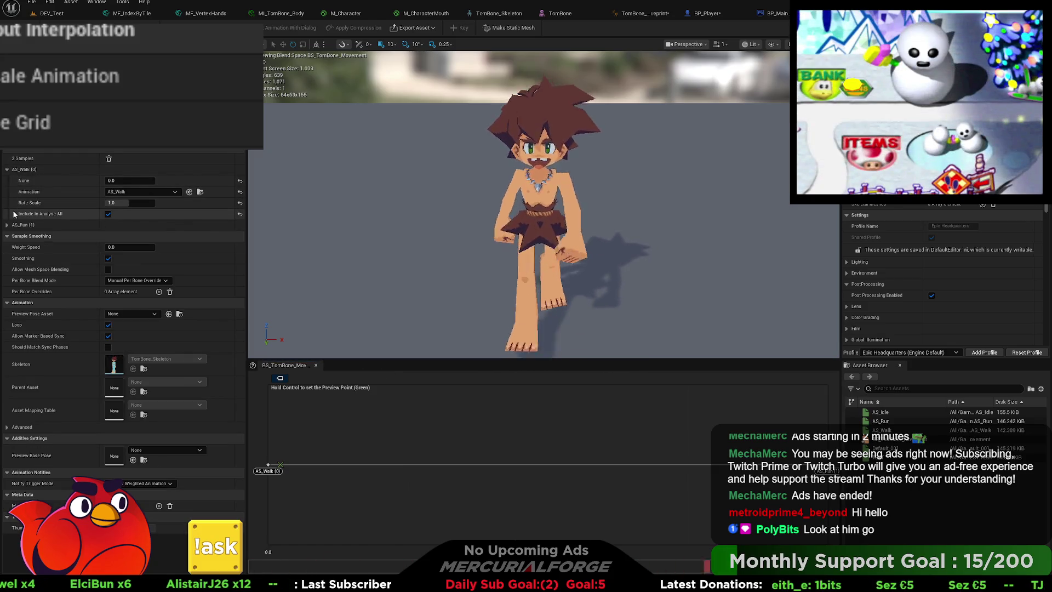
left_click(7, 225)
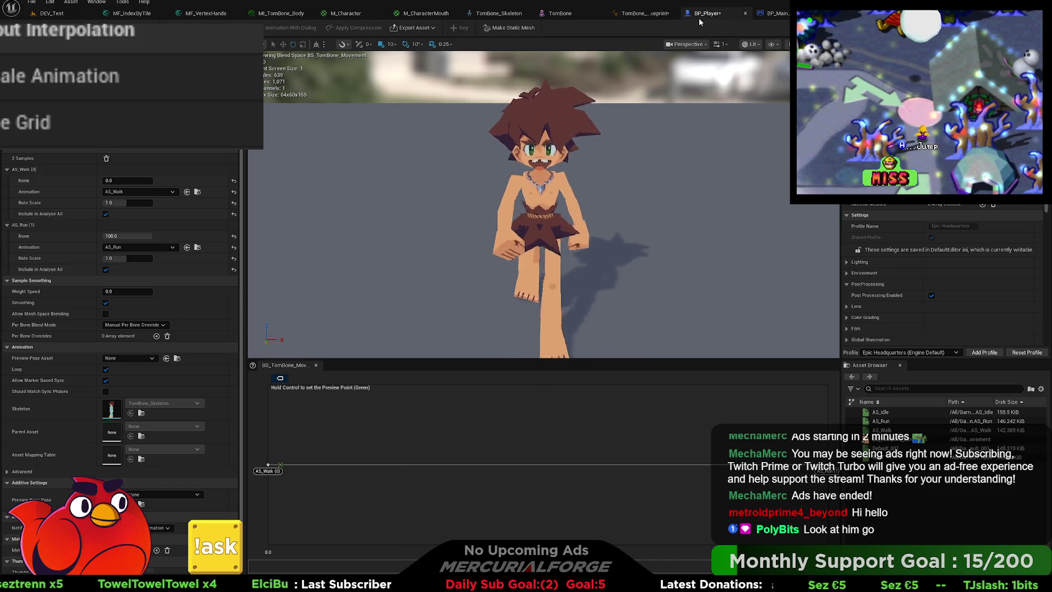
left_click(653, 15)
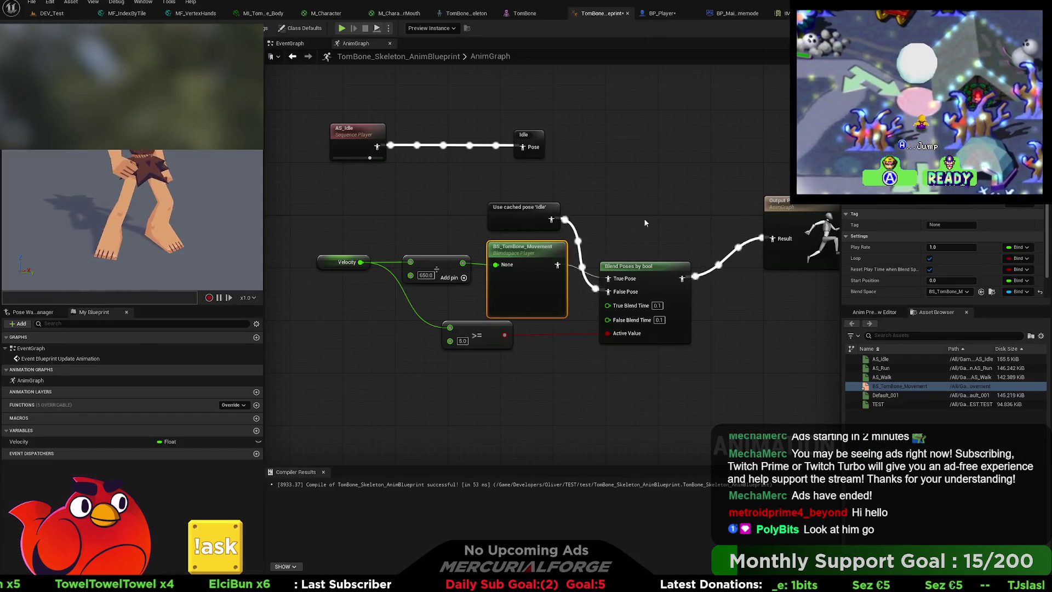
Recompile the animation blueprint and raise the preview Velocity to test the blend.
left_click(875, 311)
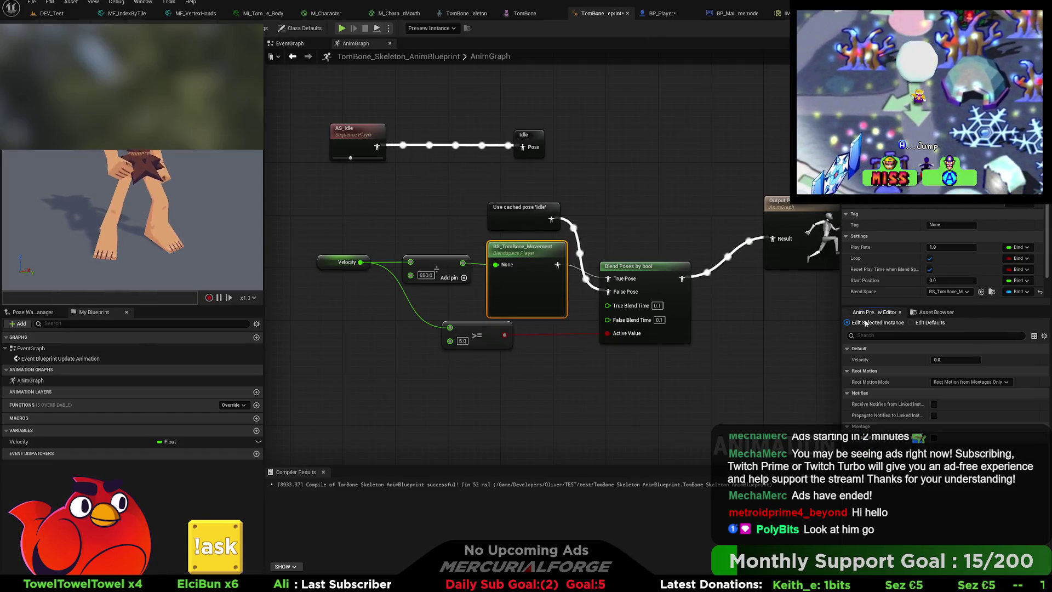
left_click(780, 358)
left_click(308, 43)
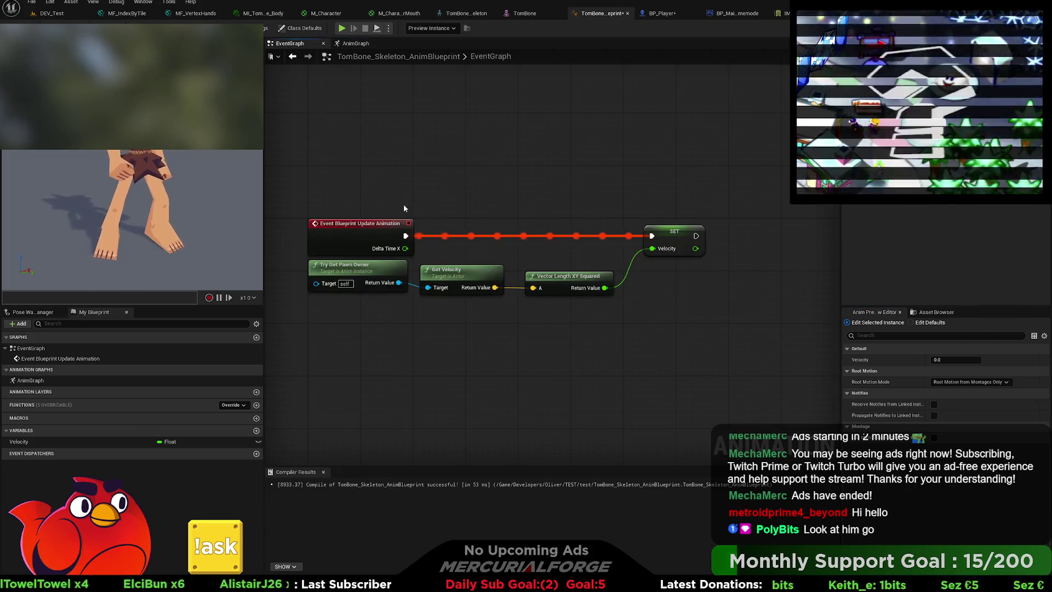
left_click(356, 44)
left_click(238, 280)
left_click_drag(954, 360, 981, 359)
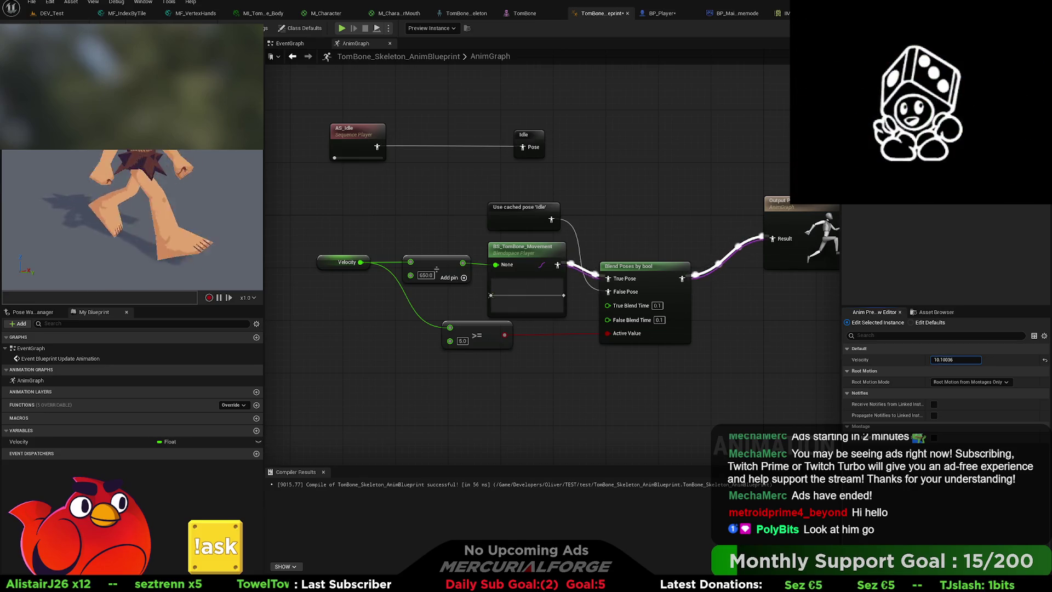
mouse_move(981, 360)
left_mouse_down()
mouse_move(1002, 360)
mouse_move(981, 360)
left_mouse_up()
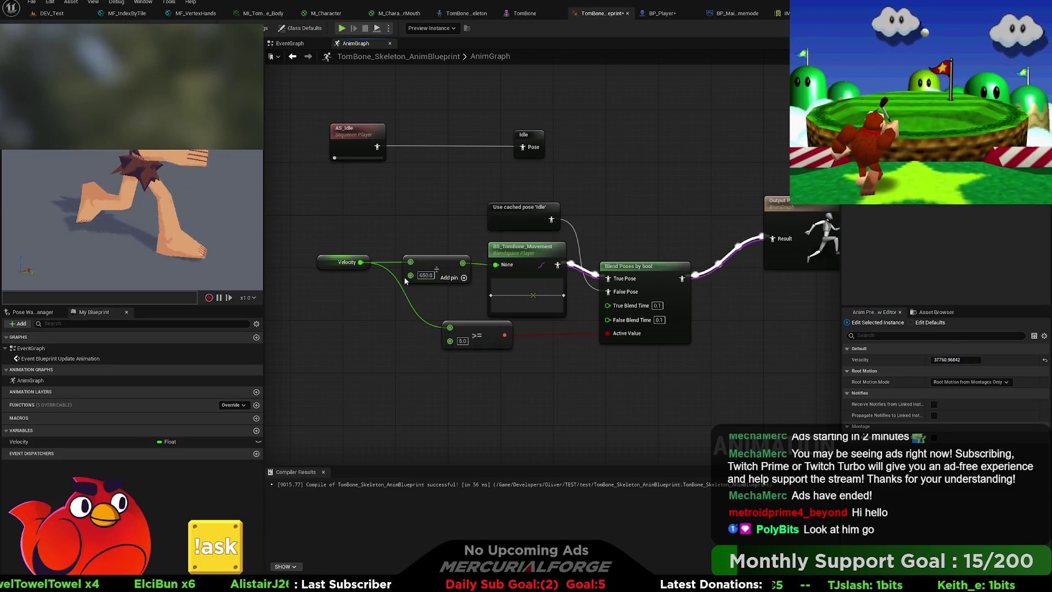
Remove the 650.0 add node, wire Velocity straight into the blend space, and reopen it.
left_click(441, 266)
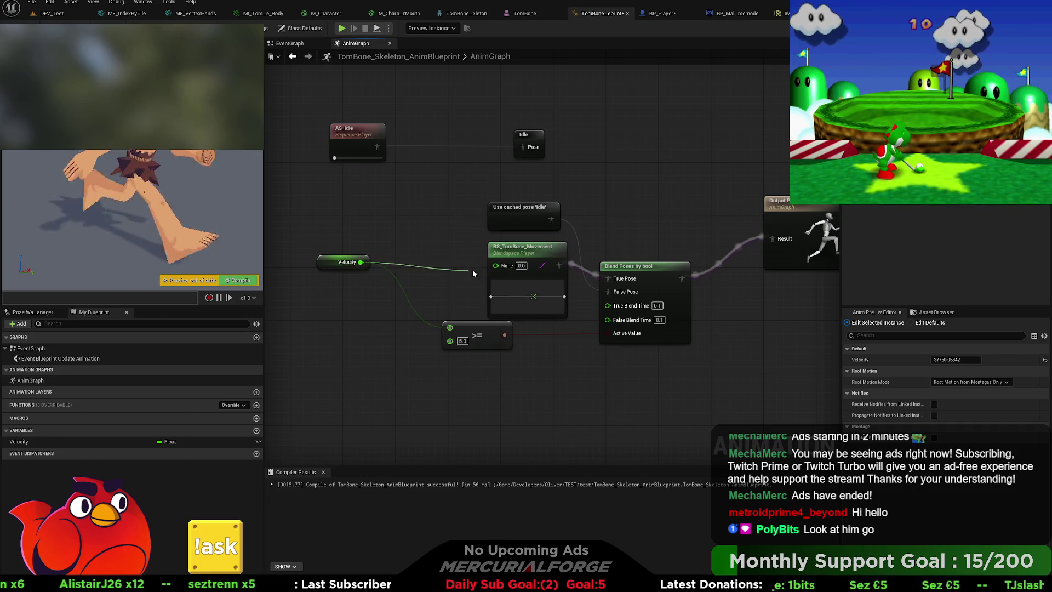
left_click_drag(470, 274, 495, 266)
left_click(539, 272)
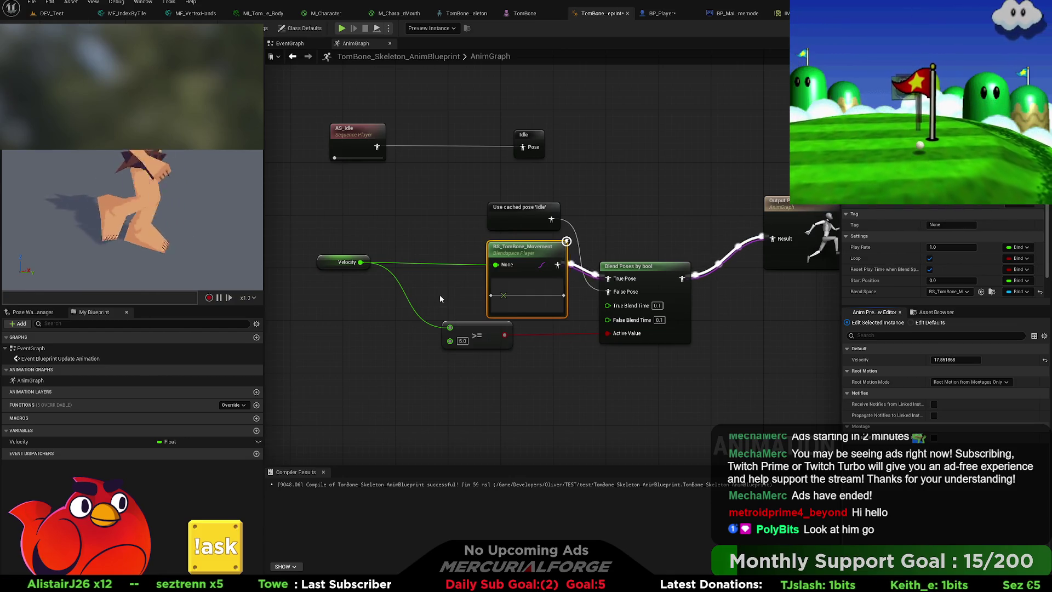
double_click(508, 267)
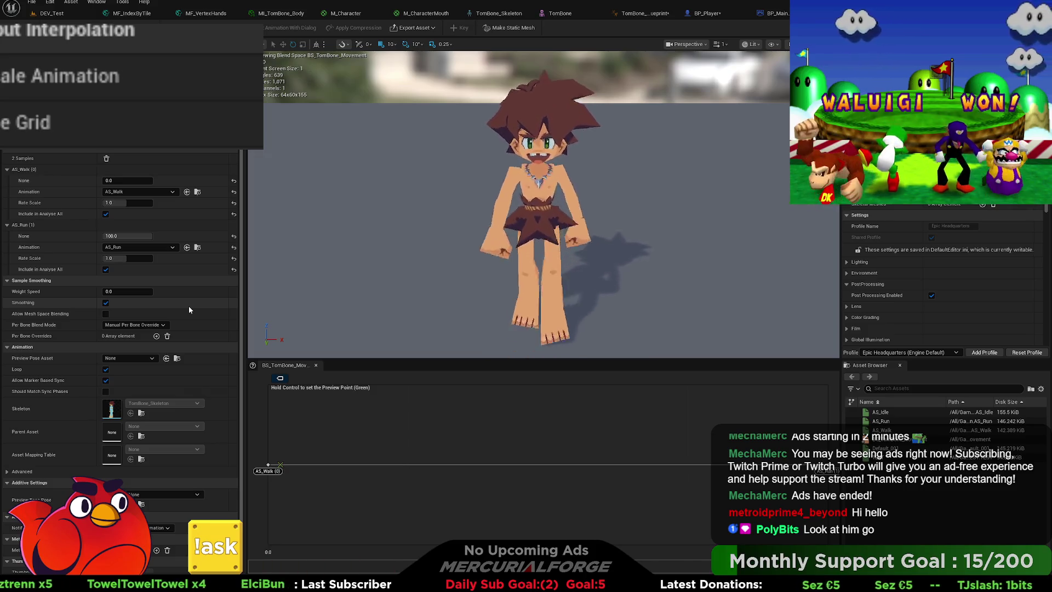
Move the >= and Velocity nodes beneath the blend space player and pull a new wire from Velocity.
scroll(205, 320, "down", 1)
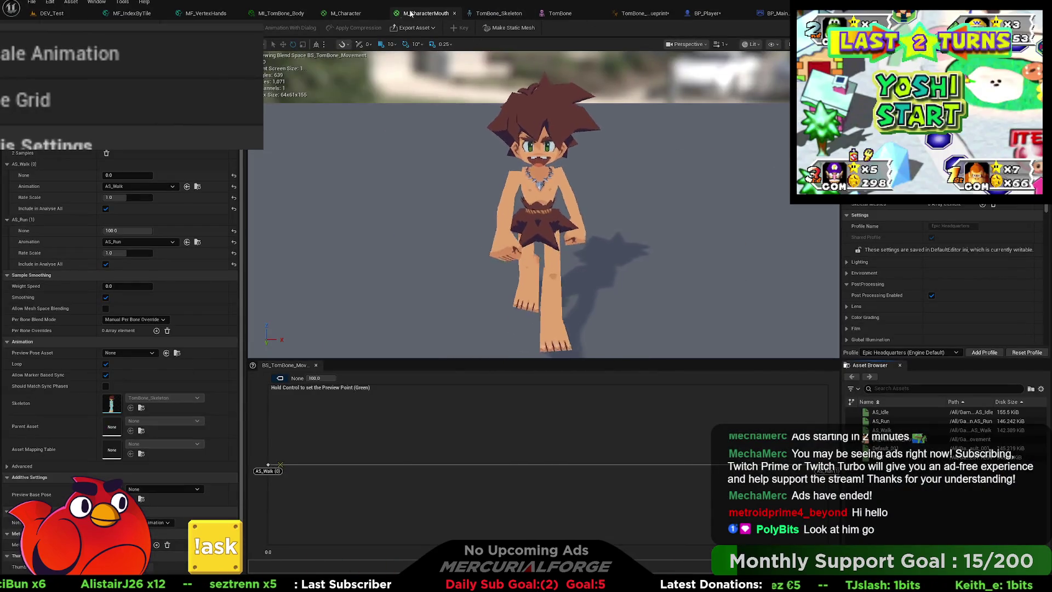
left_click(627, 15)
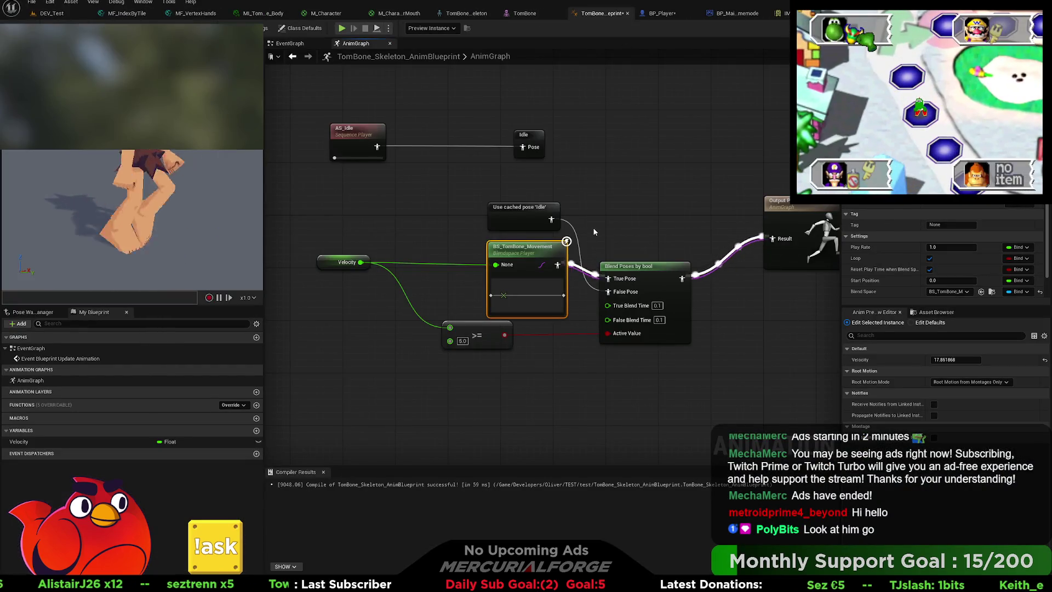
left_click_drag(460, 294, 573, 286)
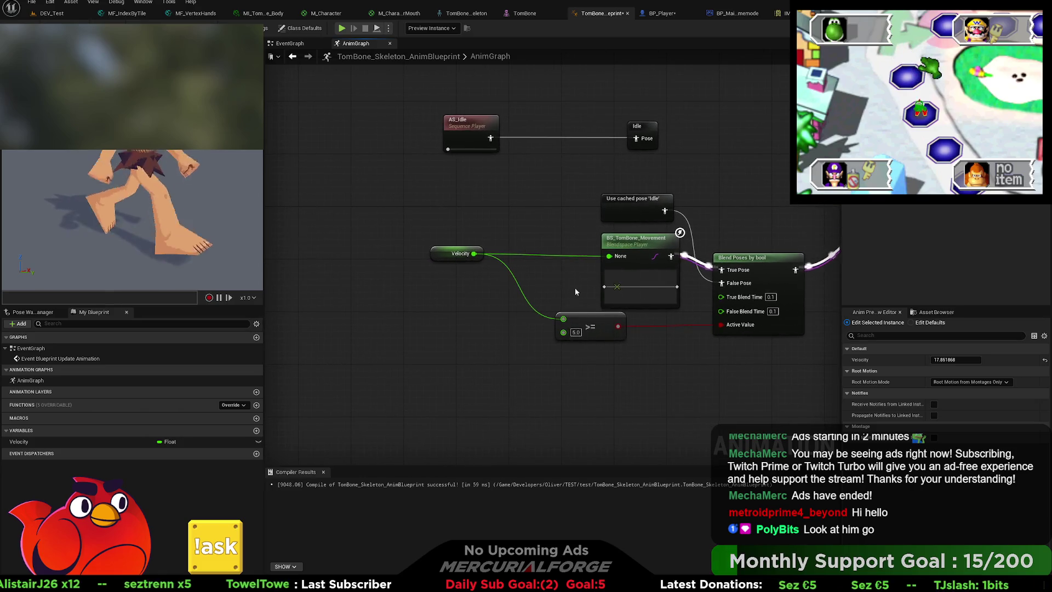
left_click_drag(555, 337, 591, 369)
mouse_move(438, 257)
left_mouse_down()
mouse_move(349, 311)
mouse_move(376, 334)
left_mouse_up()
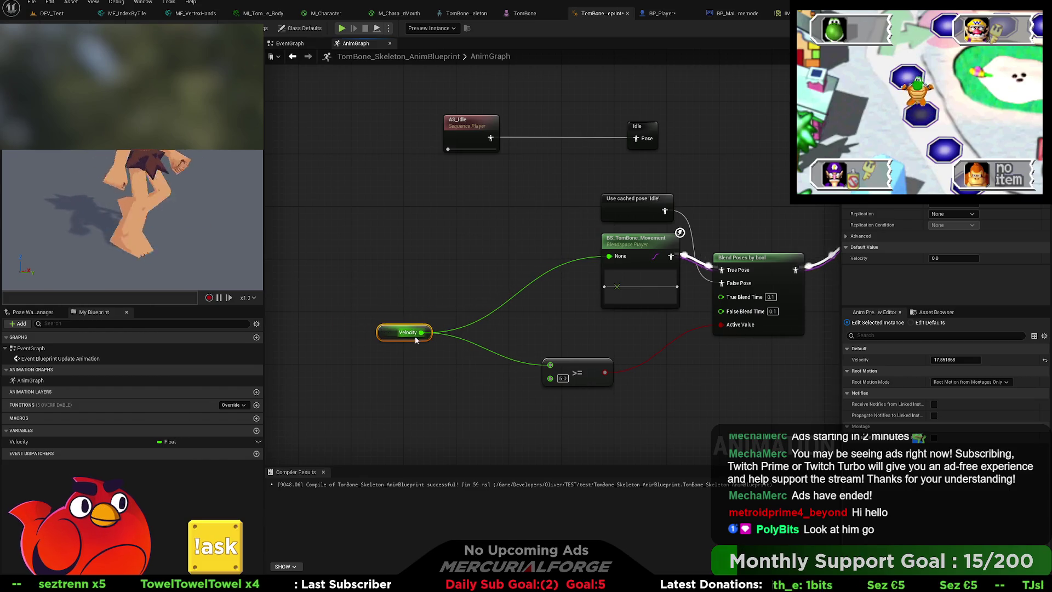
mouse_move(419, 332)
left_mouse_down()
mouse_move(469, 260)
mouse_move(460, 225)
left_mouse_up()
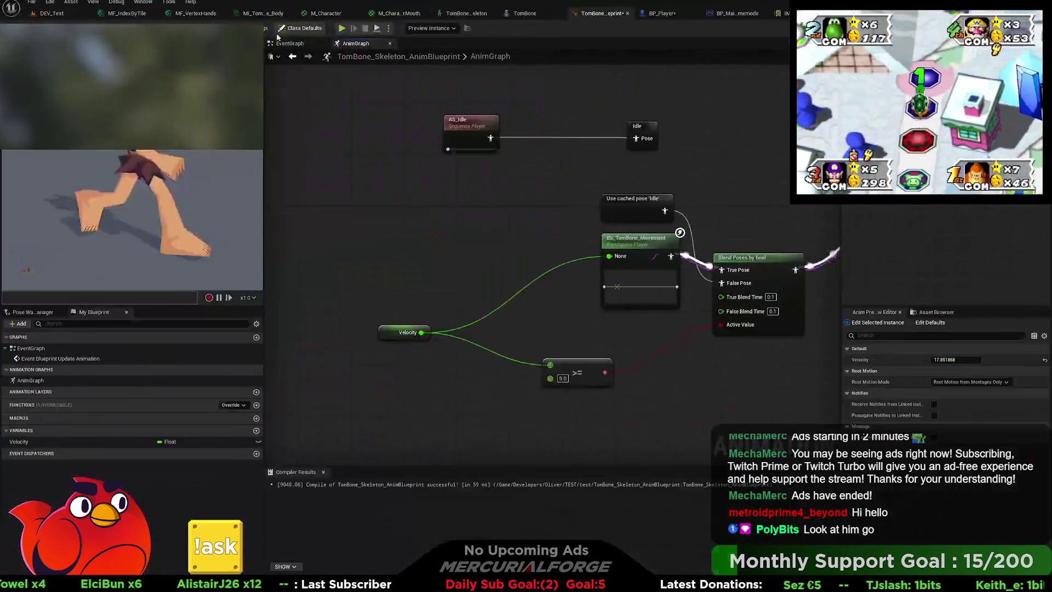
left_click(299, 46)
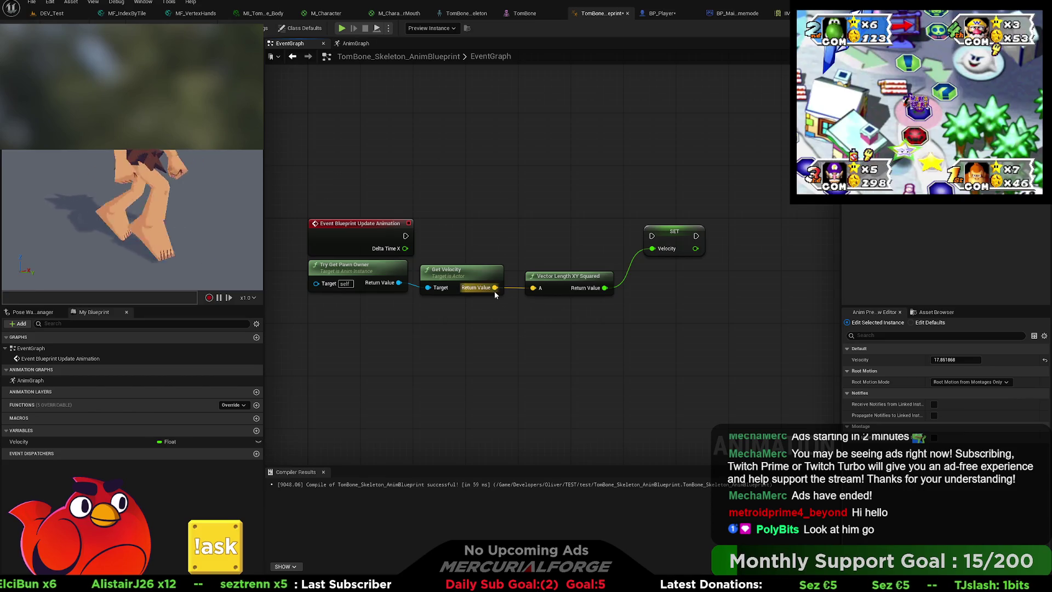
Add Vector Length XY after Get Velocity and wire its result into SET Velocity.
left_click_drag(536, 326, 538, 328)
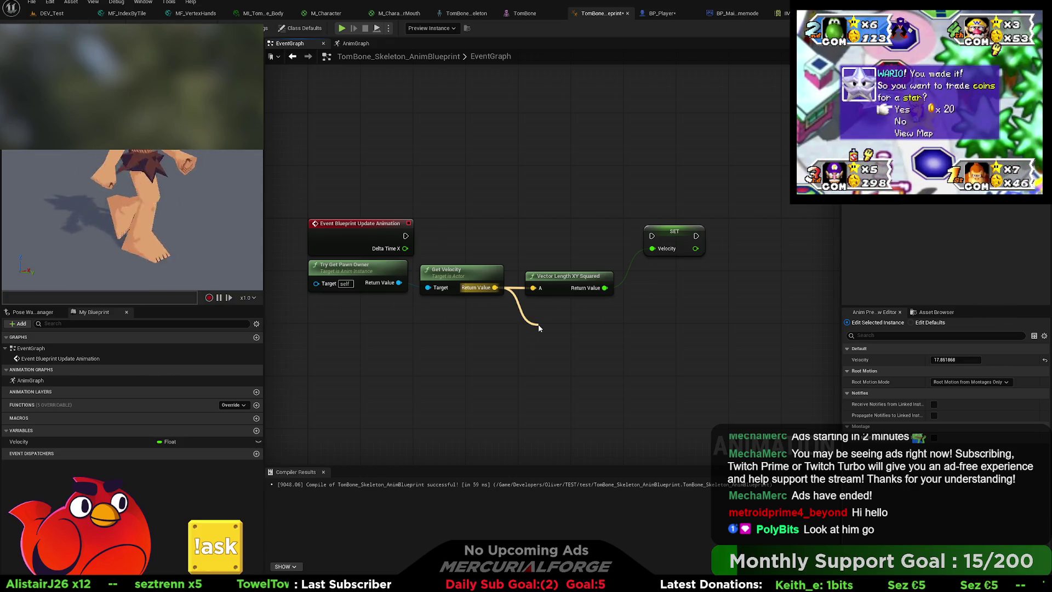
left_click_drag(538, 328, 539, 328)
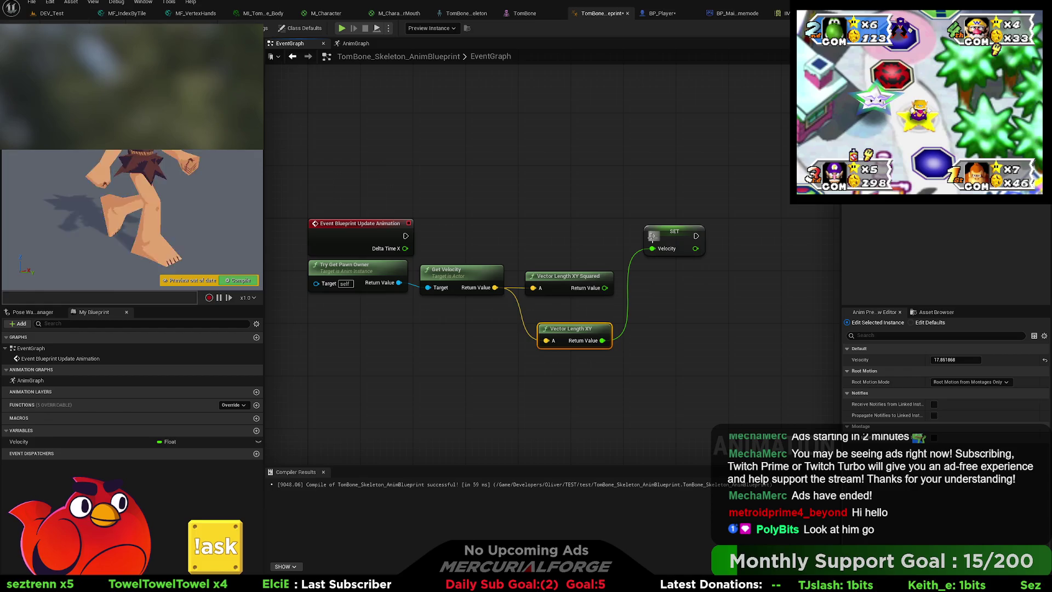
left_click_drag(603, 340, 652, 248)
left_click_drag(570, 328, 564, 309)
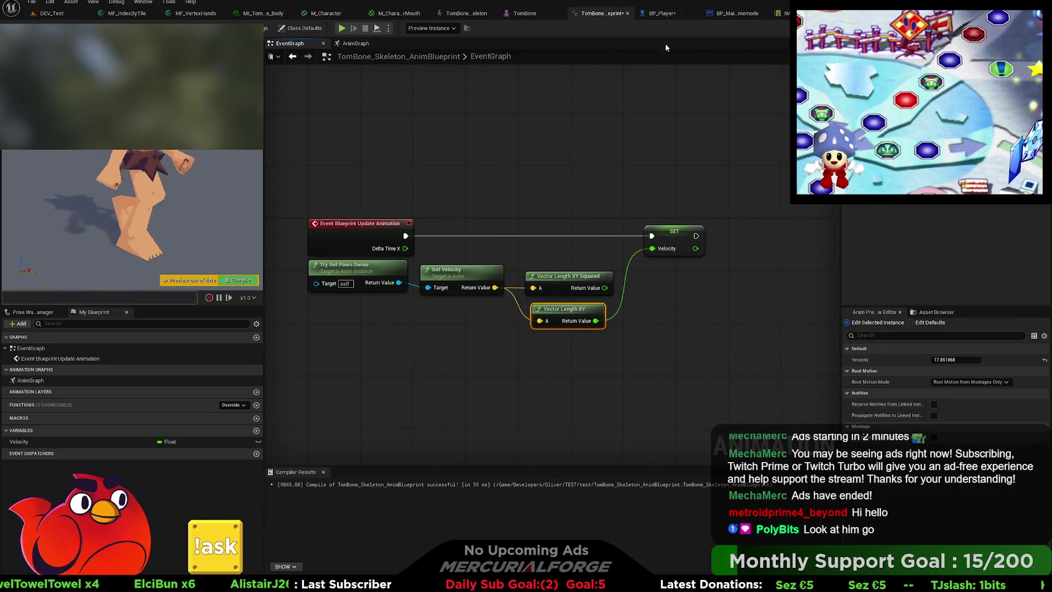
left_click(355, 43)
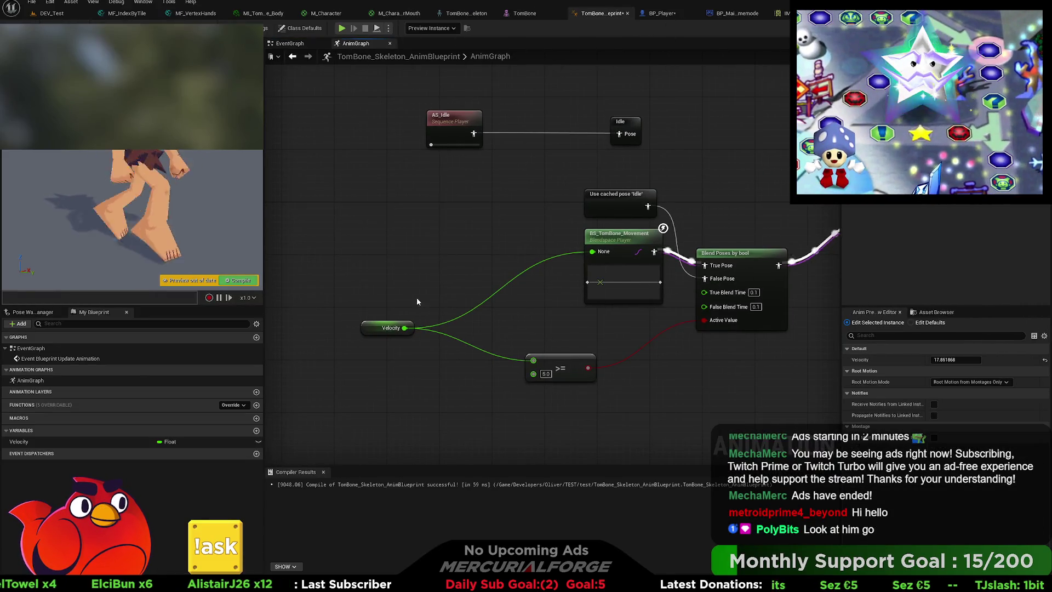
Add a / node on Velocity with a divisor of 650.
left_click_drag(405, 327, 461, 258)
type("/")
key("Return")
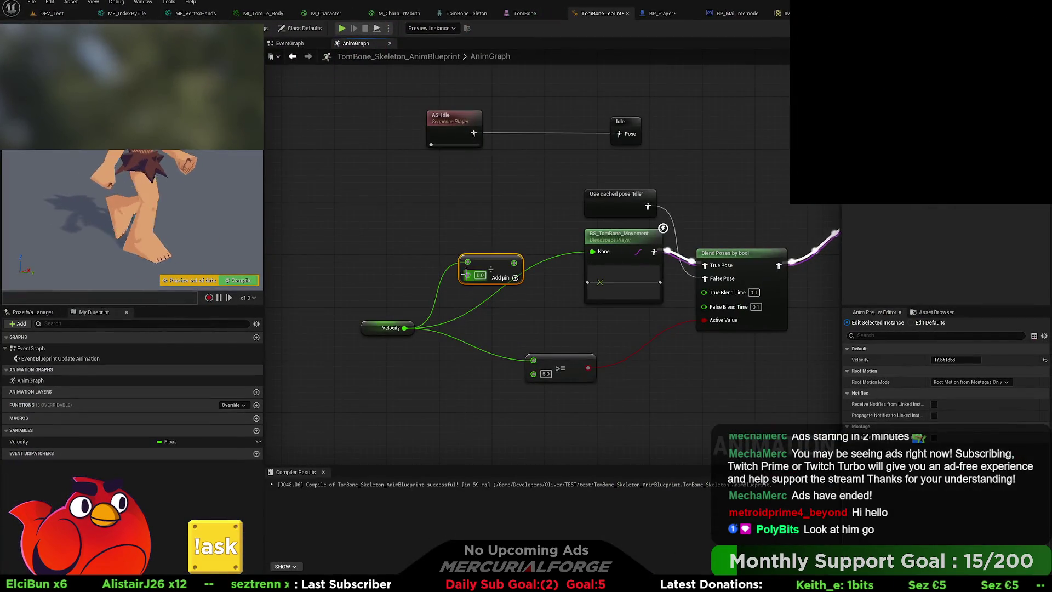
left_click(481, 275)
type("650")
left_click(508, 218)
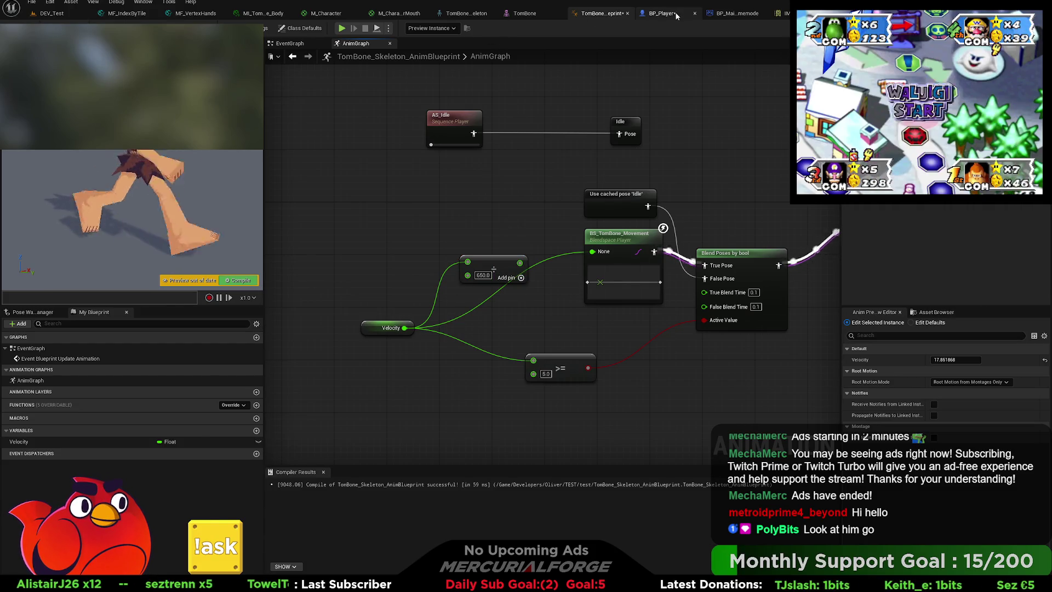
Check the player's walk speed settings, then return to the Anim Blueprint.
left_click(677, 15)
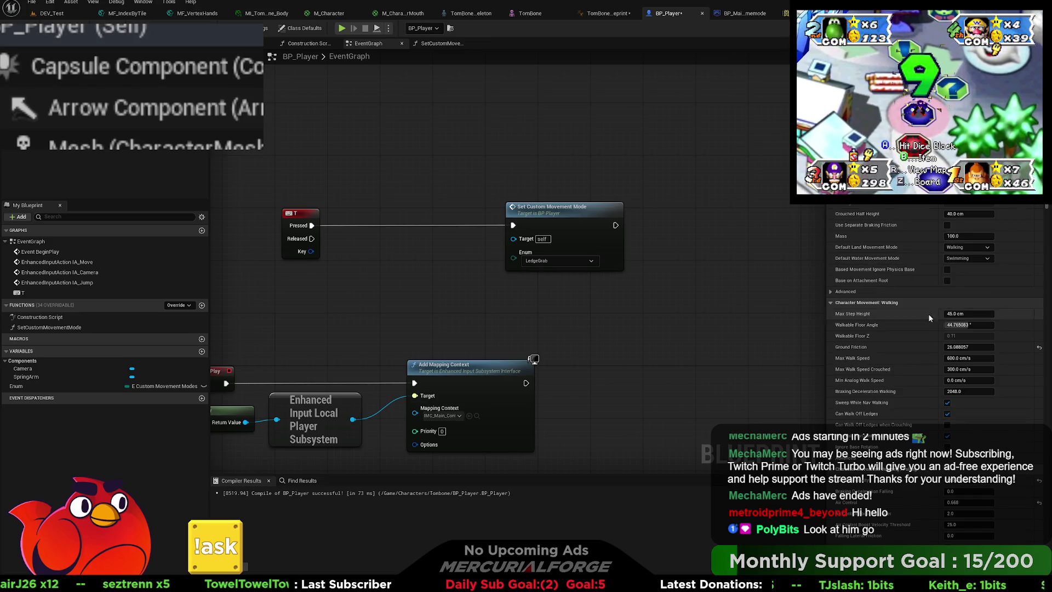
scroll(936, 360, "down", 1)
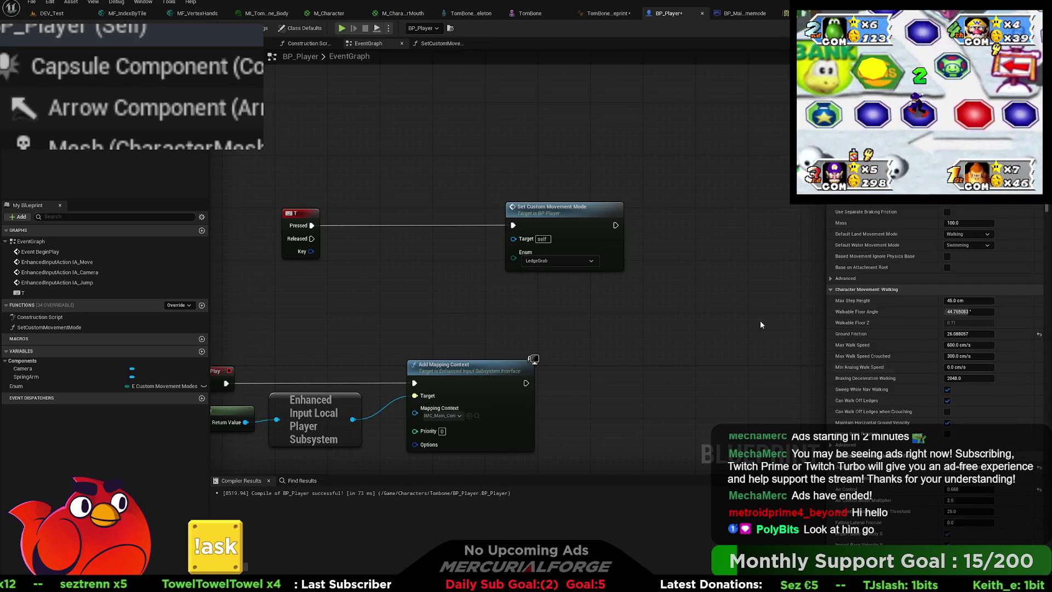
left_click(607, 13)
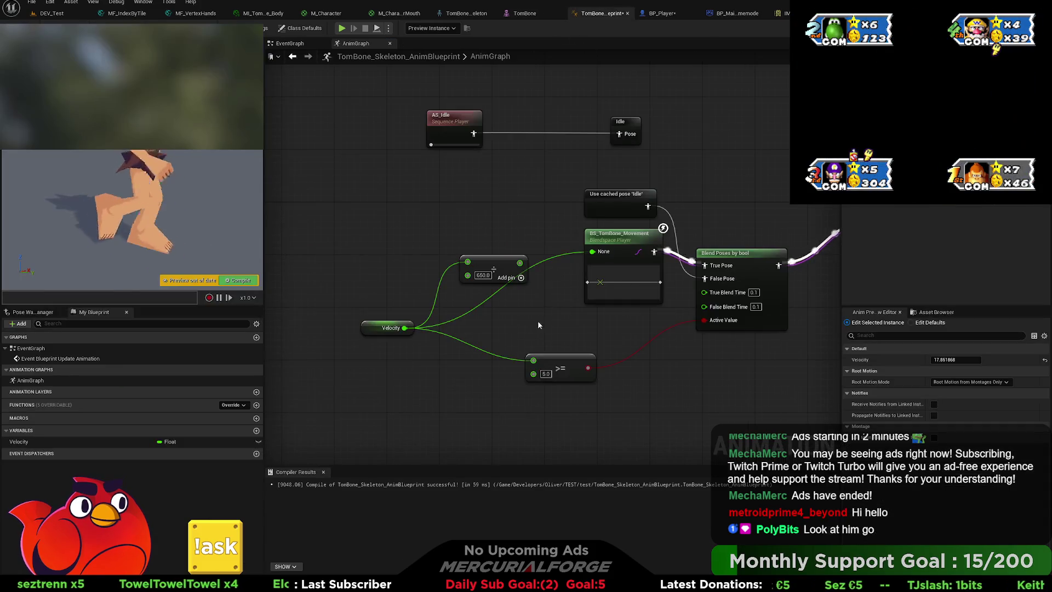
Multiply the divided velocity by 100, align the nodes, and recompile with F7.
left_click_drag(523, 262, 525, 219)
left_click(543, 246)
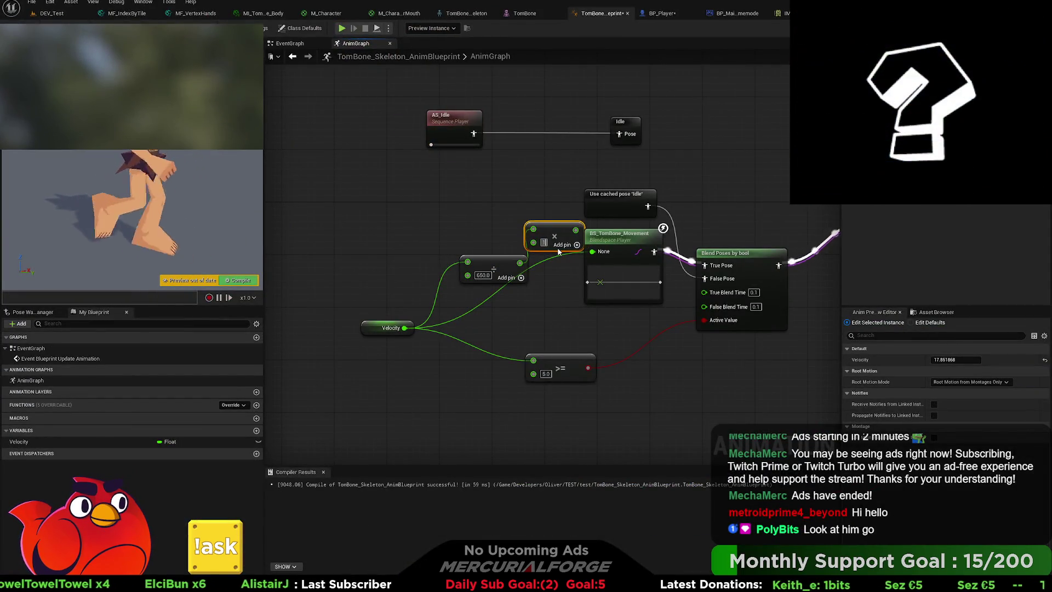
left_click(555, 270)
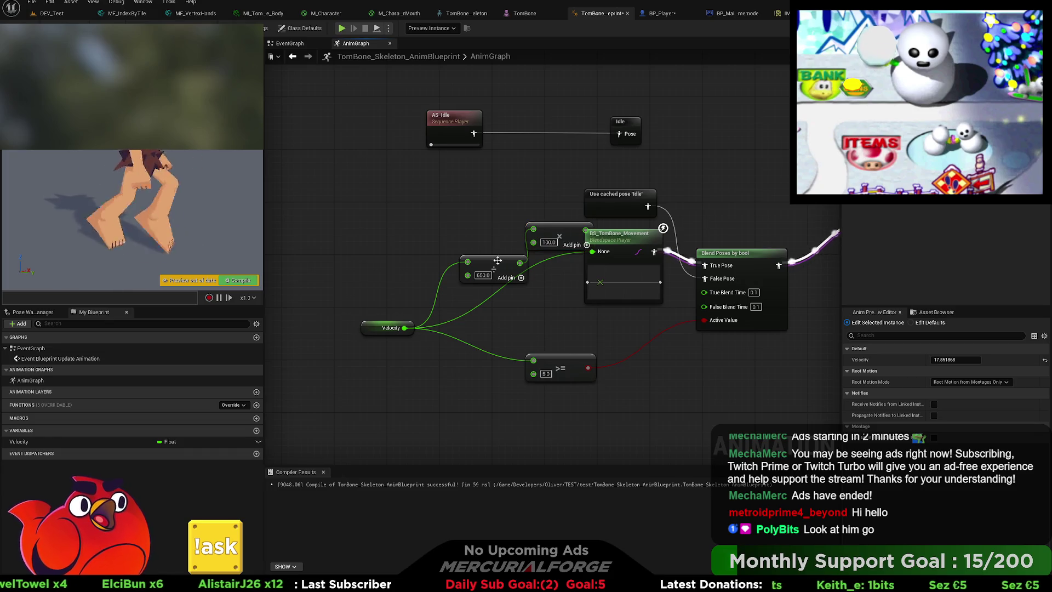
left_click_drag(493, 263, 435, 249)
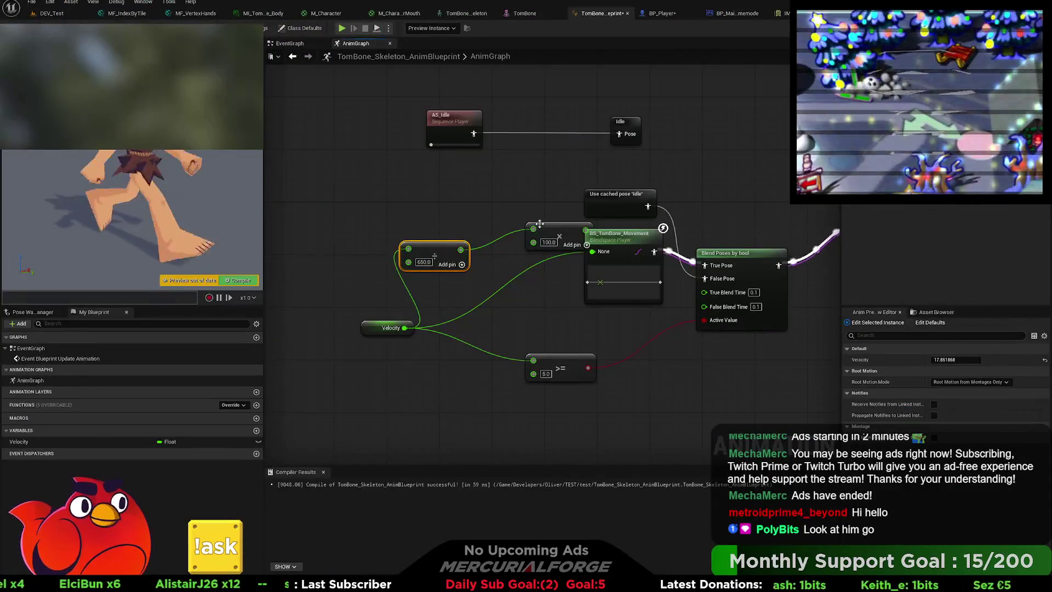
left_click_drag(526, 245, 519, 251)
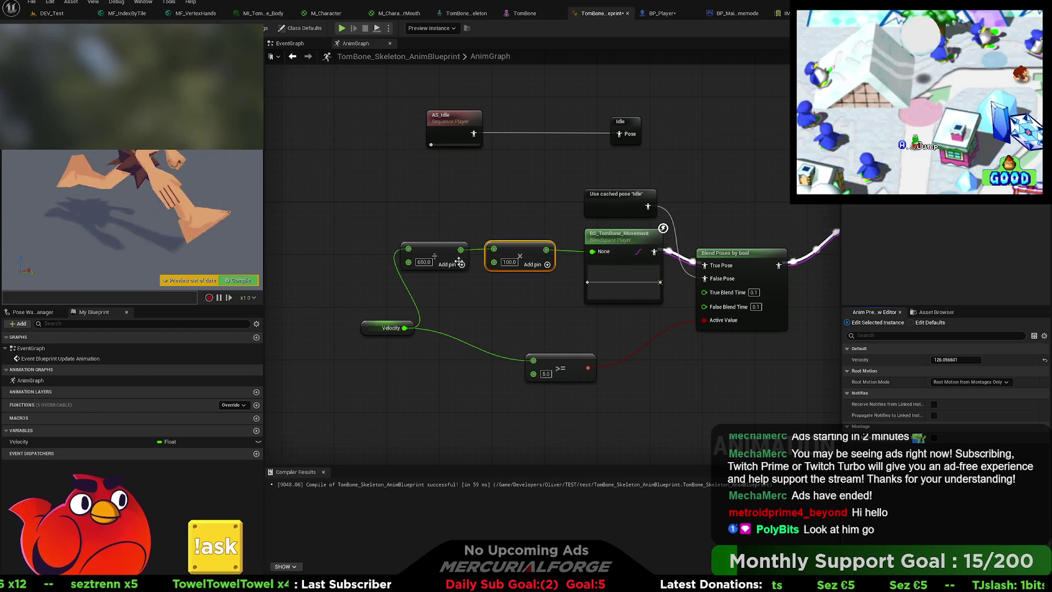
key("F7")
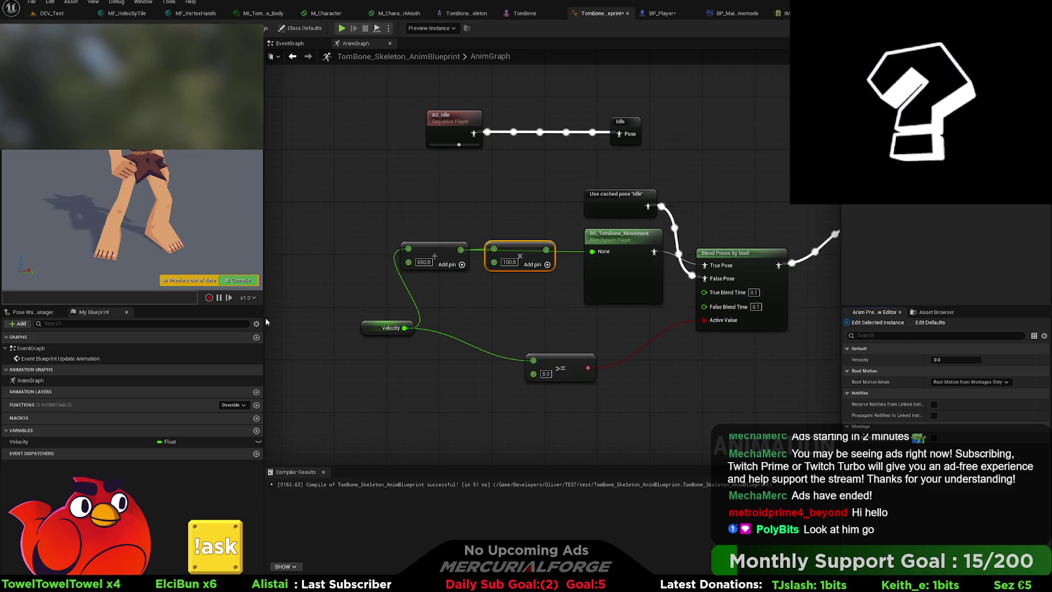
left_click(946, 359)
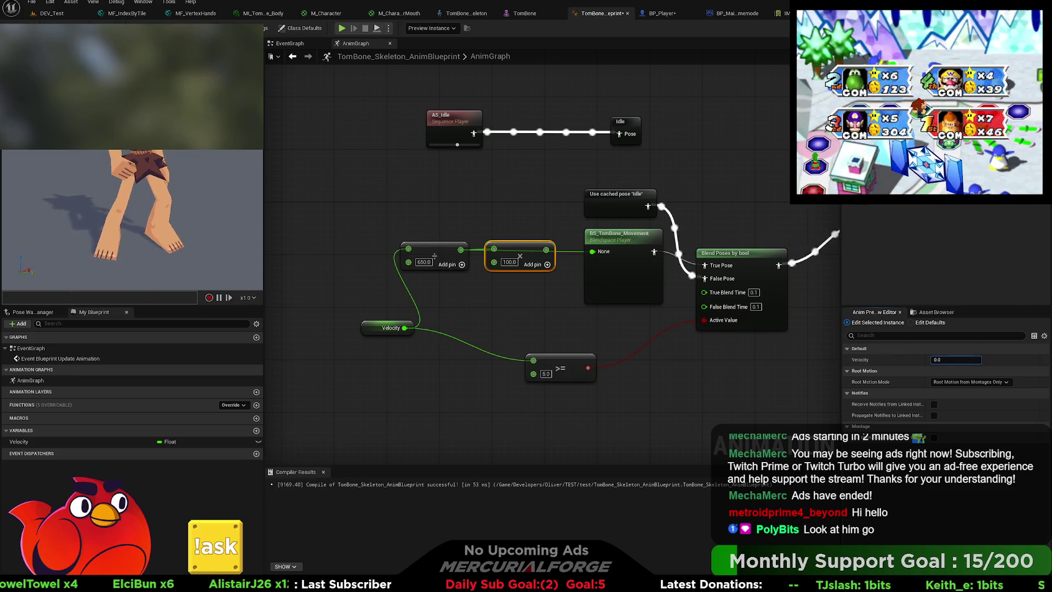
Raise the AnimGraph preview Velocity so the character walks.
left_click(299, 43)
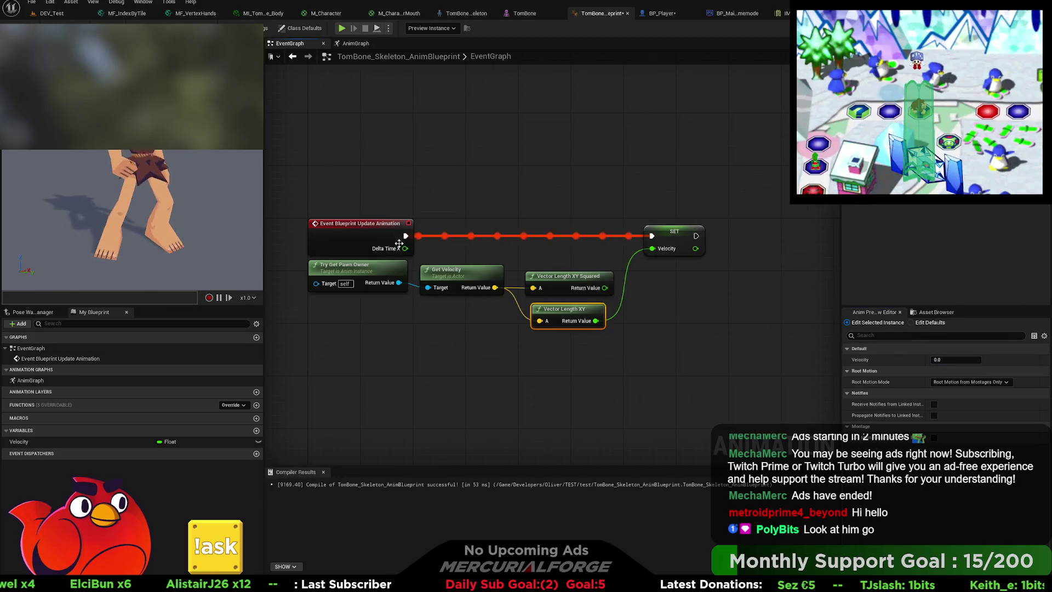
left_click(356, 43)
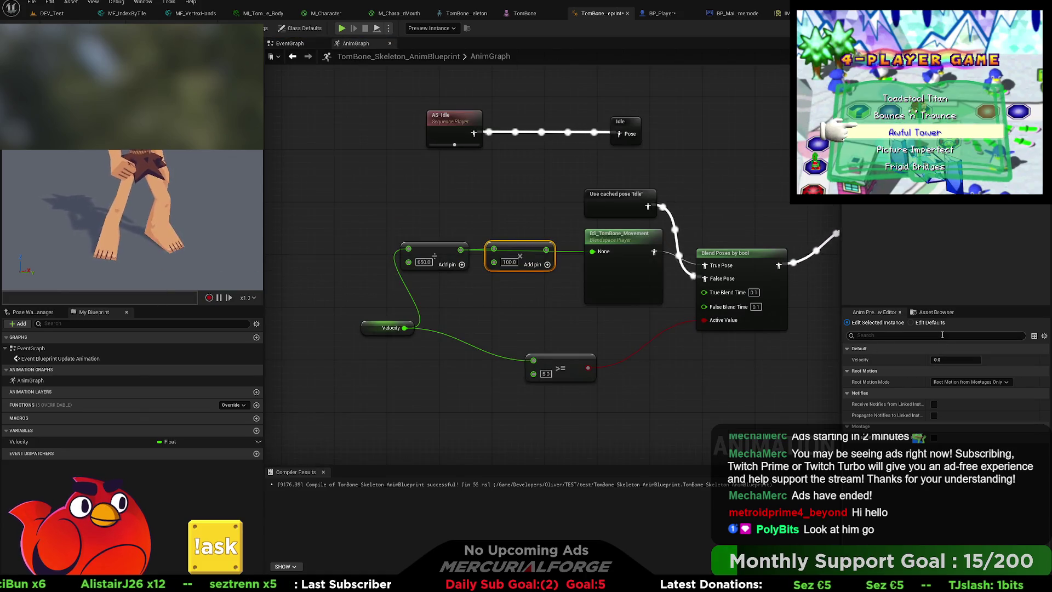
left_click_drag(957, 359, 1003, 359)
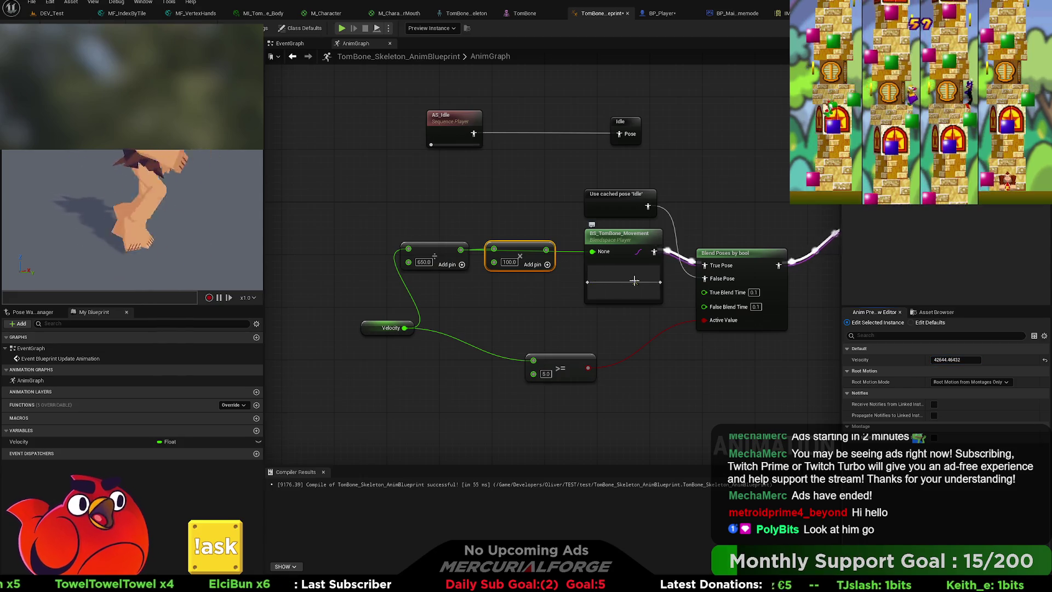
Select the BS_TomBone_Movement blend space player and open it in the Blend Space editor.
left_click_drag(654, 282, 660, 282)
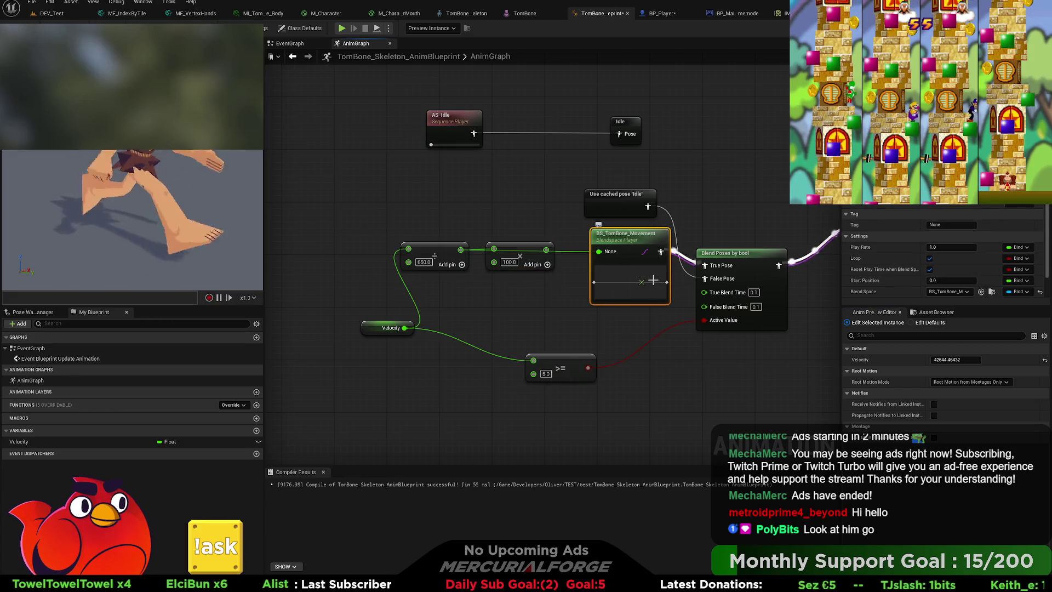
scroll(942, 257, "down", 2)
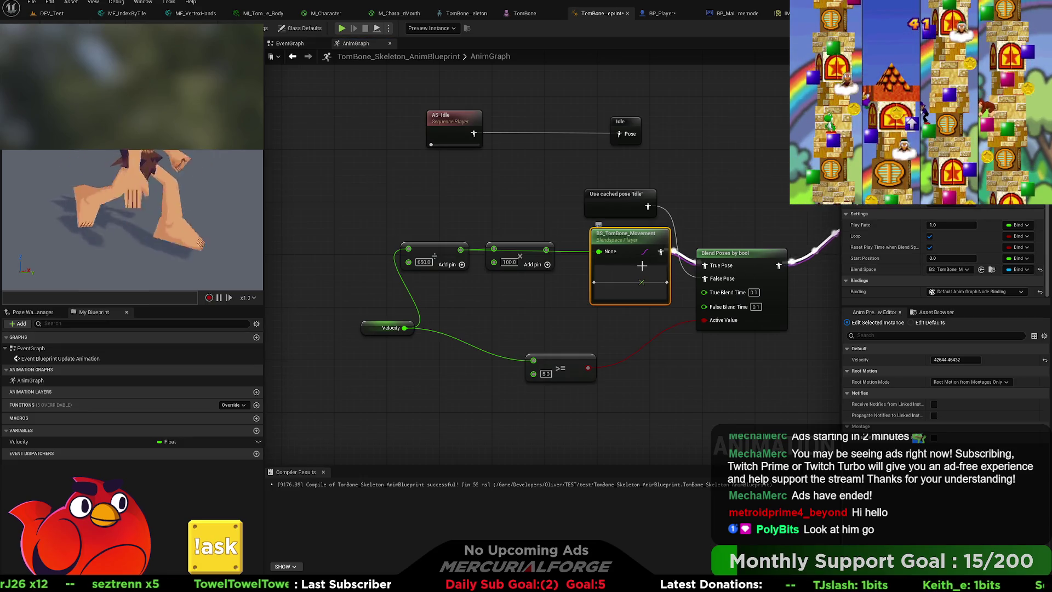
double_click(621, 263)
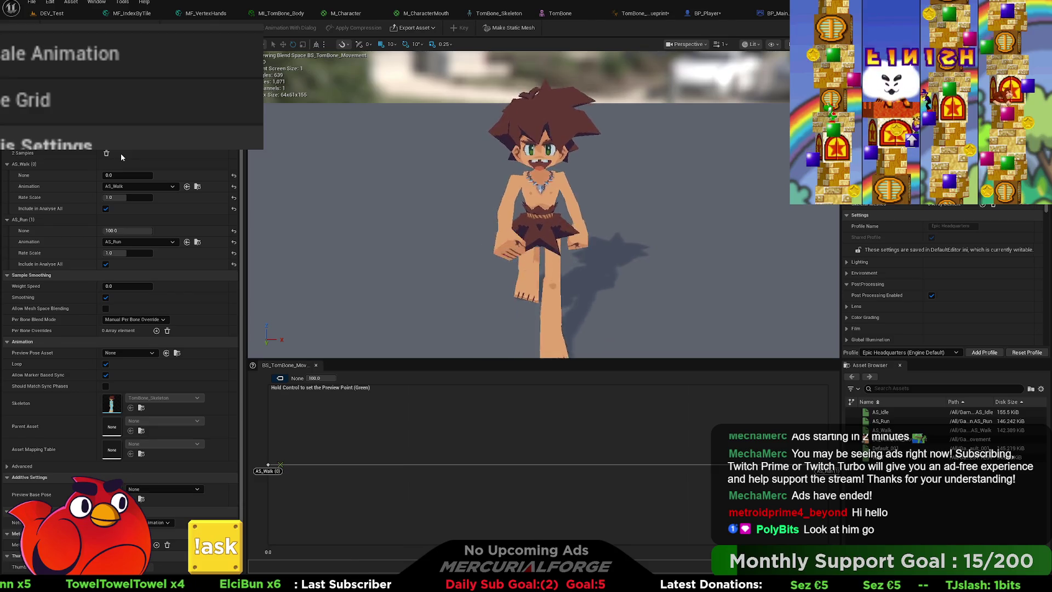
Expand the blend space's Analysis properties to name the horizontal axis Velocity.
scroll(121, 157, "up", 1)
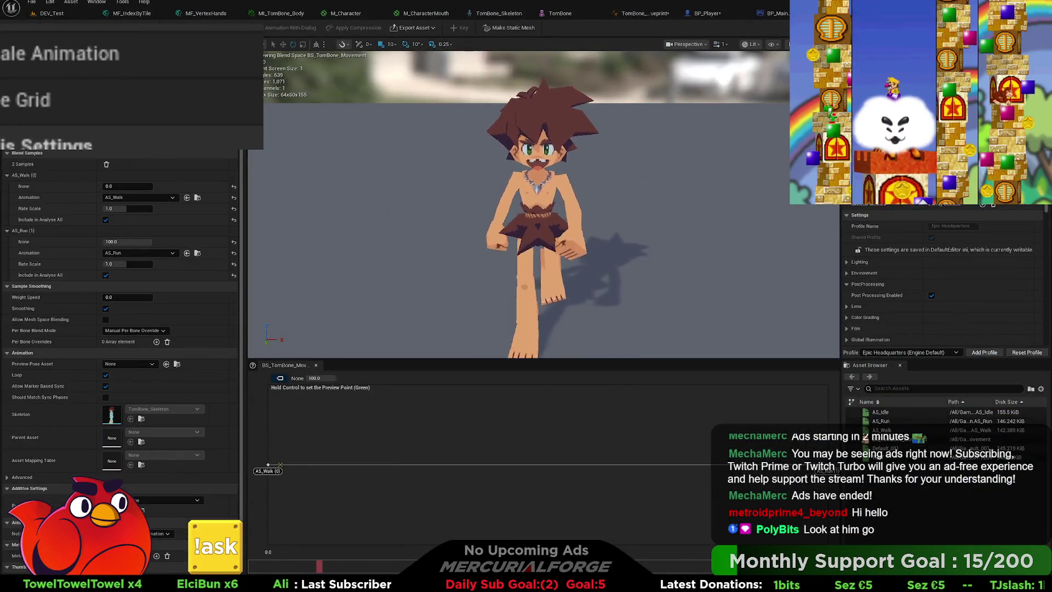
scroll(121, 157, "up", 1)
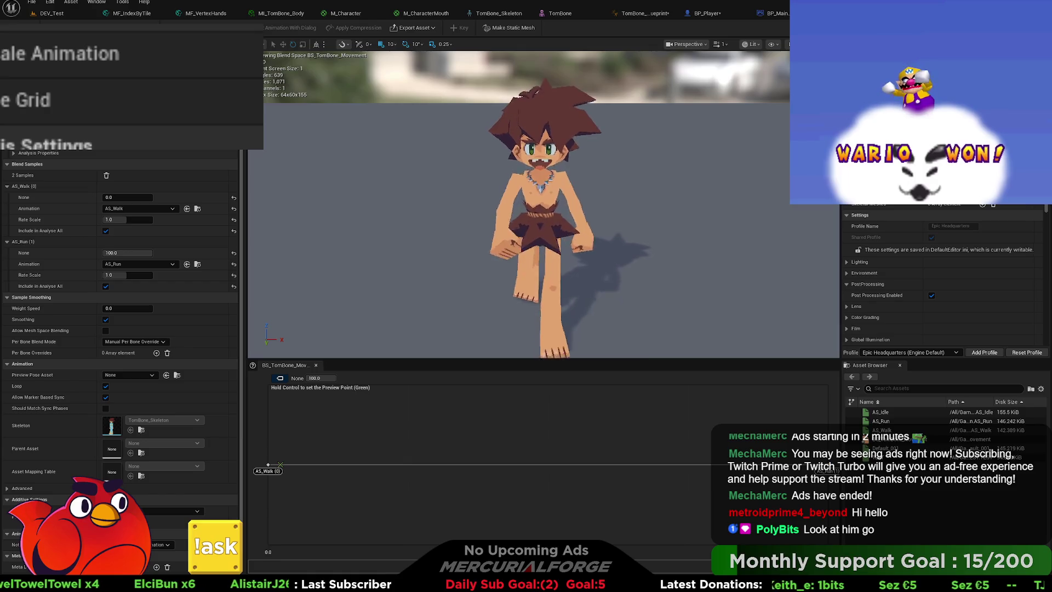
left_click(14, 153)
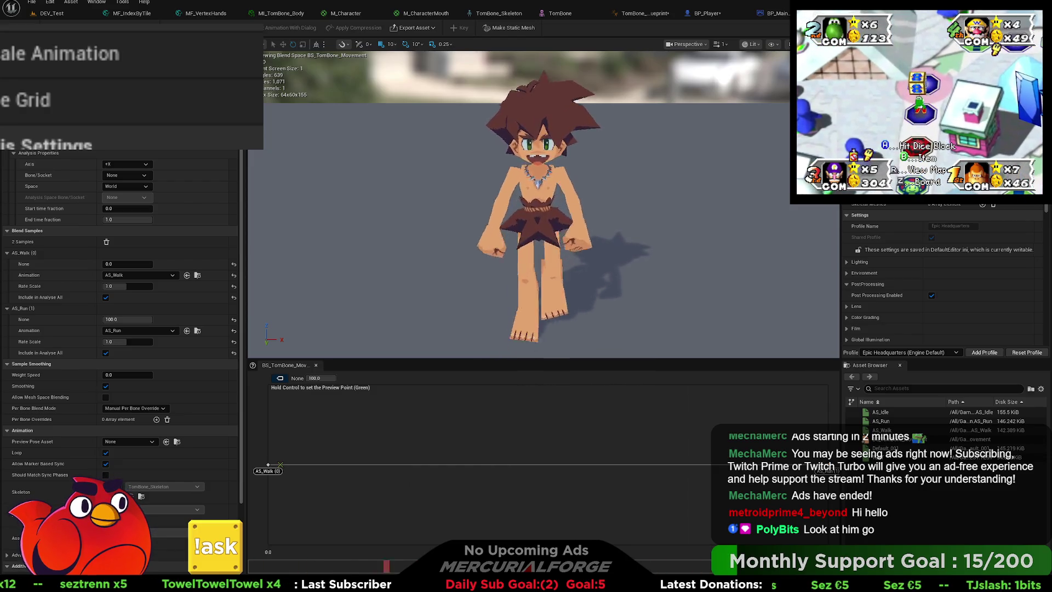
scroll(121, 329, "up", 4)
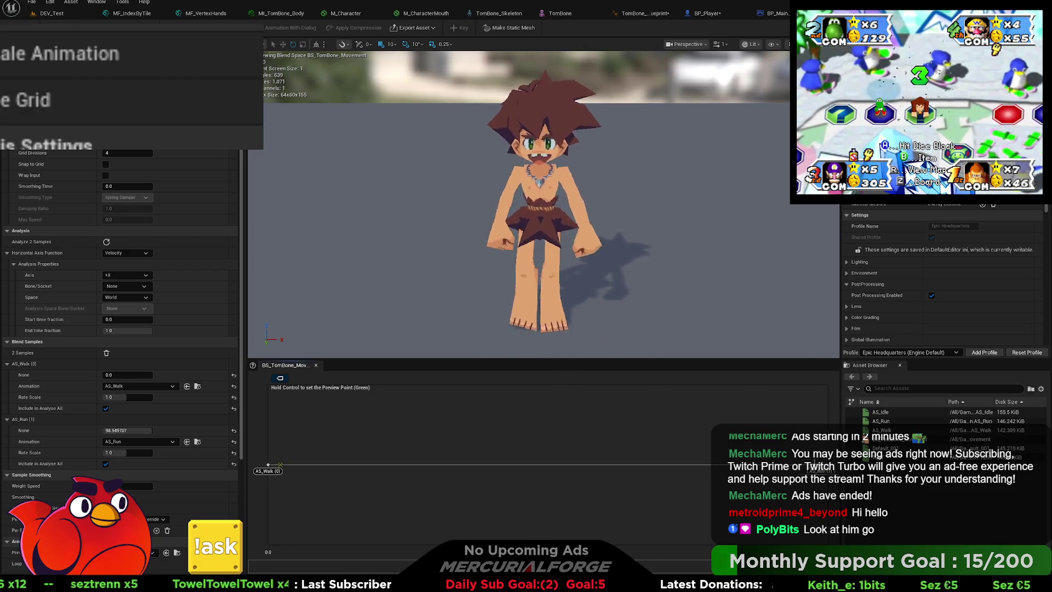
Drag the AS_Run sample around and back to 100, then adjust its Velocity value.
left_click_drag(822, 465, 748, 464)
mouse_move(356, 452)
left_mouse_down()
mouse_move(278, 453)
mouse_move(541, 455)
left_mouse_up()
left_click_drag(807, 465, 822, 465)
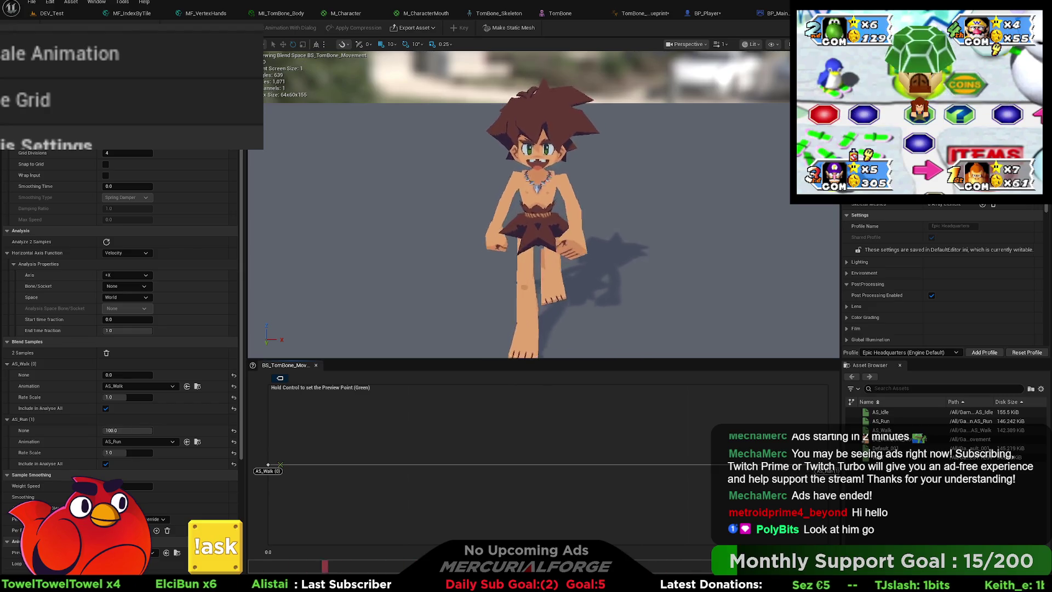
scroll(110, 162, "up", 1)
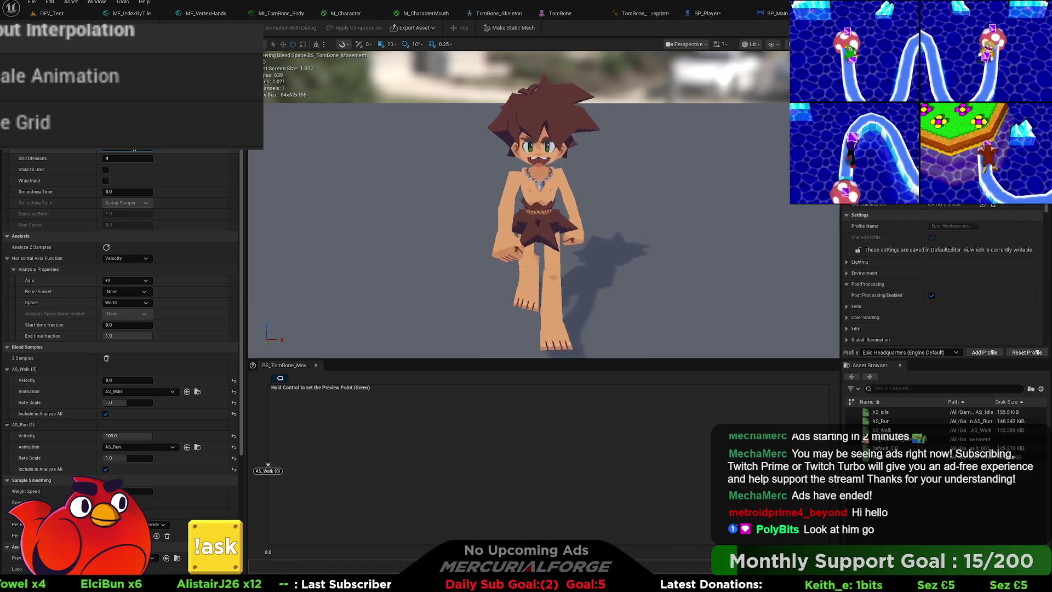
mouse_move(128, 436)
left_mouse_down()
mouse_move(107, 435)
mouse_move(139, 436)
left_mouse_up()
Enter 1 as AS_Run's Velocity, then go back to the TomBone_Skeleton_AnimBlueprint.
type("1")
key("Return")
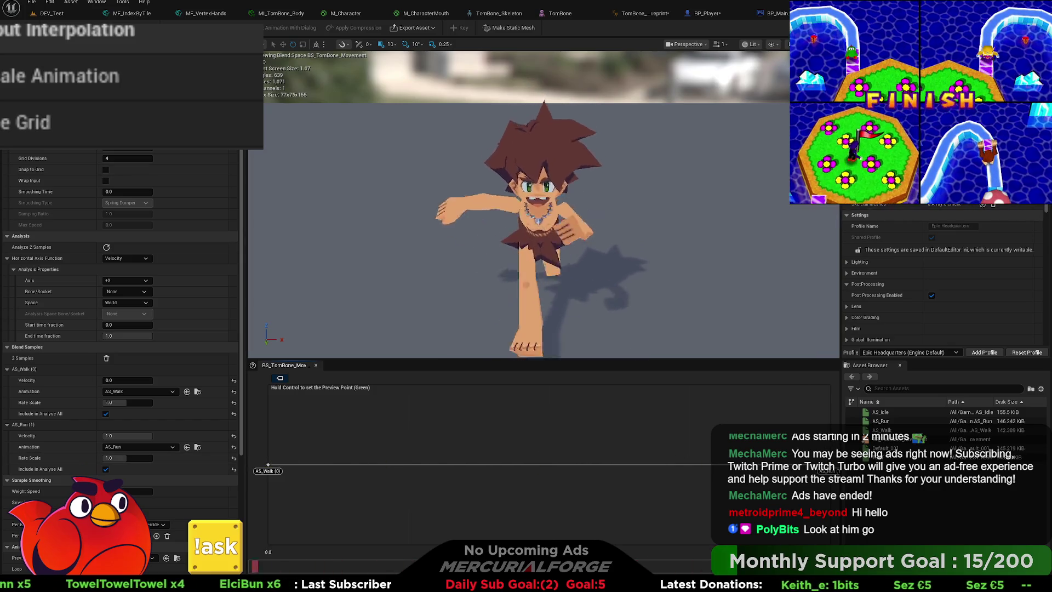
left_click(639, 13)
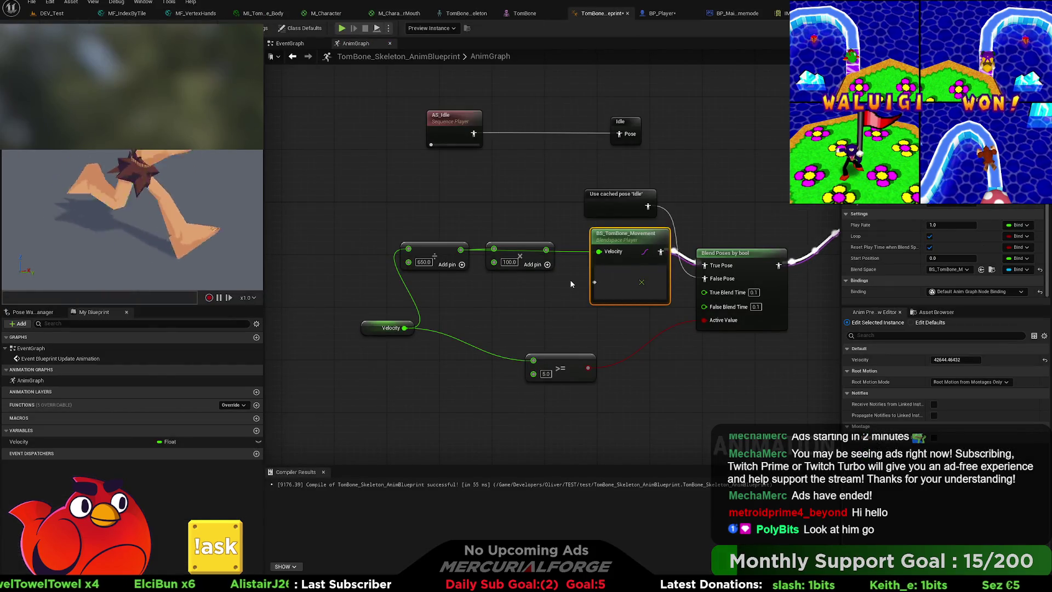
Reset the preview Velocity to 0, then raise it to walk and run speeds.
left_click(1045, 361)
left_click_drag(956, 359, 967, 360)
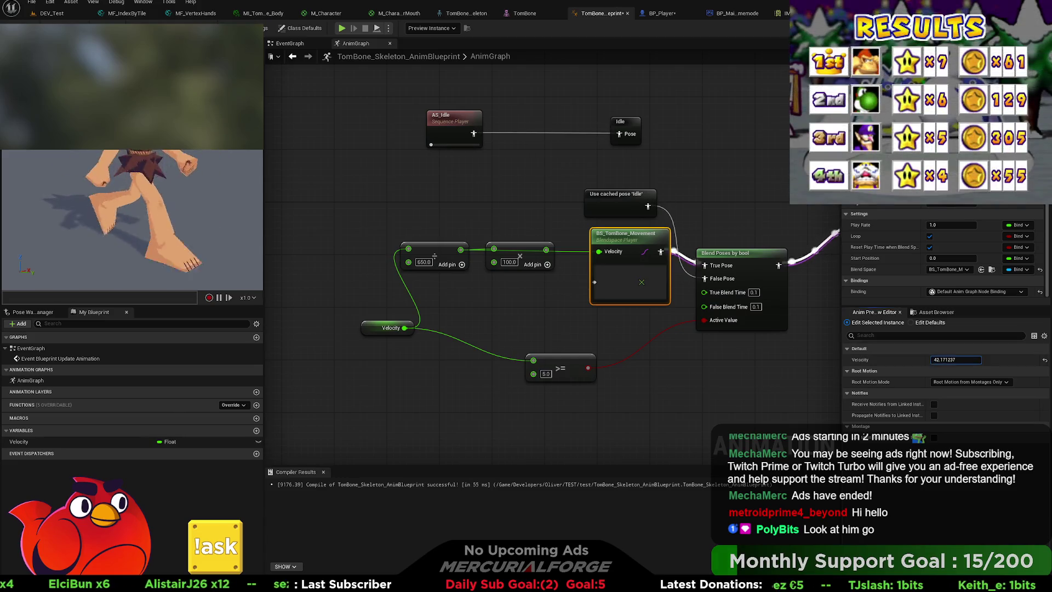
left_click_drag(967, 359, 992, 360)
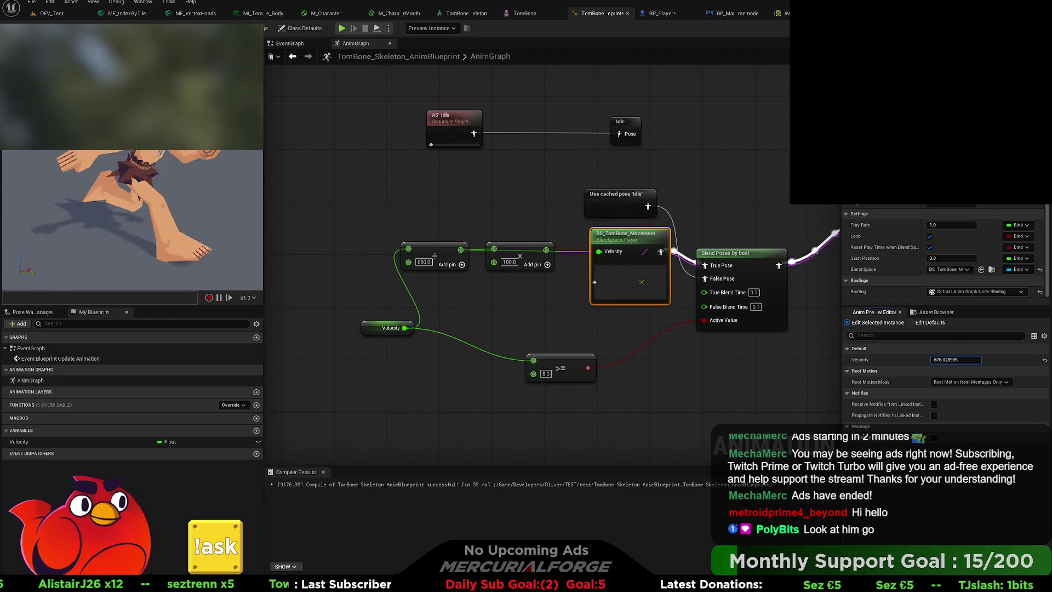
Delete the multiply-by-100 node and wire Velocity/650 straight into the blend space's Velocity pin.
left_click(521, 253)
key("Delete")
mouse_move(461, 249)
left_mouse_down()
mouse_move(599, 251)
mouse_move(522, 253)
mouse_move(552, 251)
left_mouse_up()
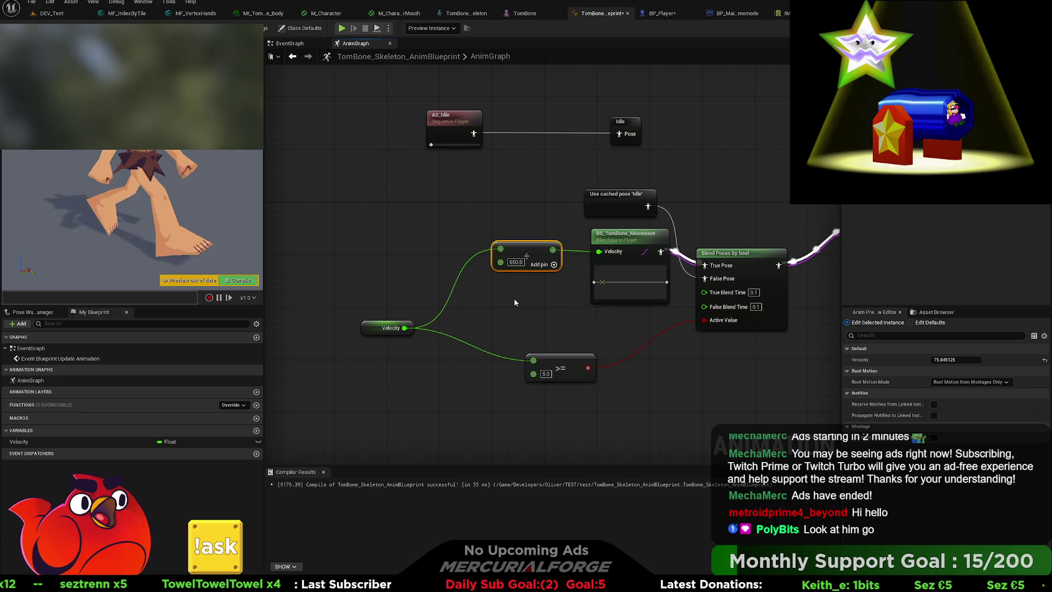
left_click(636, 314)
mouse_move(636, 314)
left_mouse_down()
mouse_move(548, 241)
mouse_move(593, 237)
mouse_move(605, 248)
left_mouse_up()
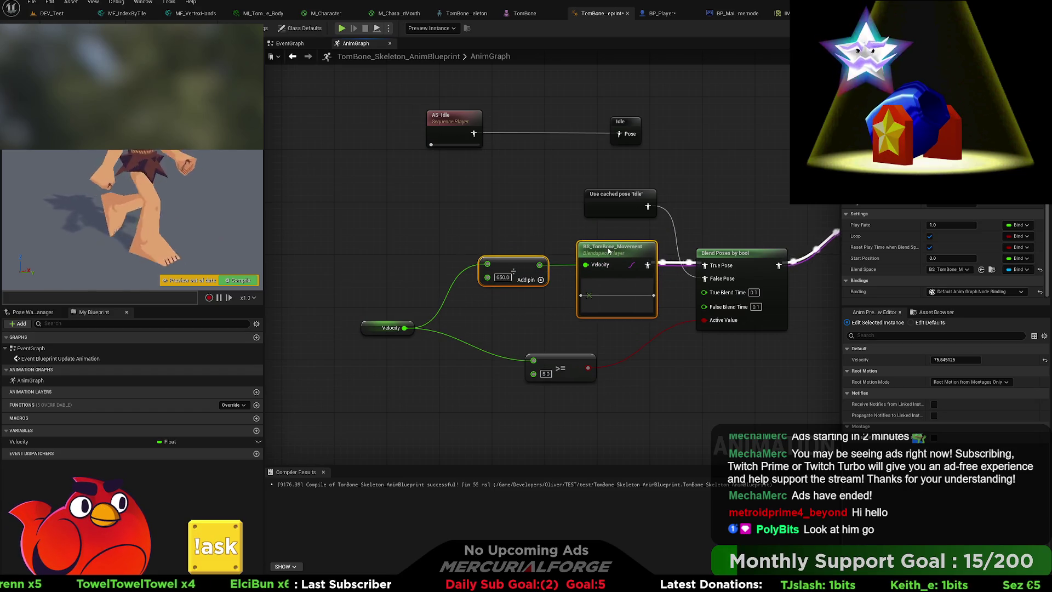
left_click(517, 219)
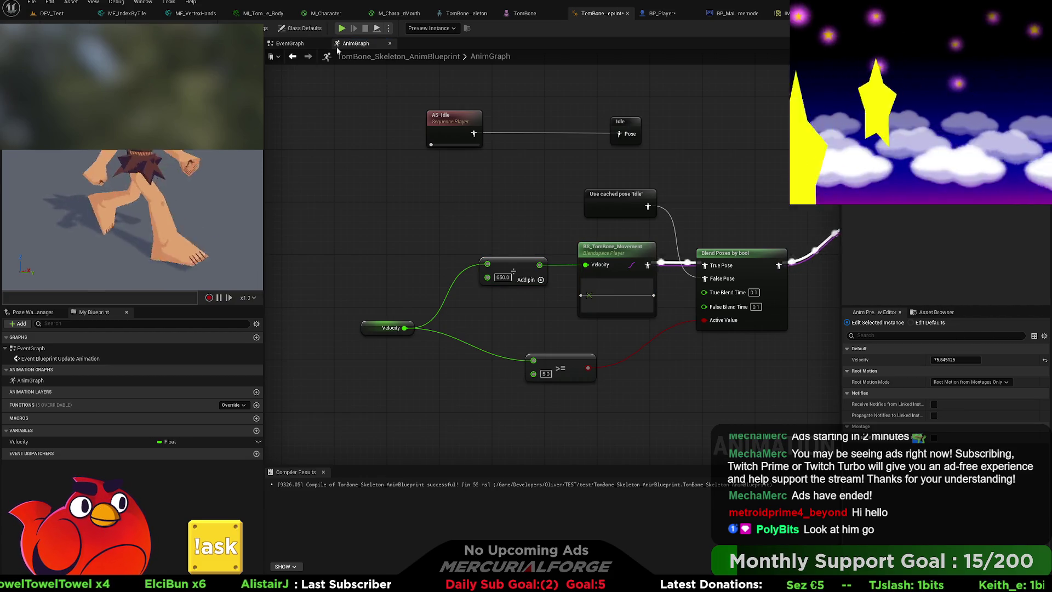
Reconnect the update event to the Velocity setter in the EventGraph and return to DEV_Test.
left_click(290, 43)
left_click_drag(652, 236, 406, 236)
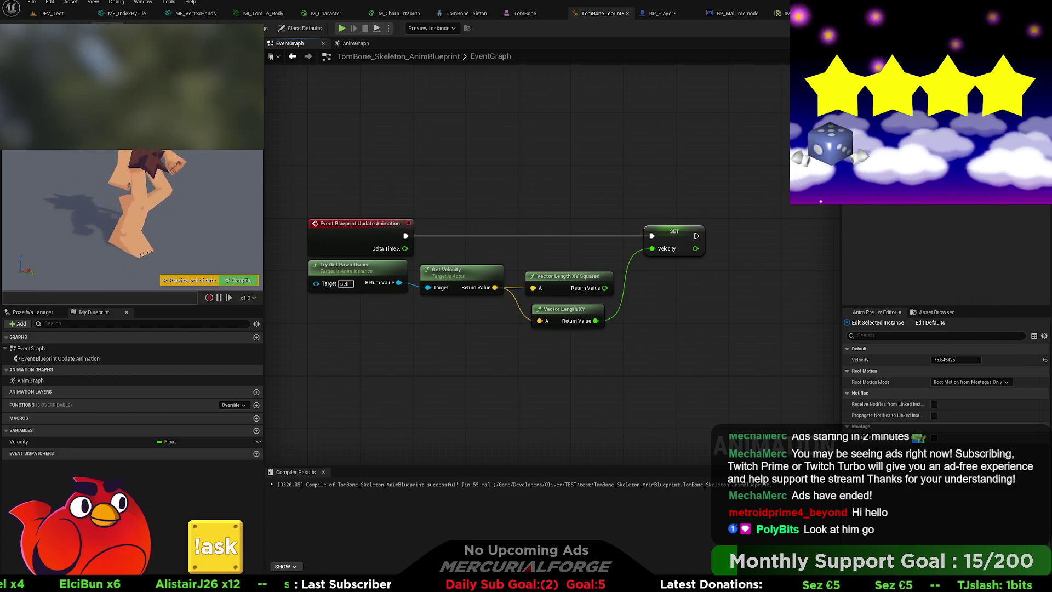
left_click(51, 13)
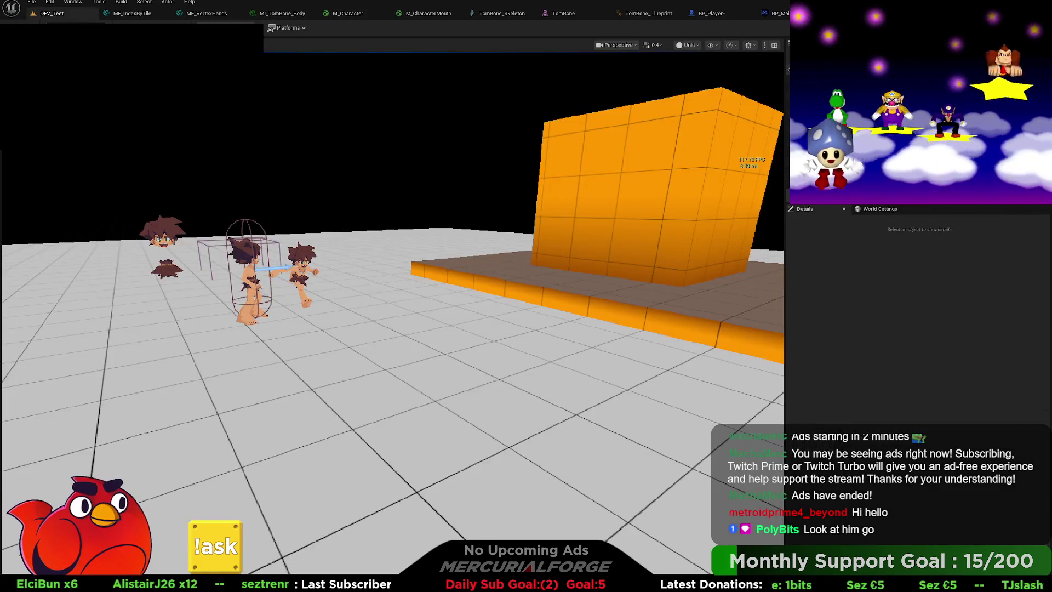
Start Play-In-Editor, walk the character toward the orange cube, and jump off the platform.
key("alt+p")
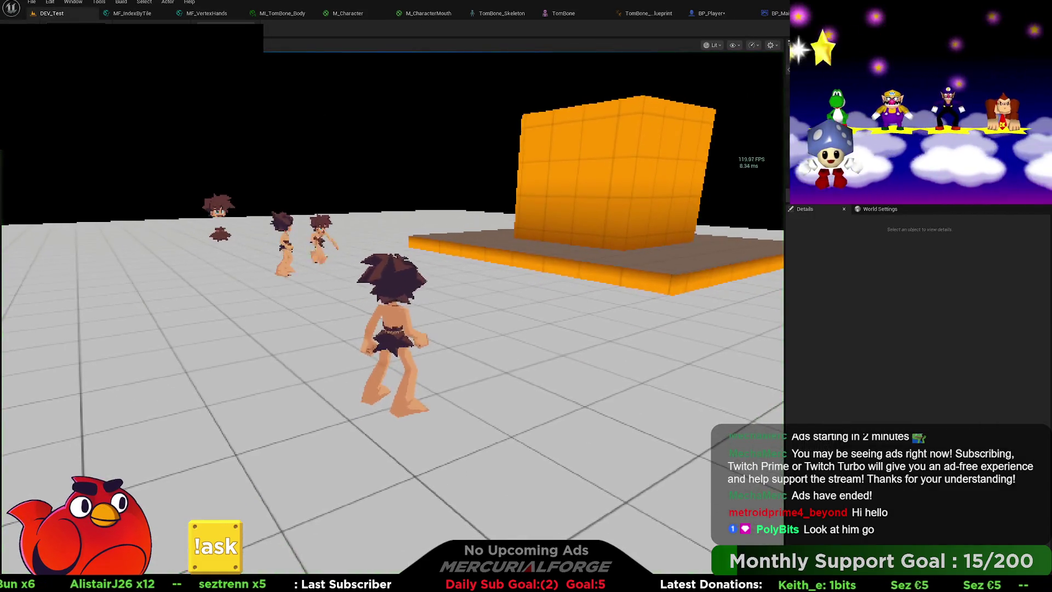
key("a")
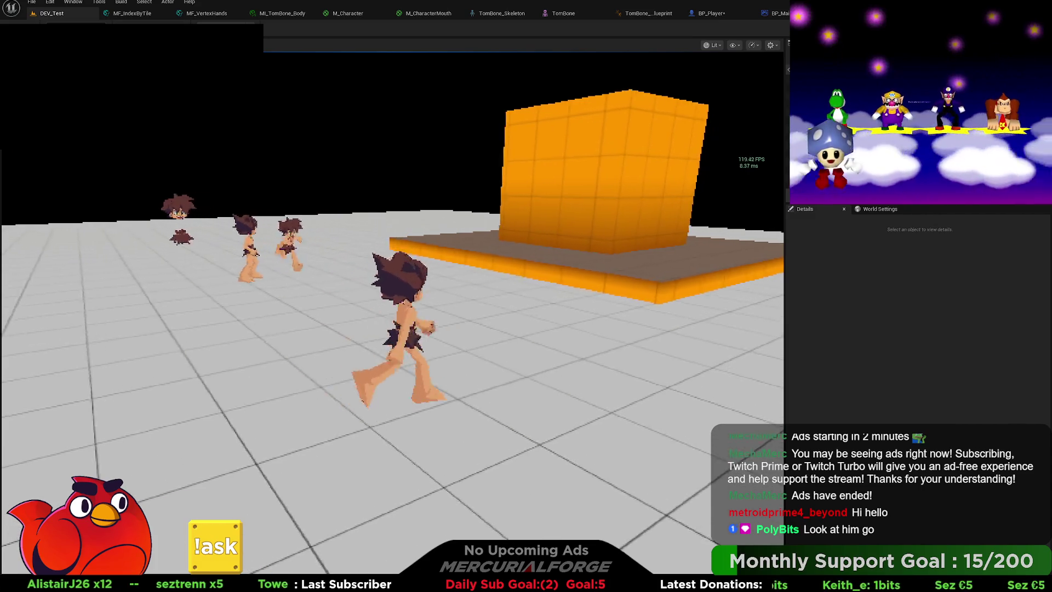
key("s")
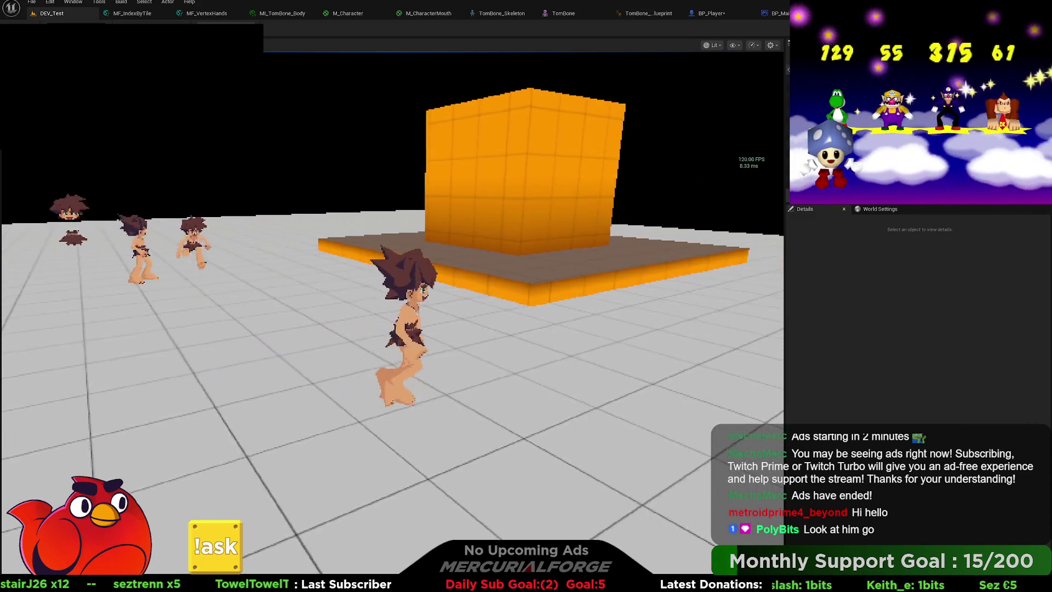
key("w")
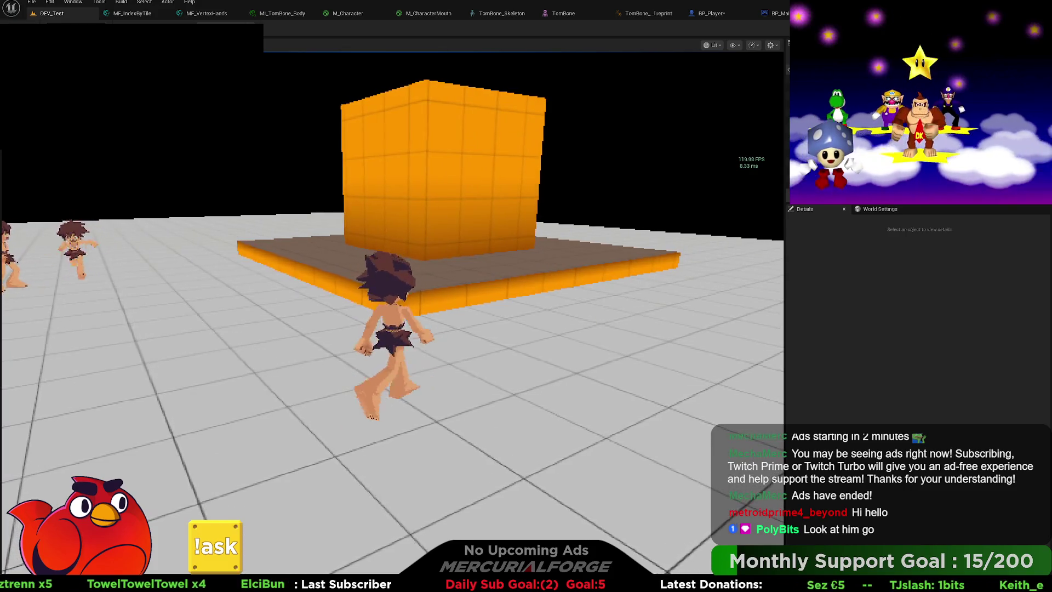
key("s")
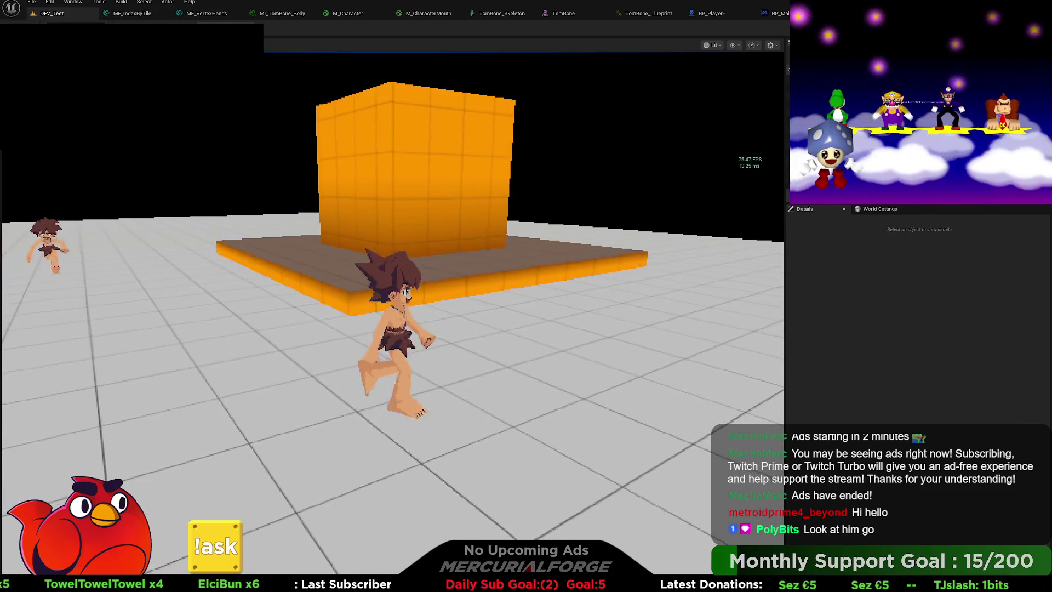
key("d")
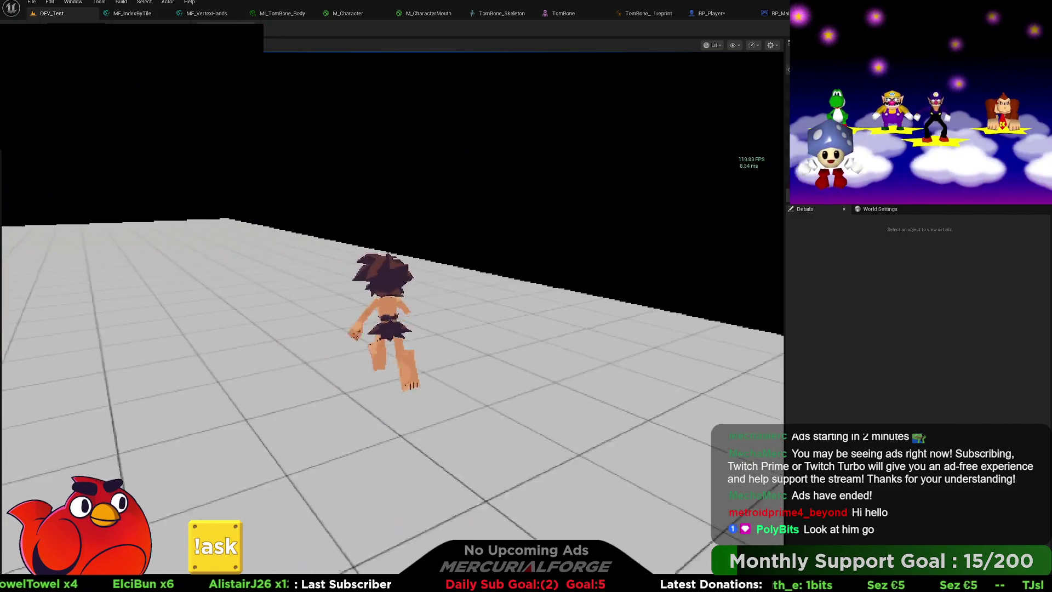
key("a")
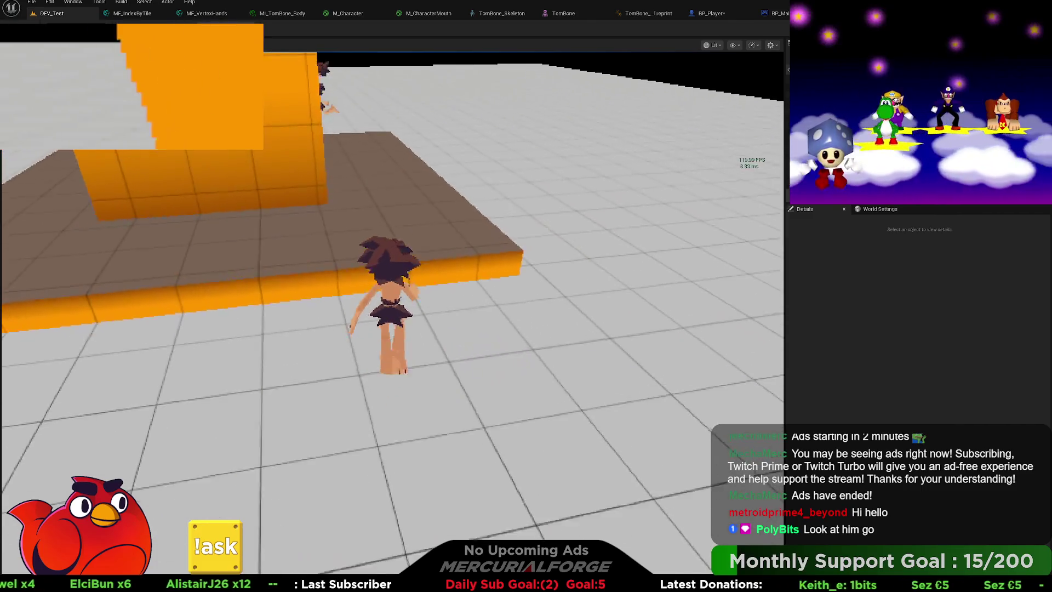
key("d")
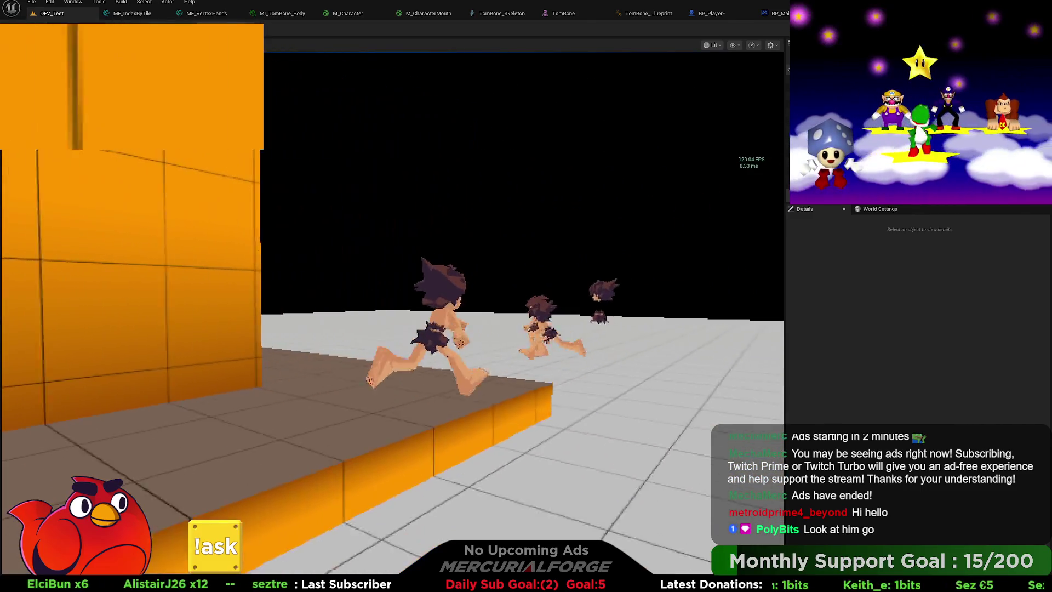
key("space")
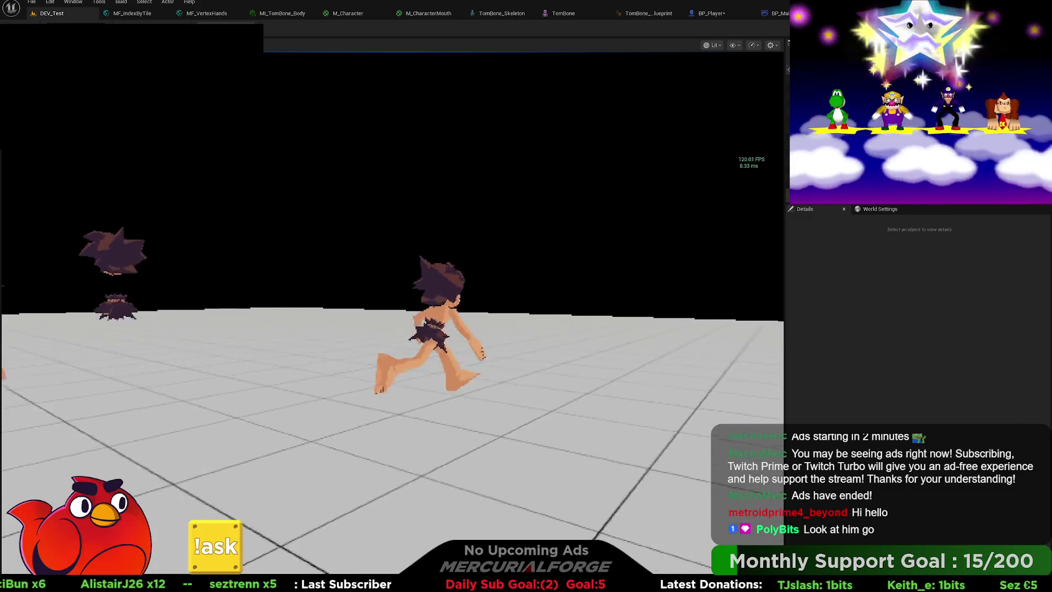
Run the character in all directions around the level to check the run cycle.
key("w")
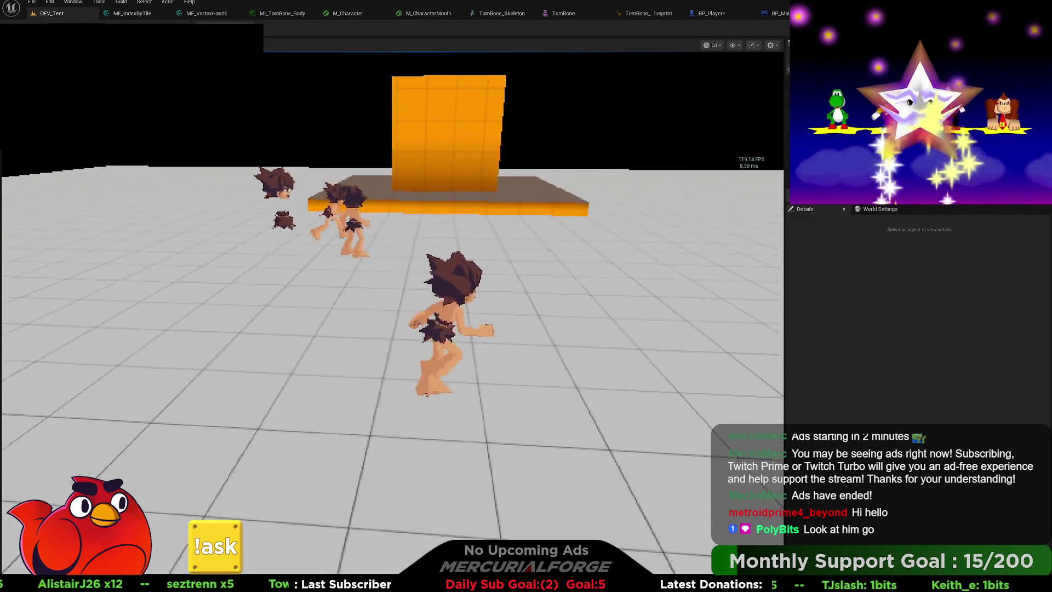
key("s")
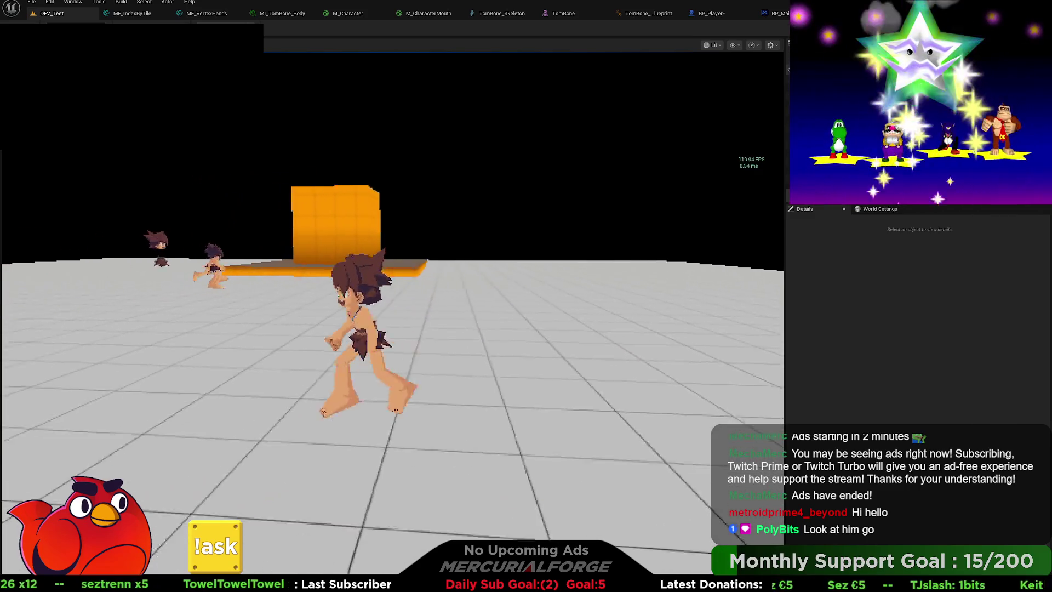
key("w")
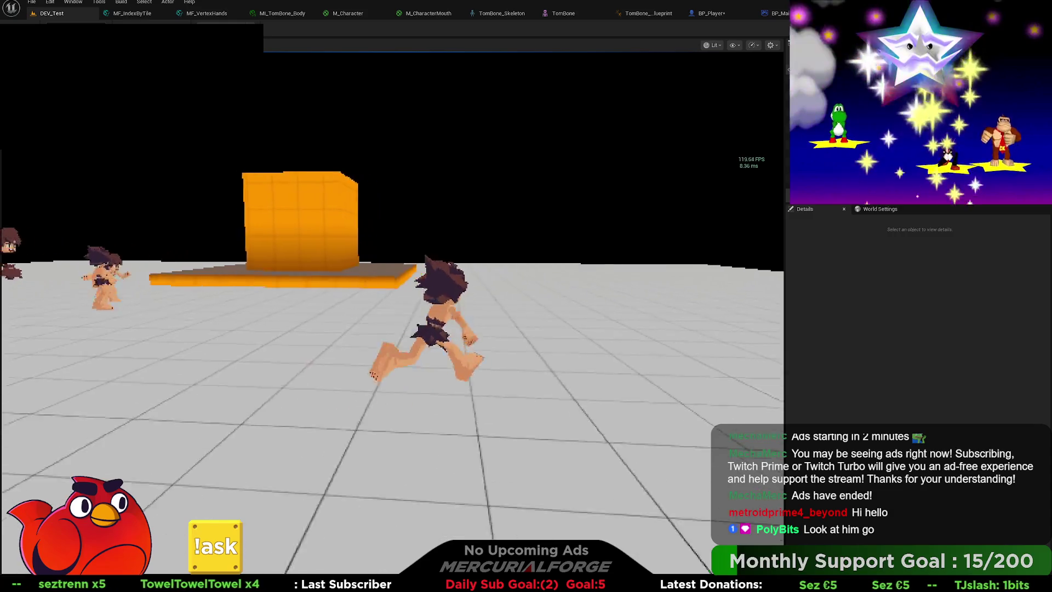
key("s")
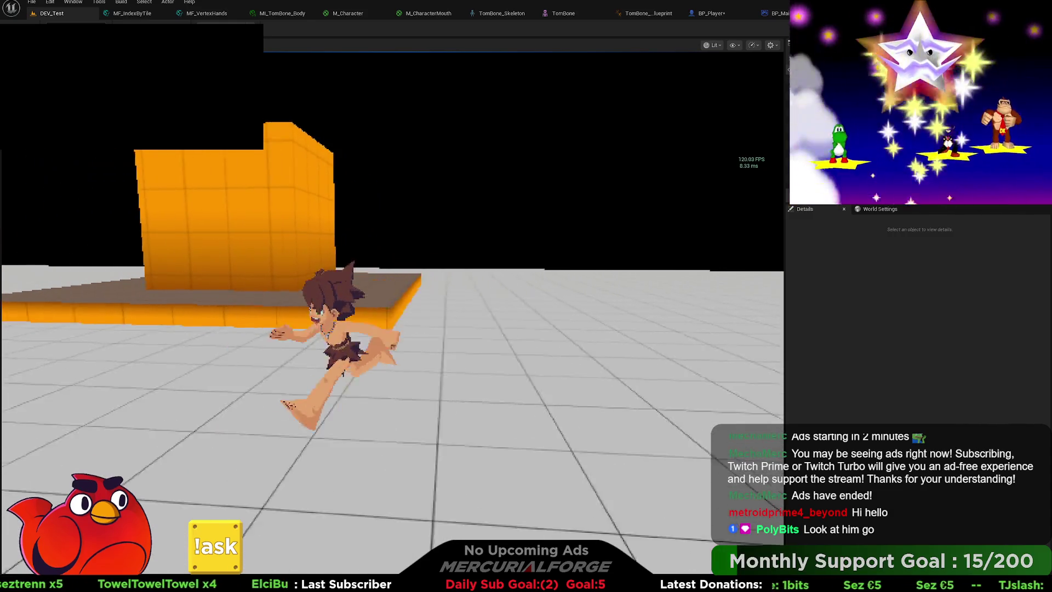
key("a")
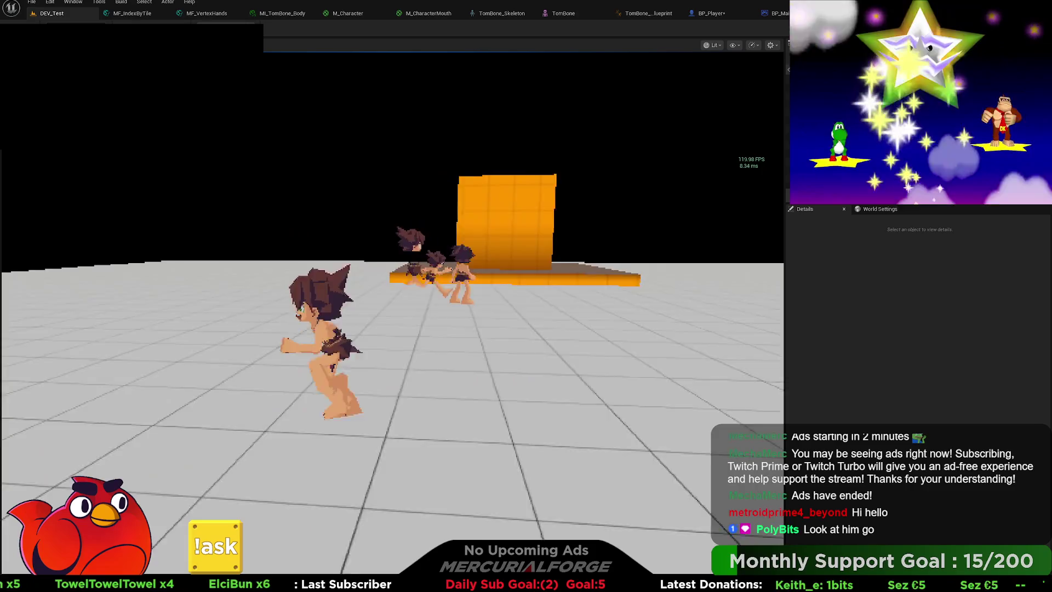
key("w")
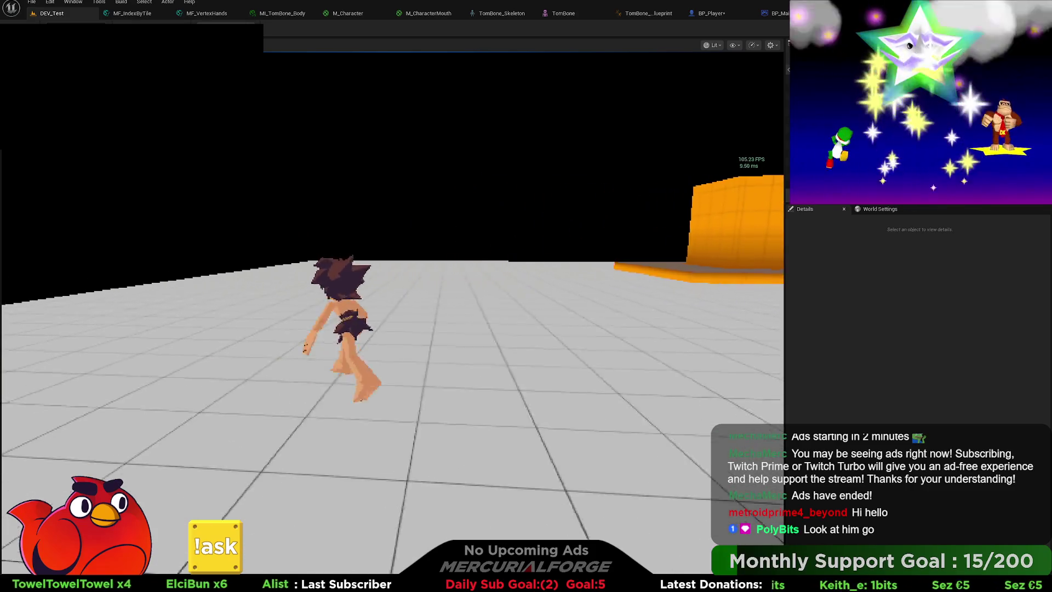
key("d")
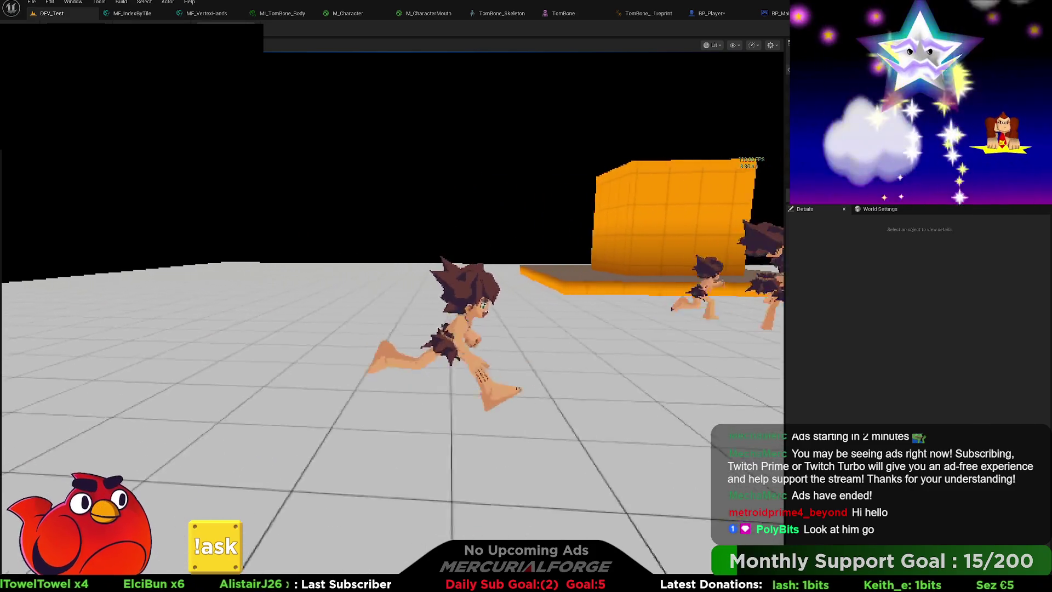
key("d")
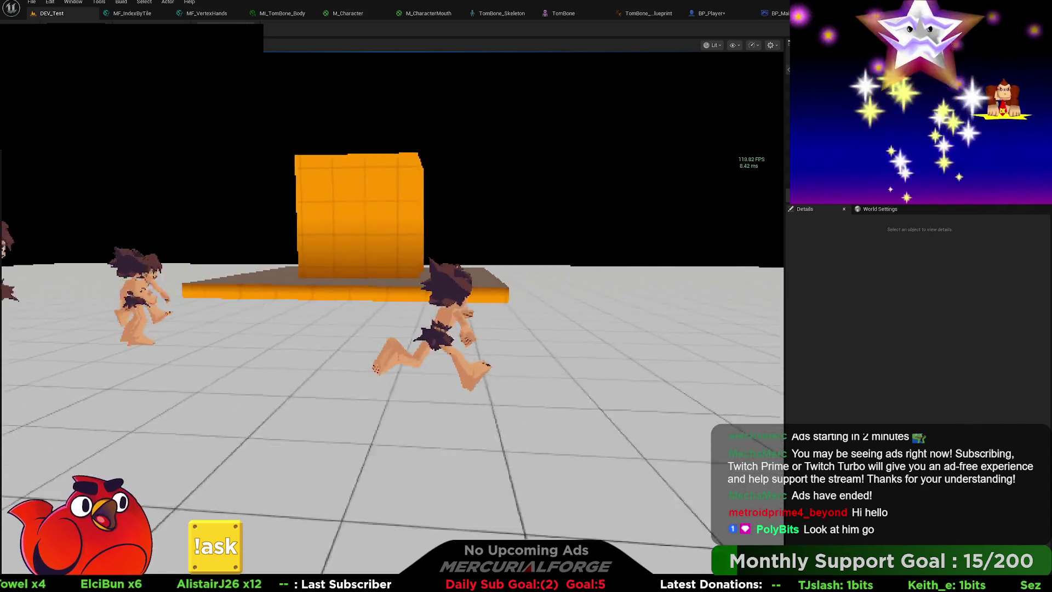
key("d")
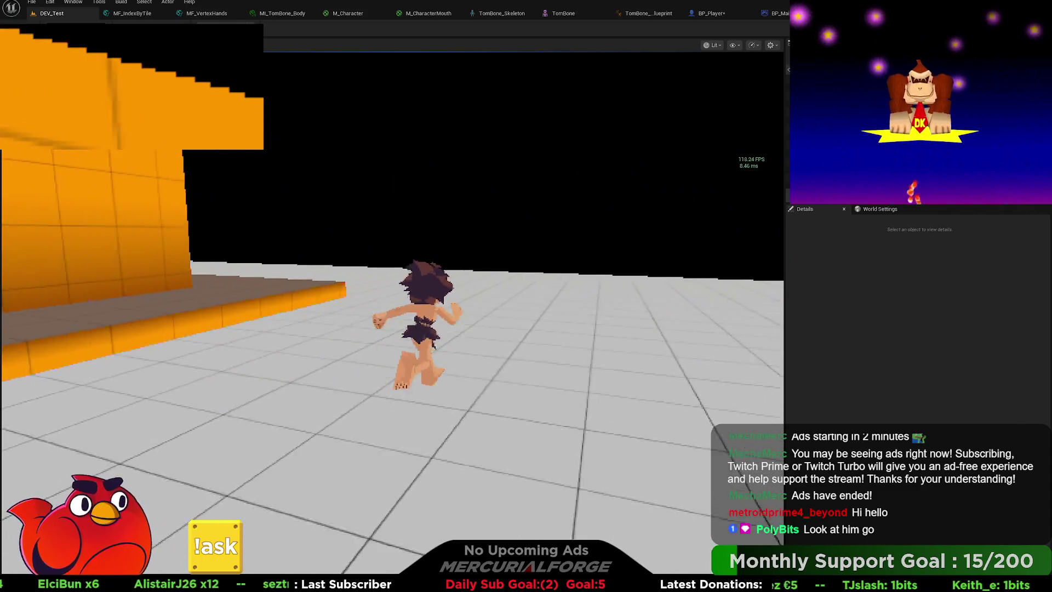
key("a")
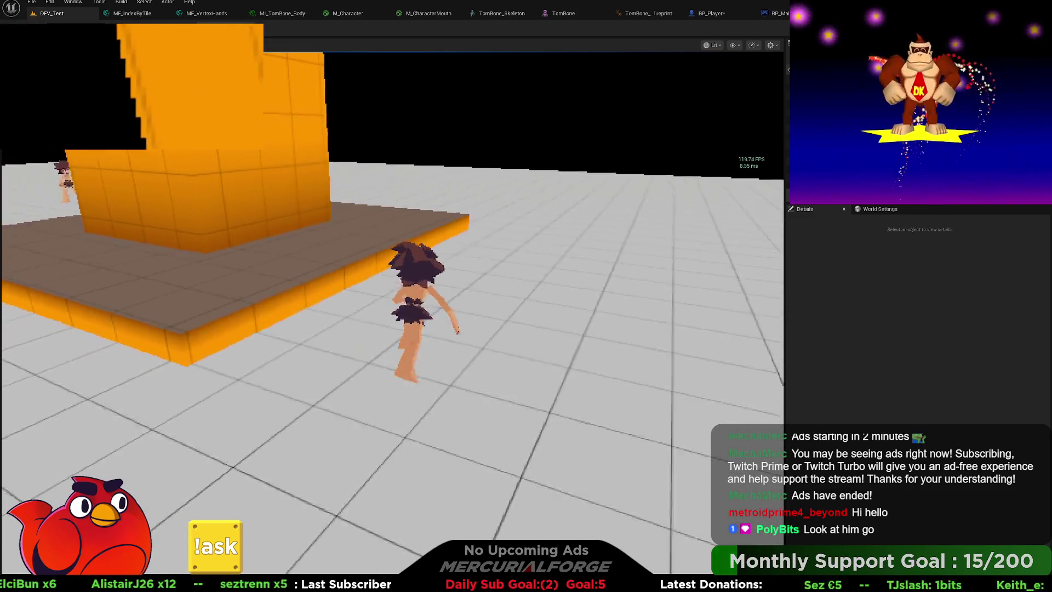
key("d")
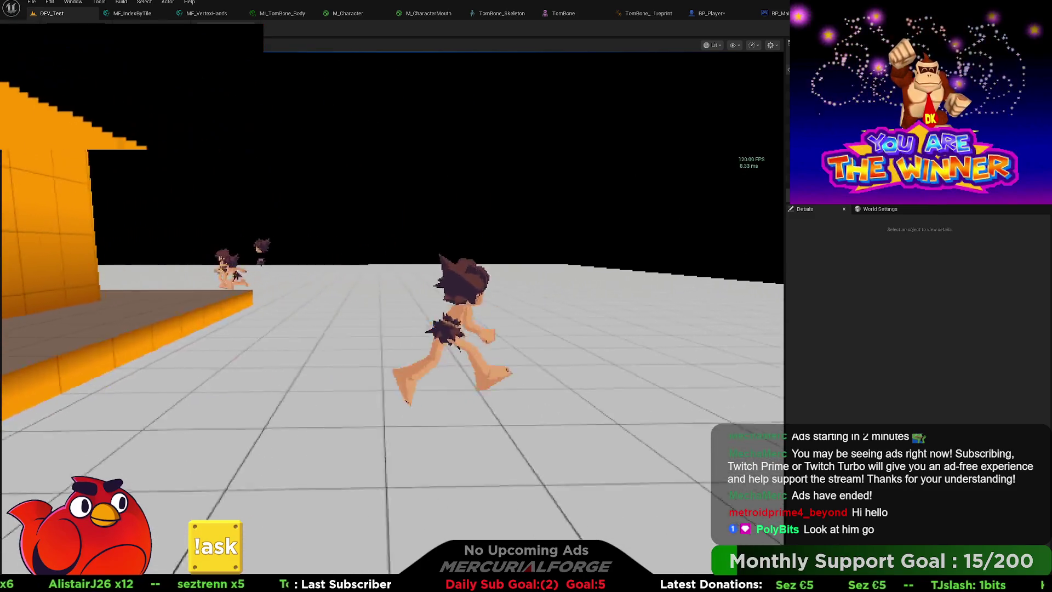
key("w")
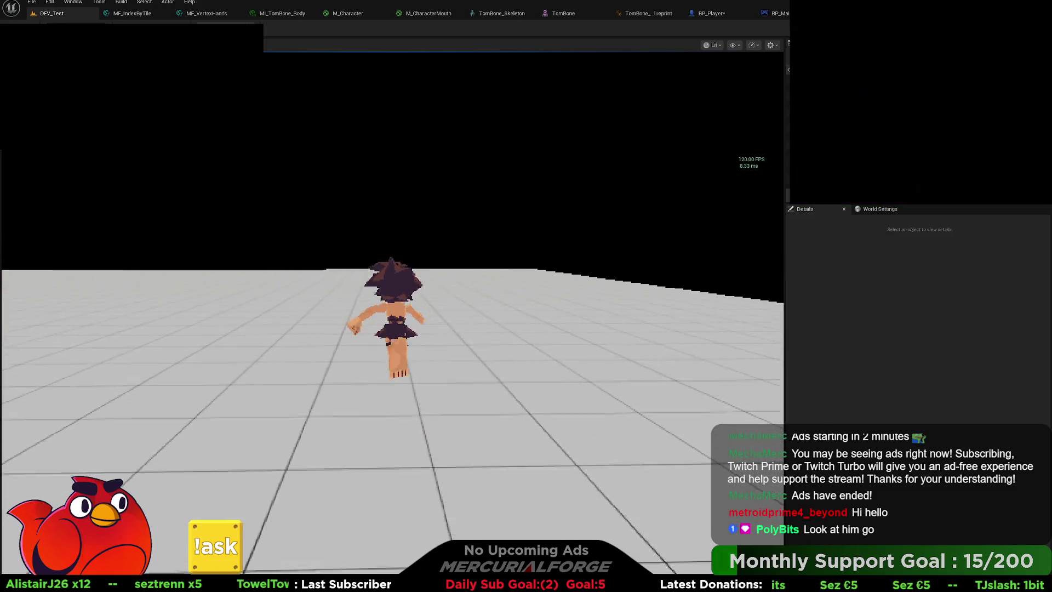
key("s")
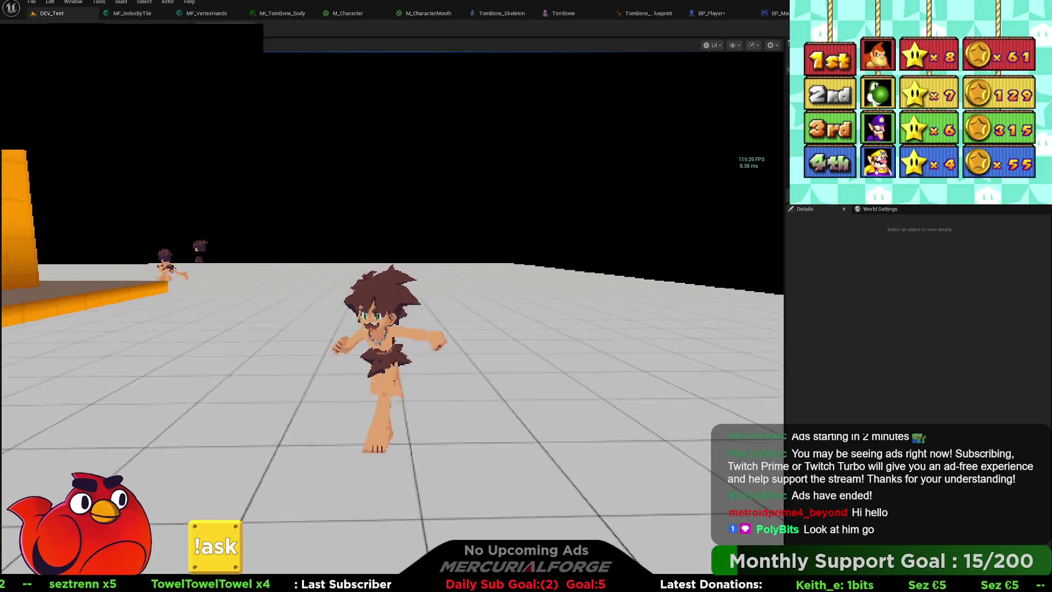
key("w")
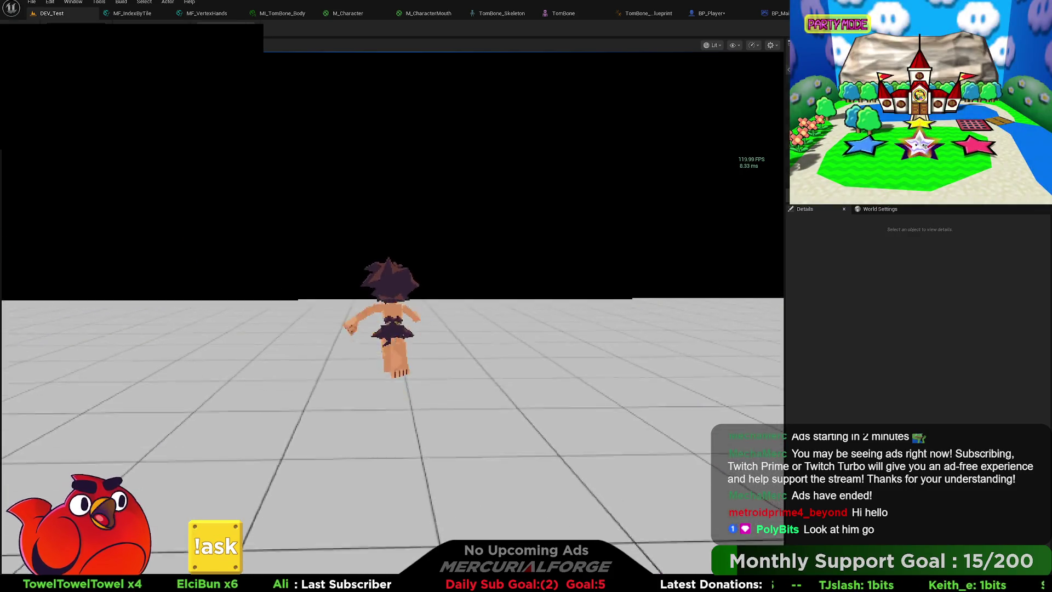
key("w")
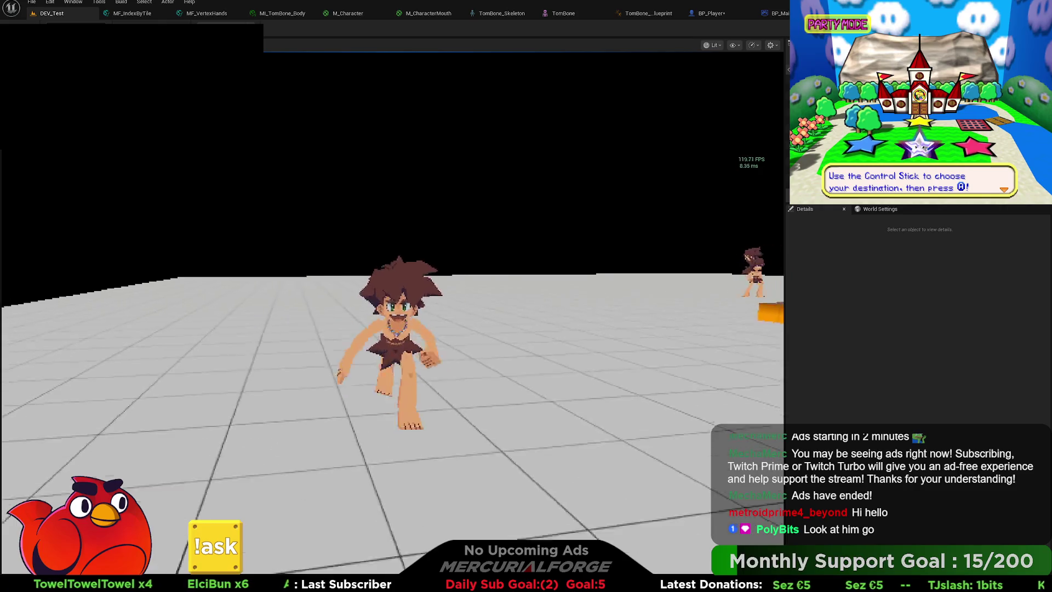
key("d")
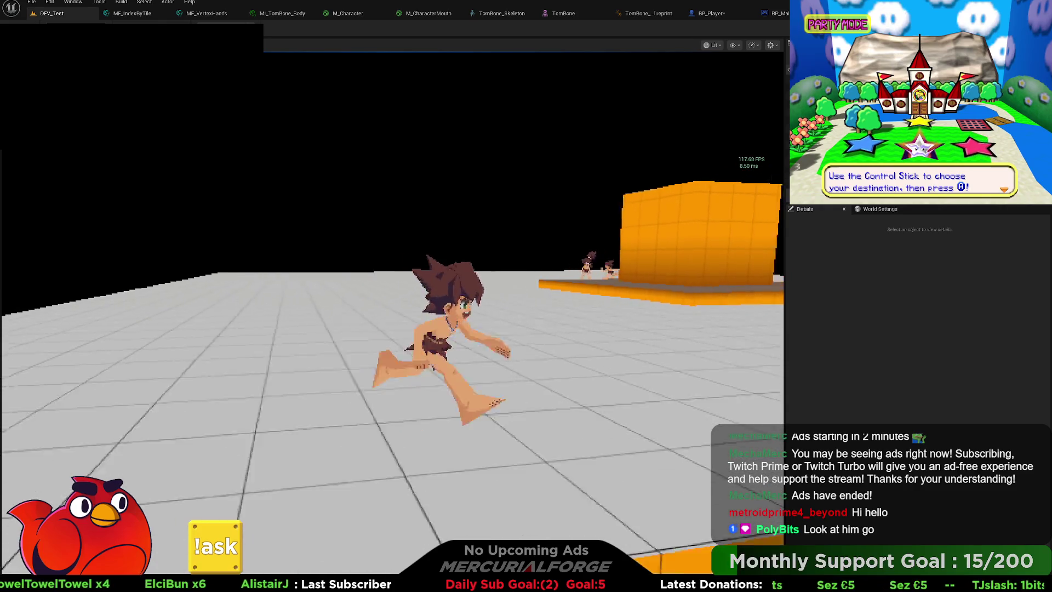
key("w")
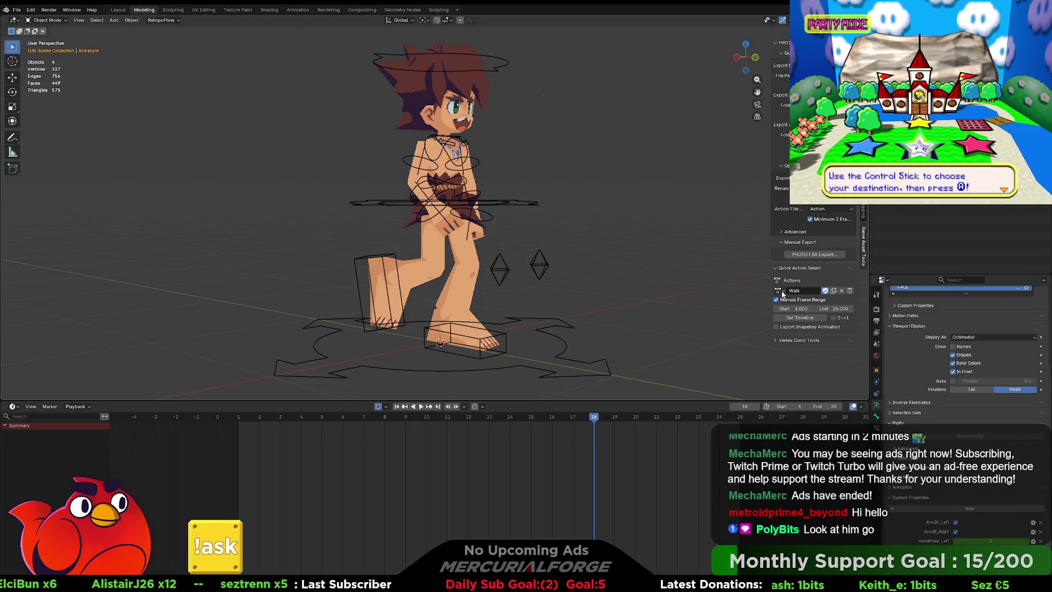
Switch the rig to the Run action, hide its control shapes, and set its end frame to 17.
left_click(781, 292)
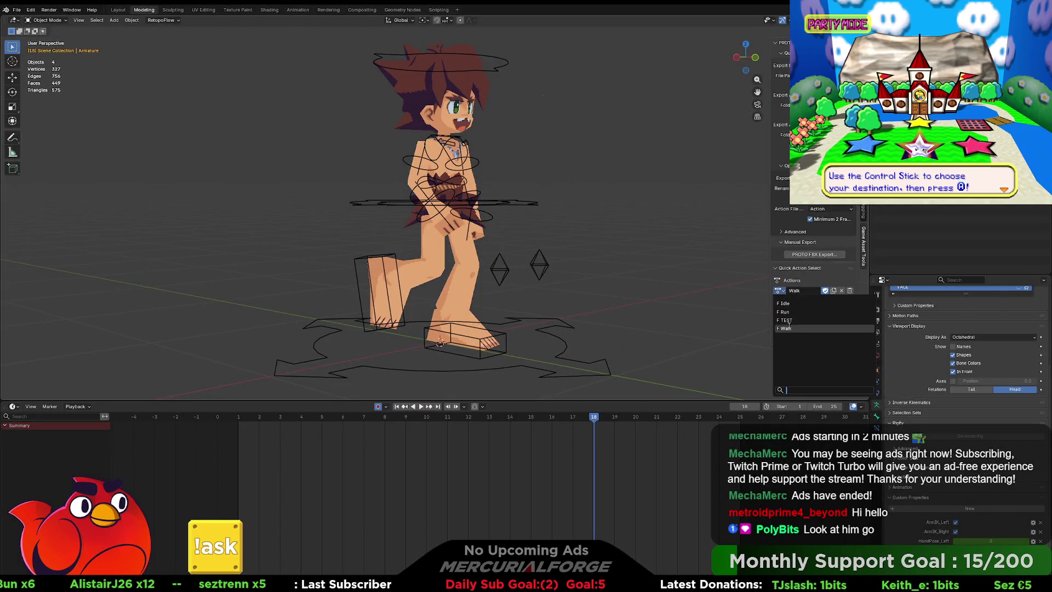
left_click(789, 321)
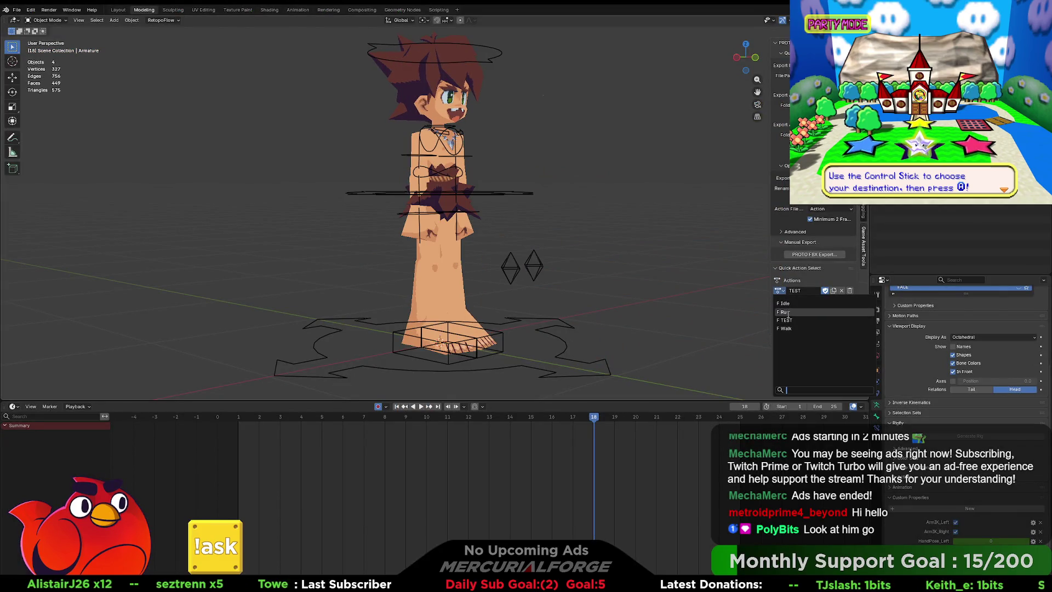
left_click(786, 312)
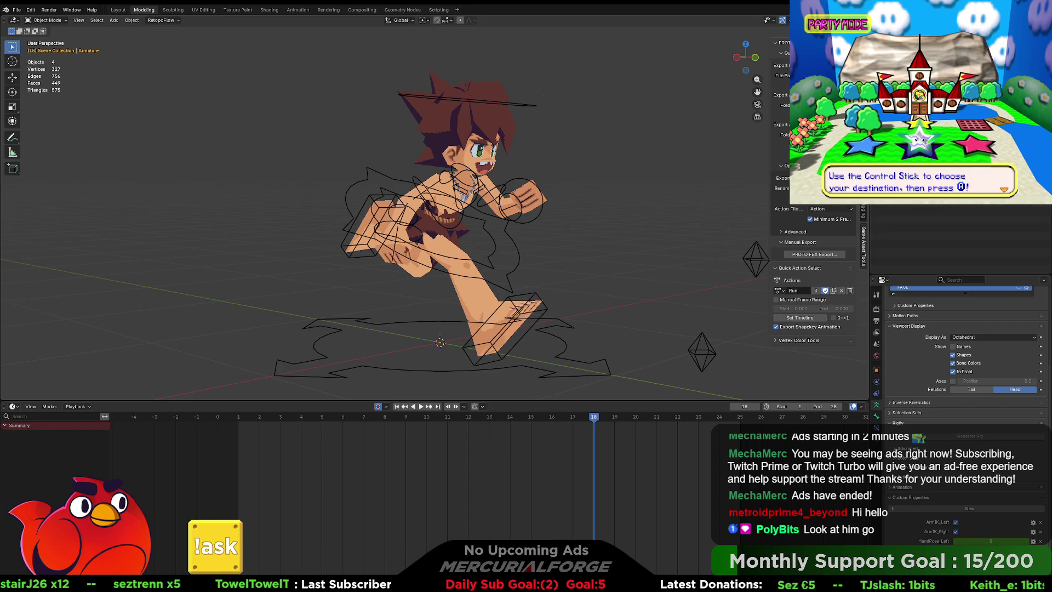
left_click(863, 52)
left_click(814, 231)
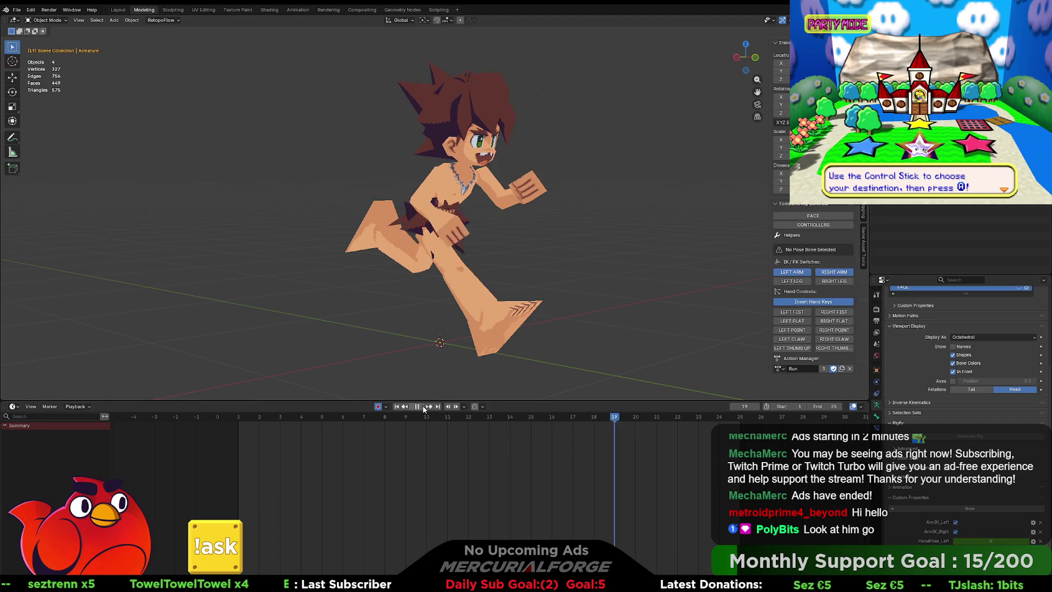
left_click(828, 406)
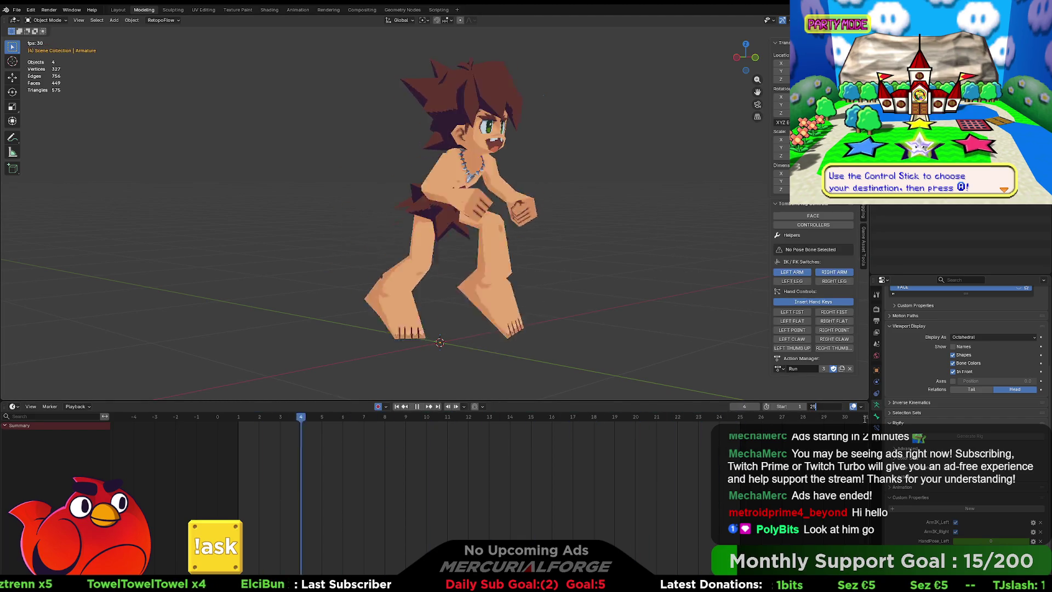
type("17")
key("Return")
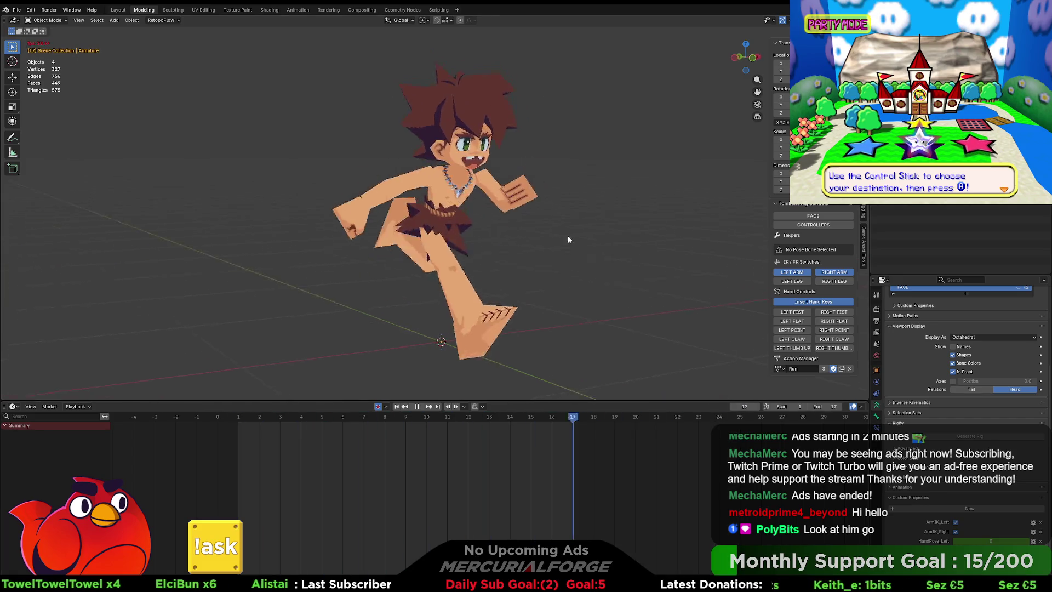
Toggle the rig's controllers and orbit to a side view of the character.
left_click(813, 225)
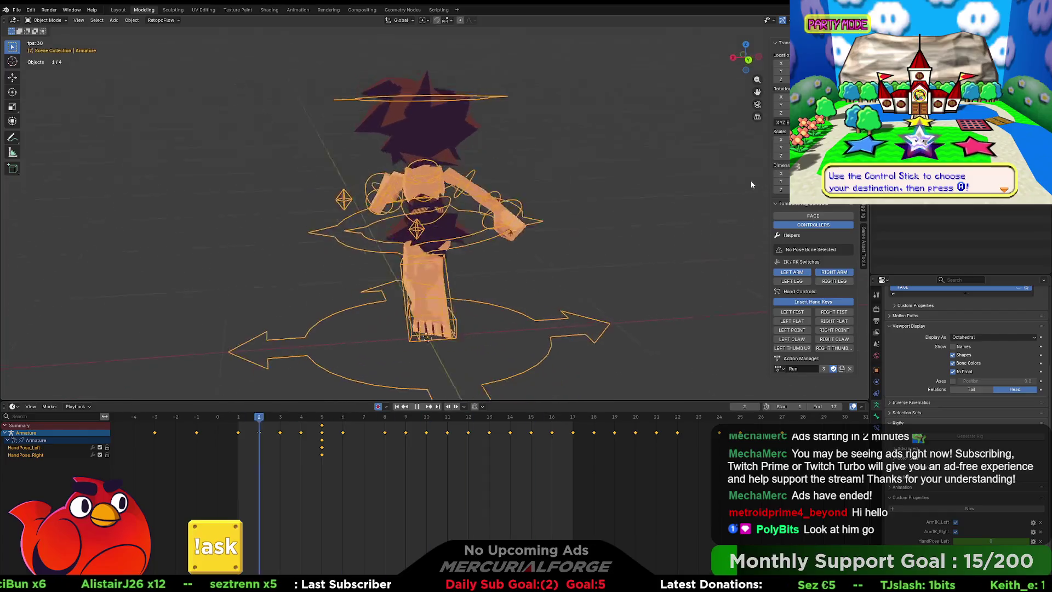
left_click(813, 225)
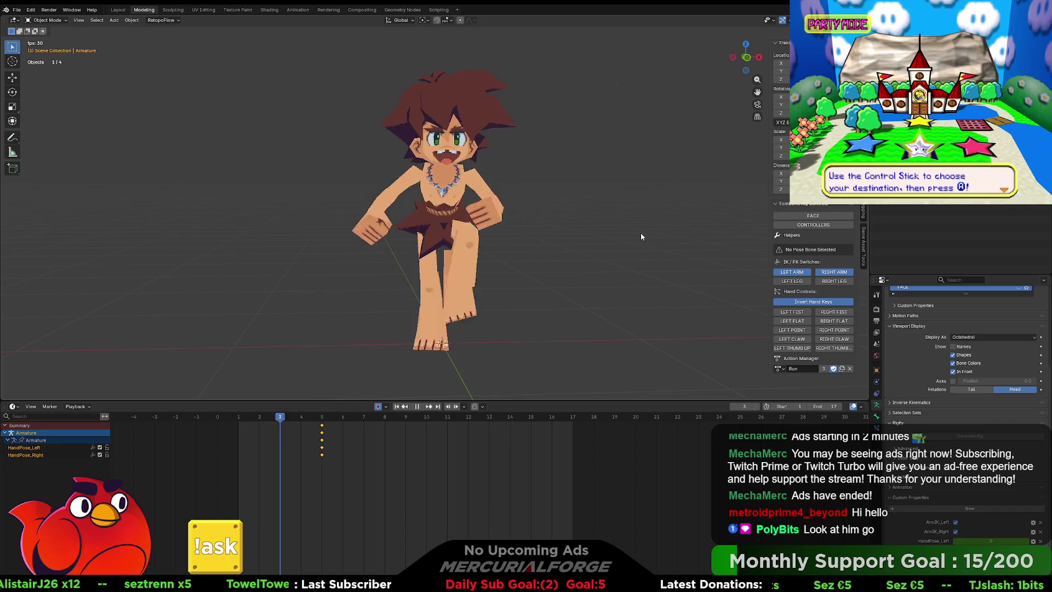
mouse_move(623, 243)
left_mouse_down()
mouse_move(571, 234)
mouse_move(563, 221)
mouse_move(617, 218)
left_mouse_up()
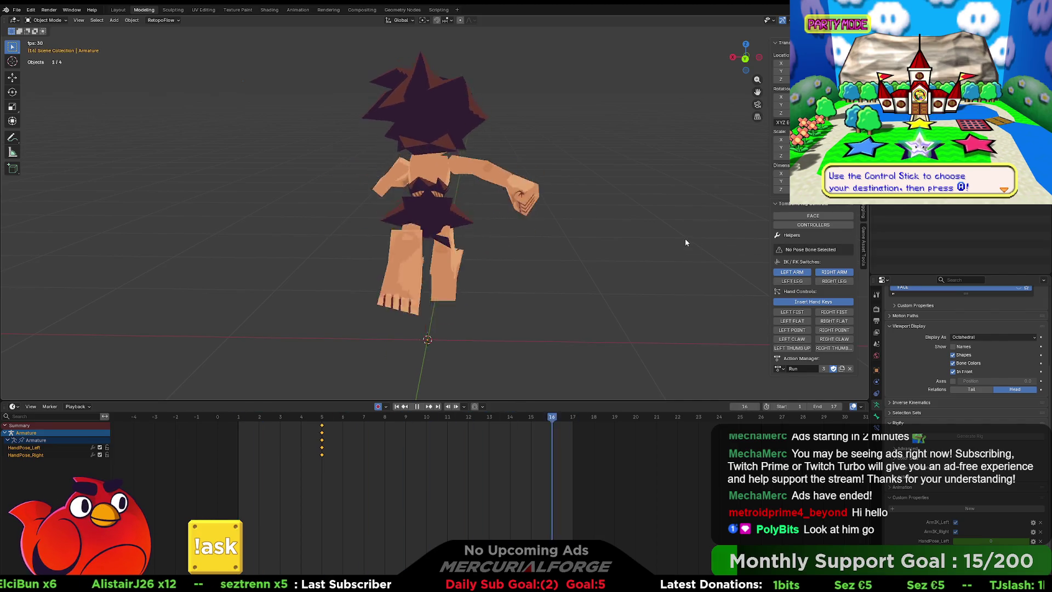
left_click(813, 224)
left_click_drag(708, 235, 567, 234)
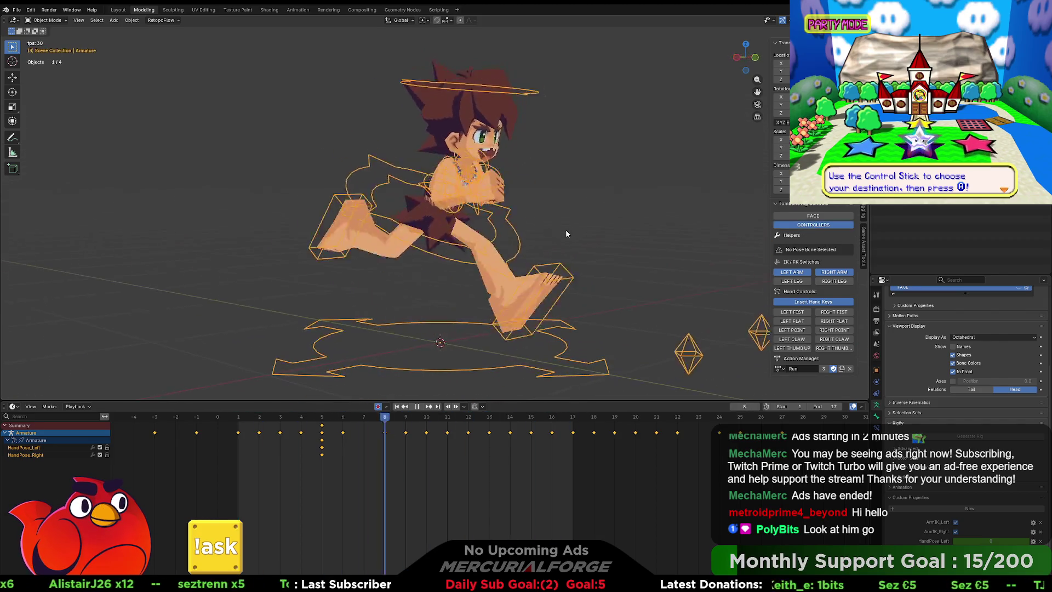
Switch to the Walk action, set its end frame to 25, hide the controllers, and stop playback.
left_click(779, 369)
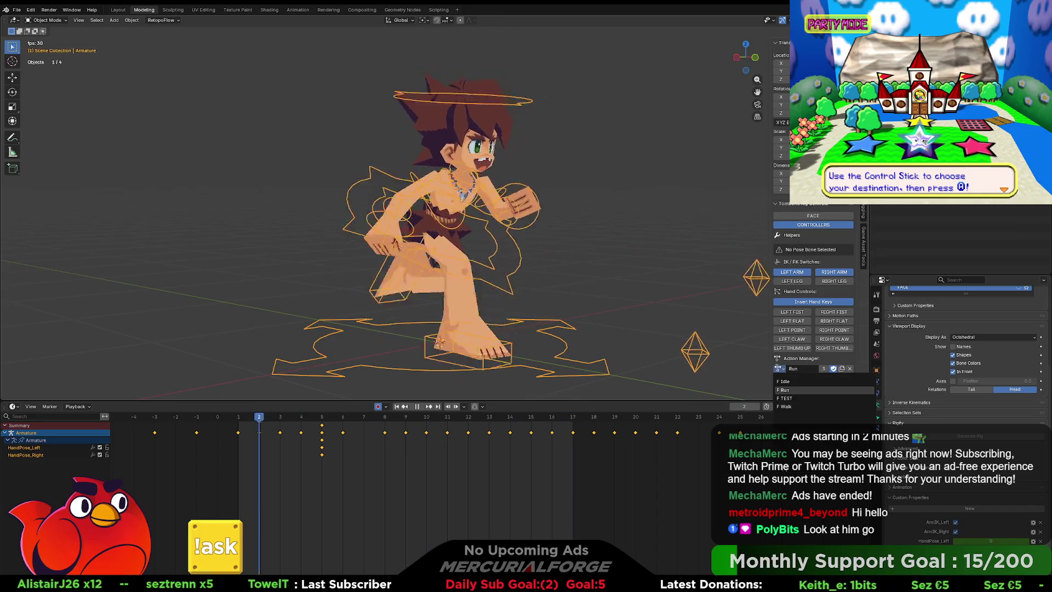
left_click(787, 406)
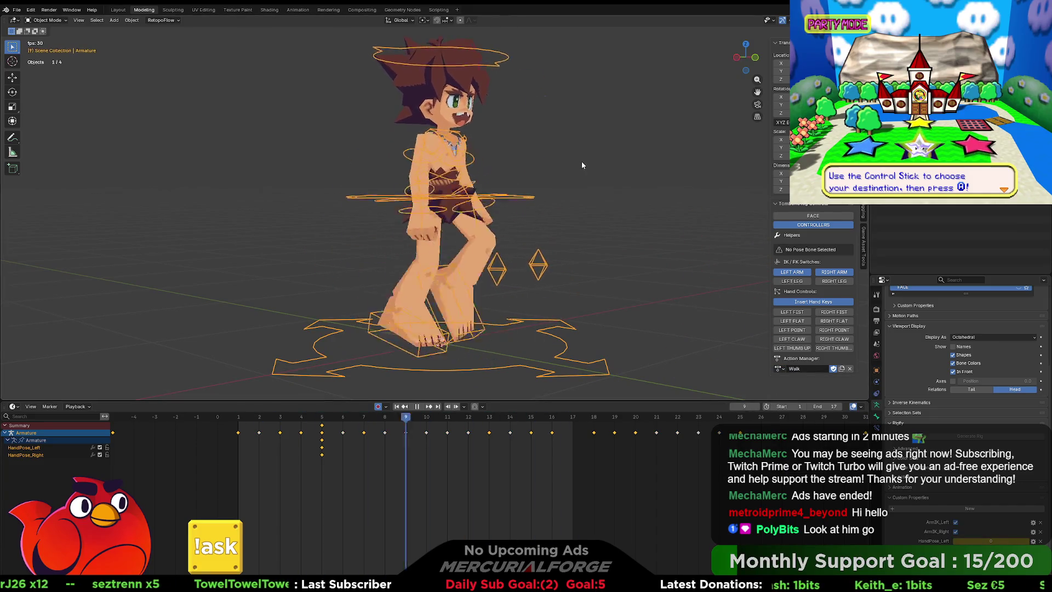
left_click(827, 406)
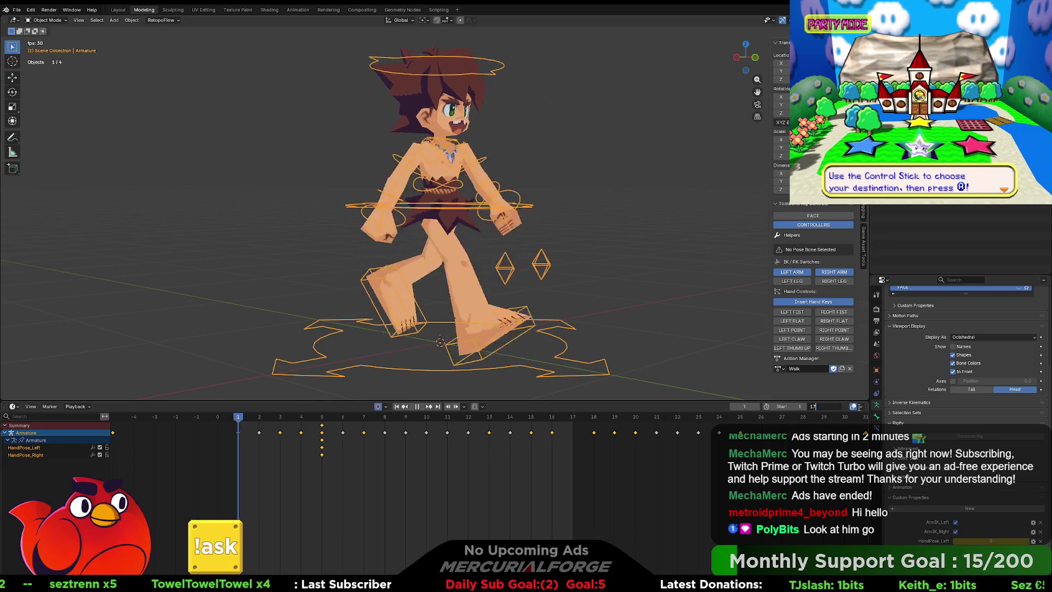
key("BackSpace")
key("BackSpace")
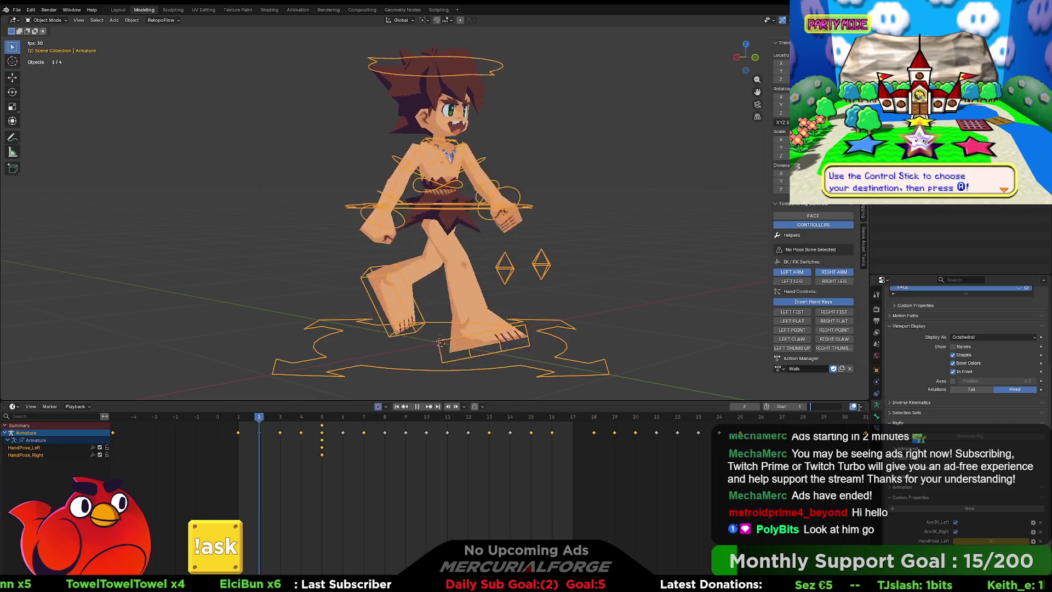
type("25")
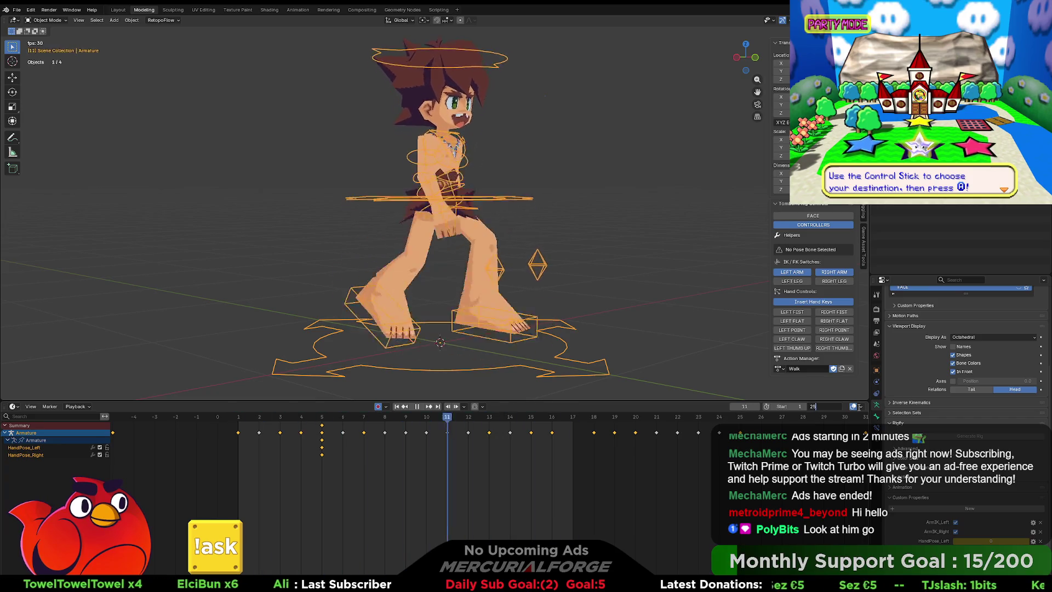
key("Return")
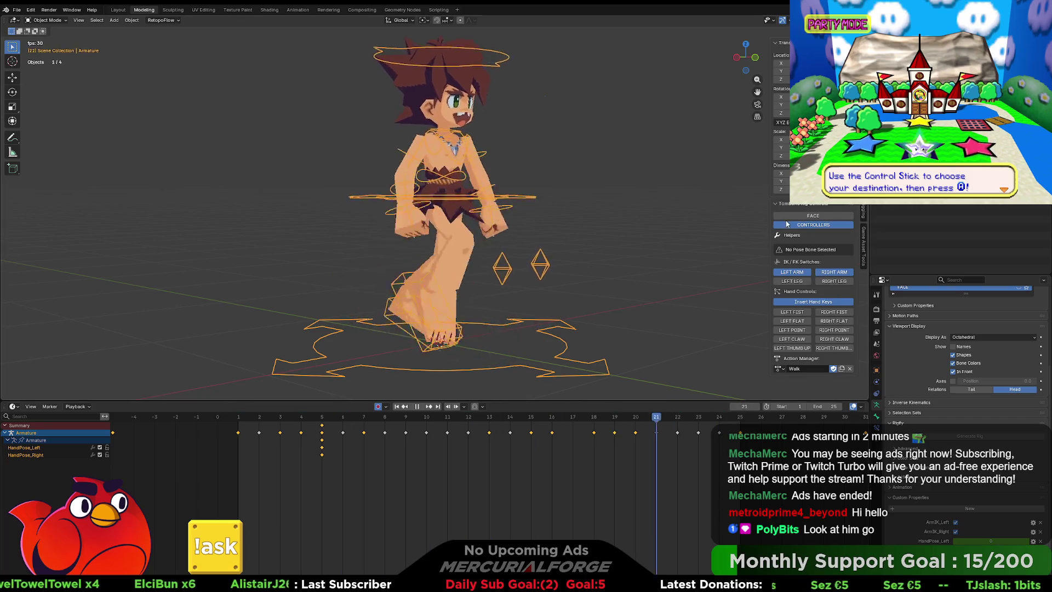
left_click(786, 224)
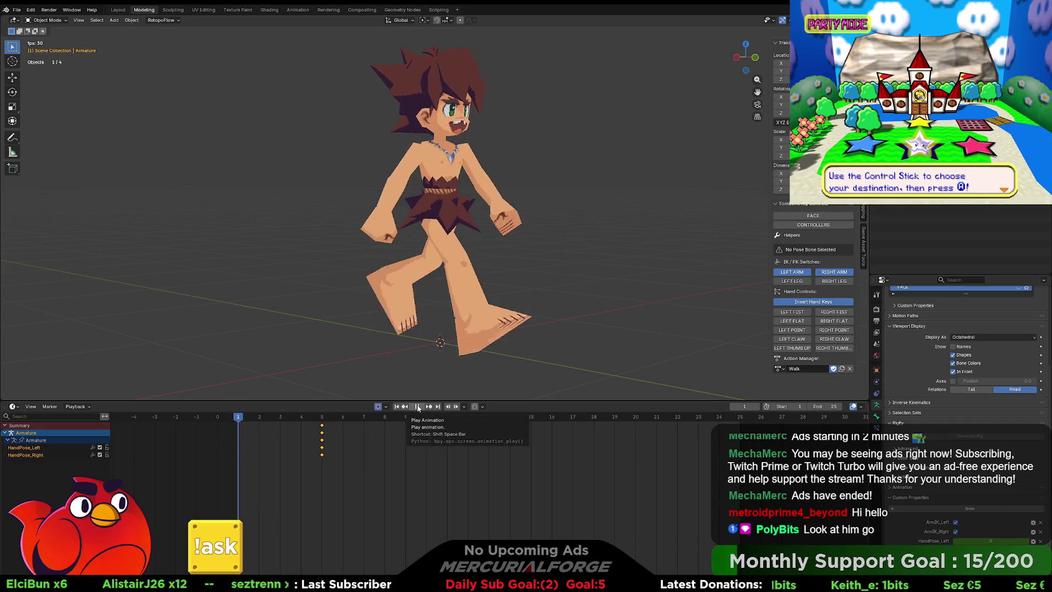
left_click(418, 407)
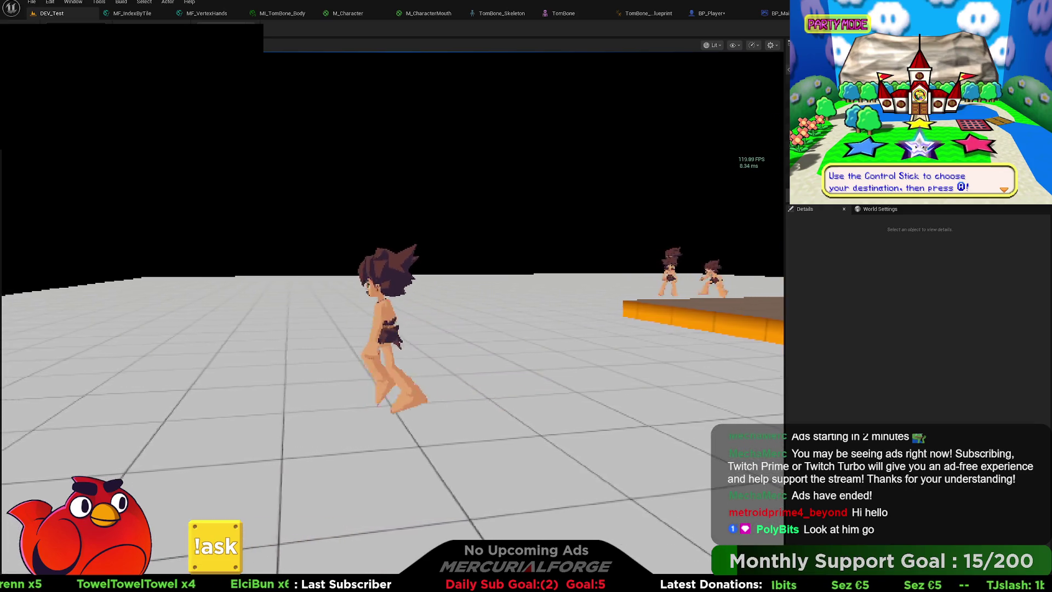
Open the TomBone_Skeleton_AnimBlueprint's AnimGraph.
left_click(711, 13)
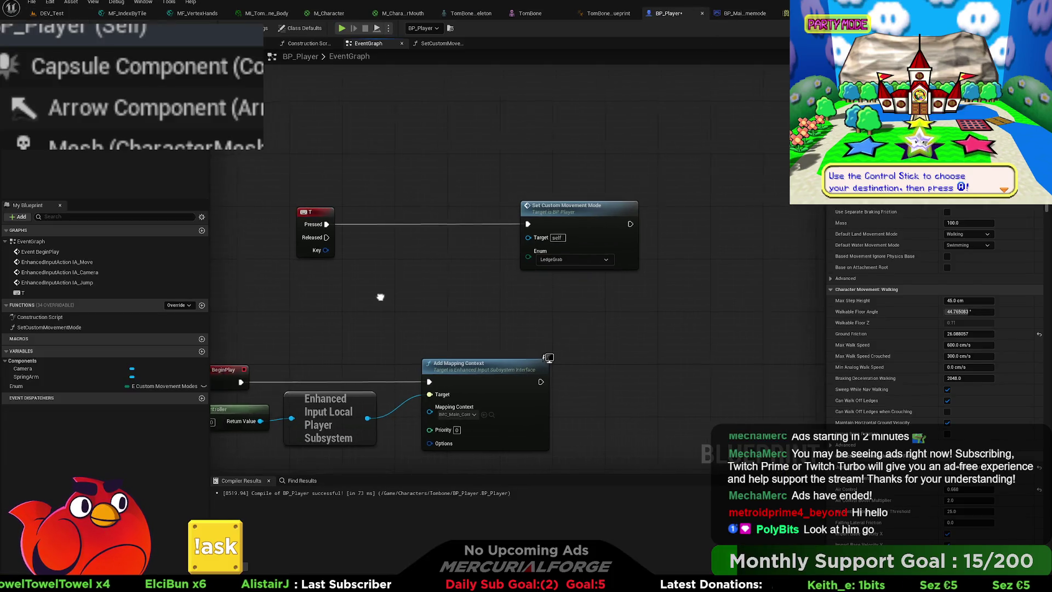
left_click(752, 20)
left_click(757, 17)
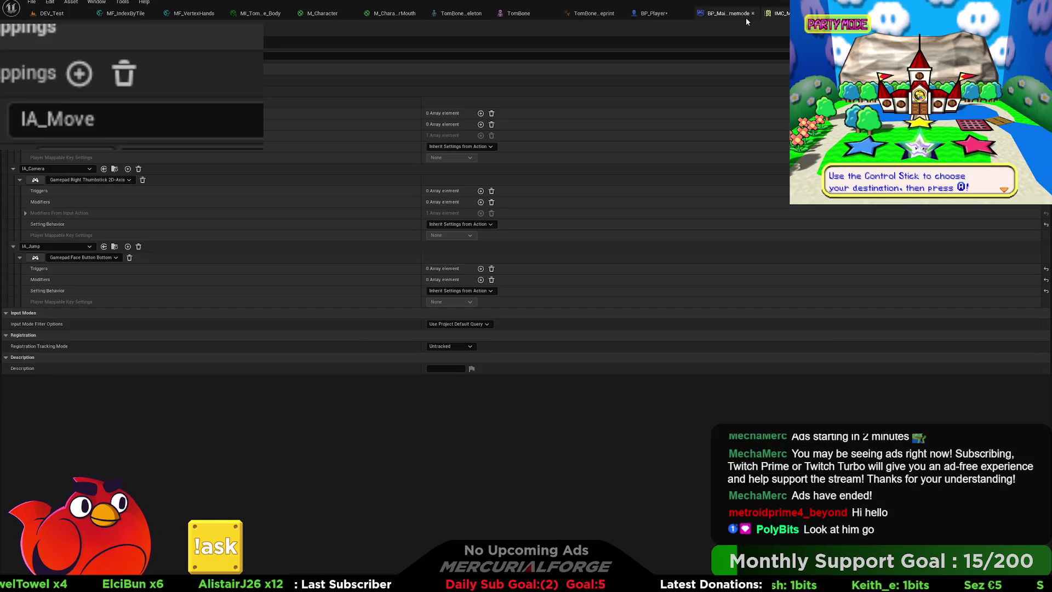
left_click(650, 15)
left_click(615, 16)
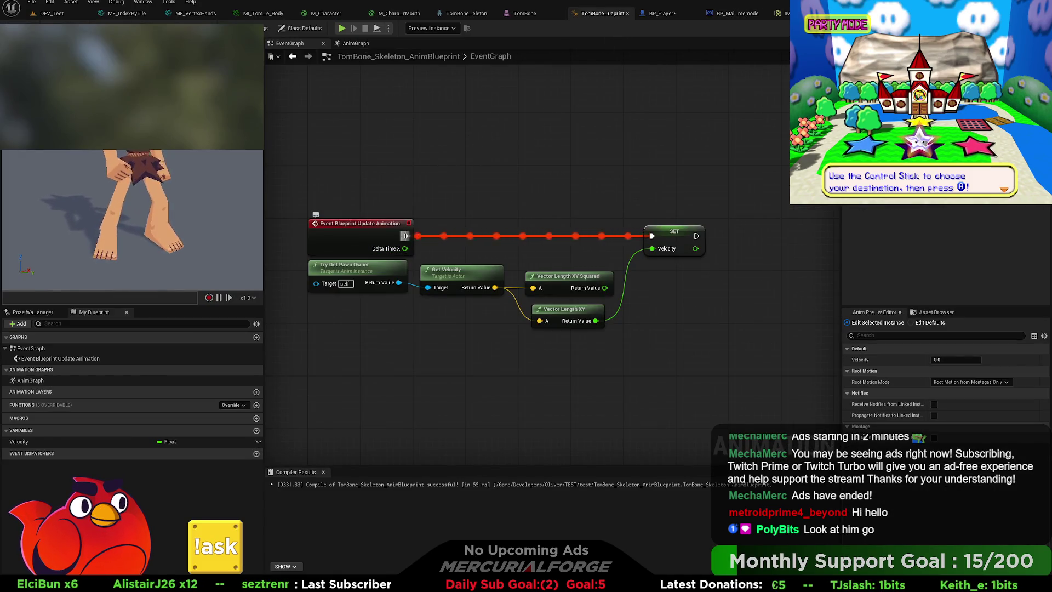
left_click(353, 44)
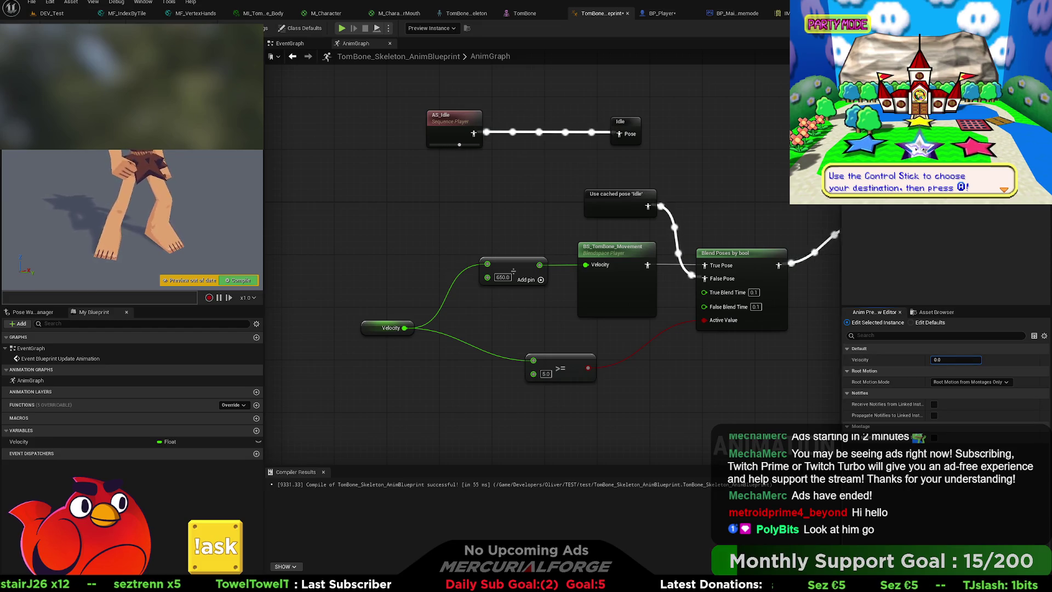
Raise the preview Velocity and select the BS_TomBone_Movement blend space node.
key("Return")
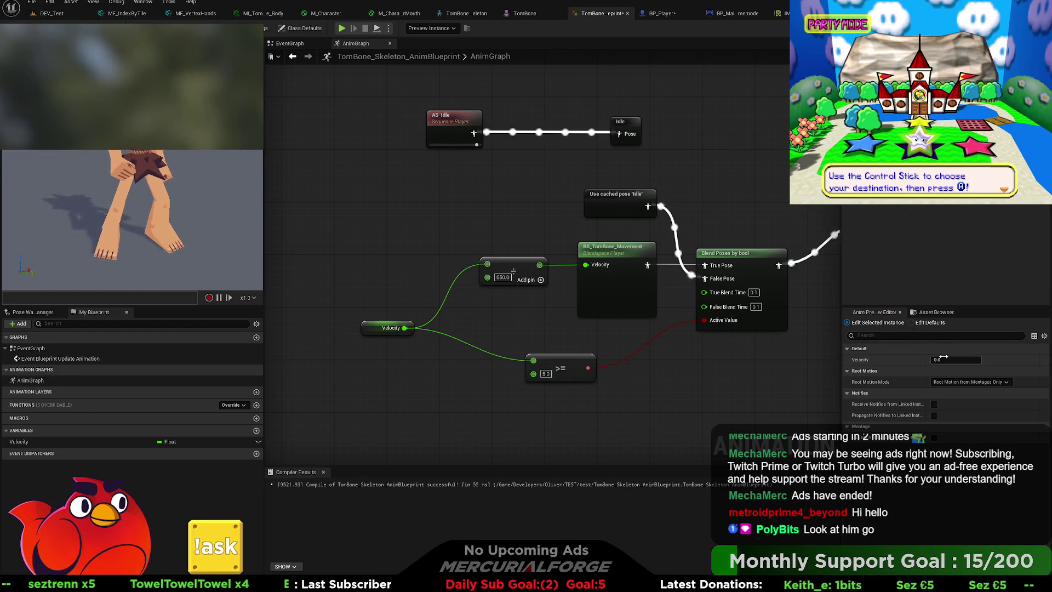
mouse_move(956, 359)
left_mouse_down()
mouse_move(980, 360)
mouse_move(944, 360)
left_mouse_up()
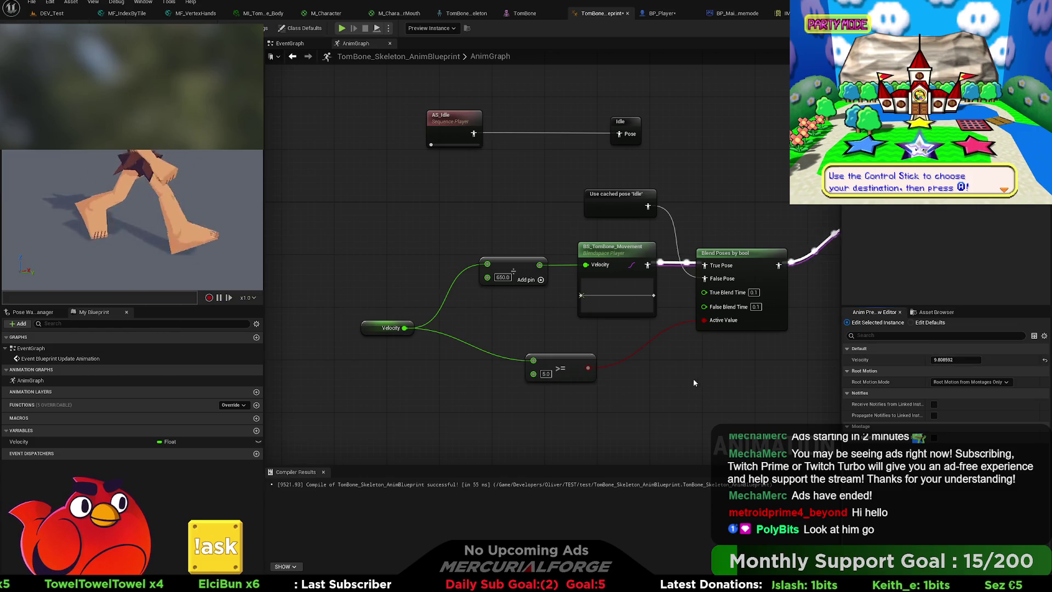
left_click_drag(605, 264, 564, 269)
left_click(569, 258)
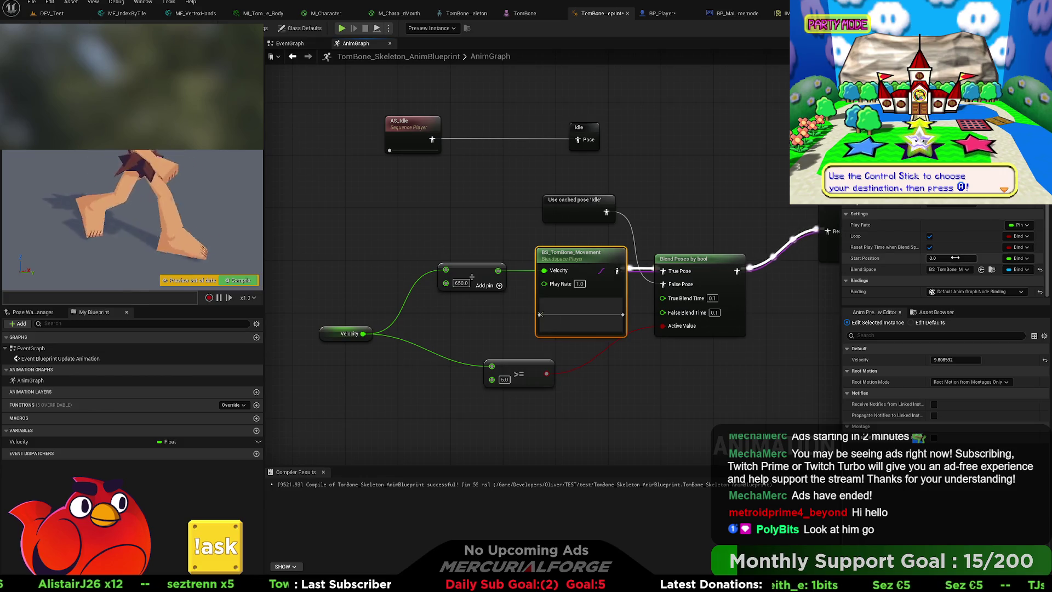
Rearrange the Idle pose, blend space, Velocity and divide nodes, shifting the velocity nodes left.
left_click_drag(578, 198, 585, 175)
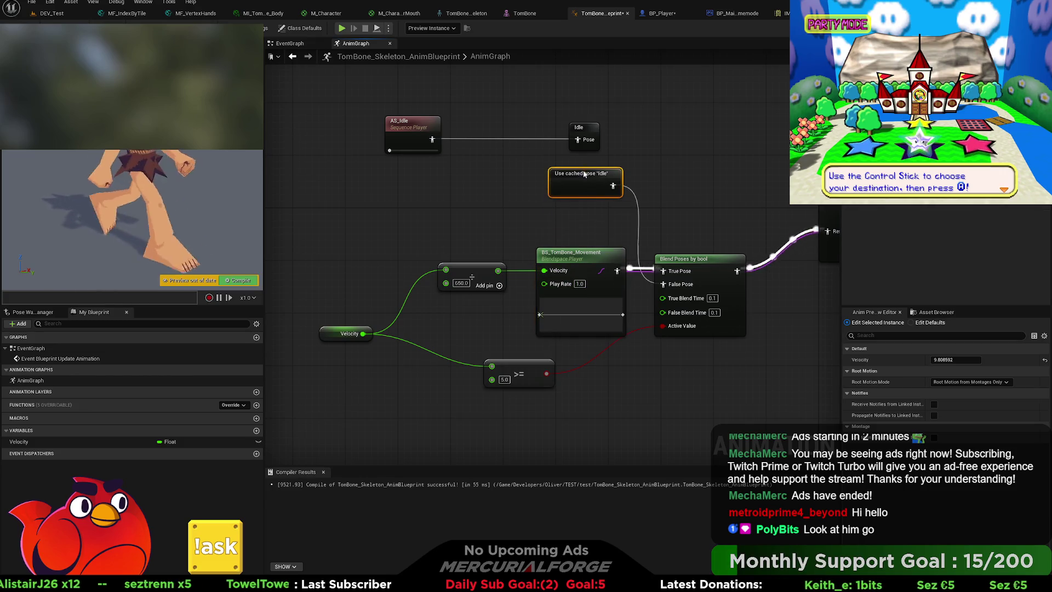
left_click_drag(571, 235, 441, 296)
mouse_move(576, 270)
left_mouse_down()
mouse_move(590, 221)
mouse_move(568, 231)
left_mouse_up()
left_click_drag(452, 299, 538, 291)
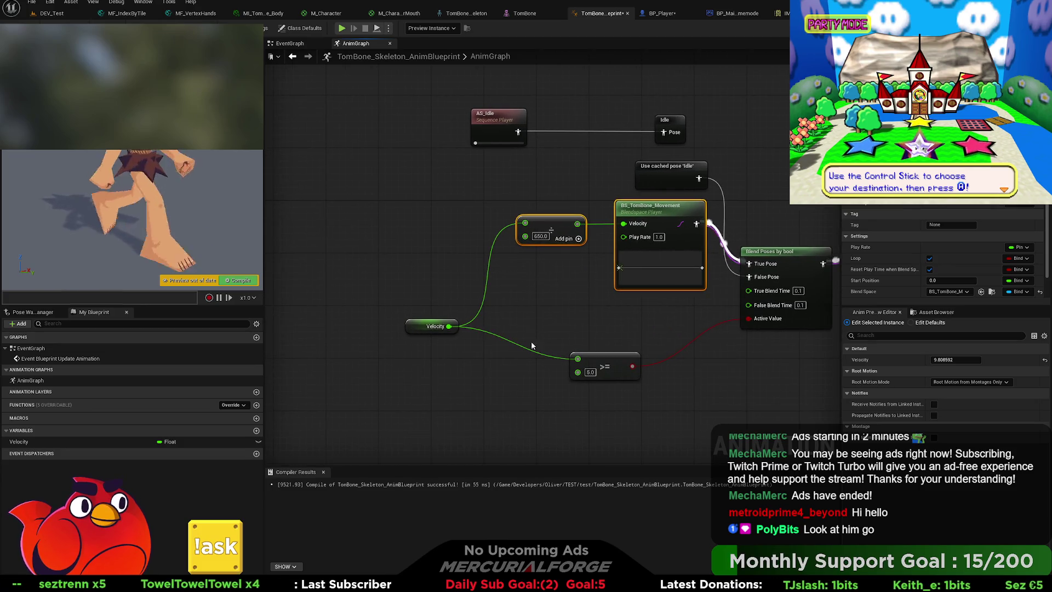
left_click_drag(421, 232, 422, 232)
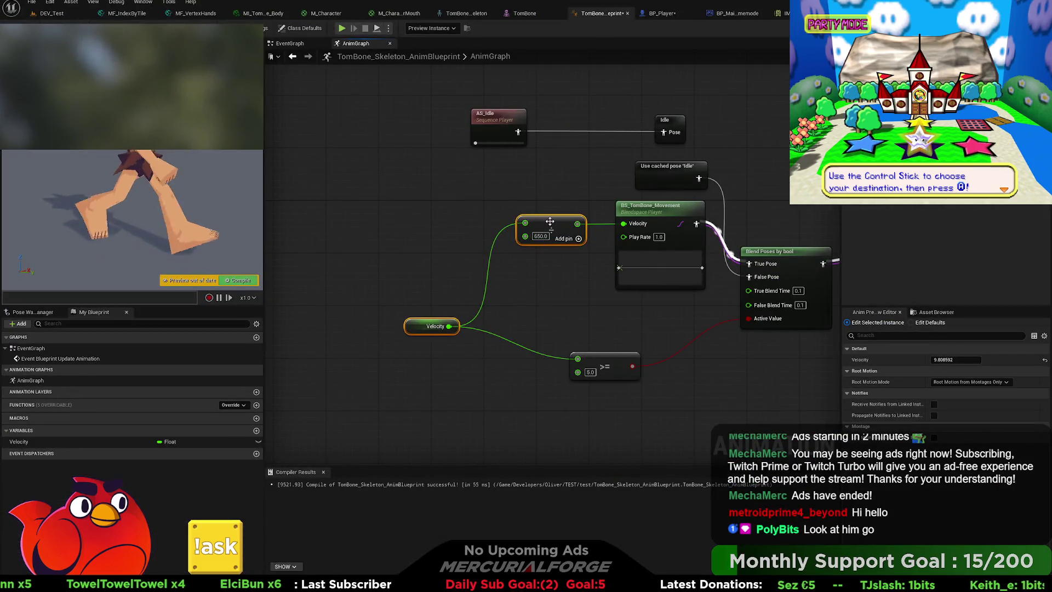
left_click_drag(550, 221, 431, 219)
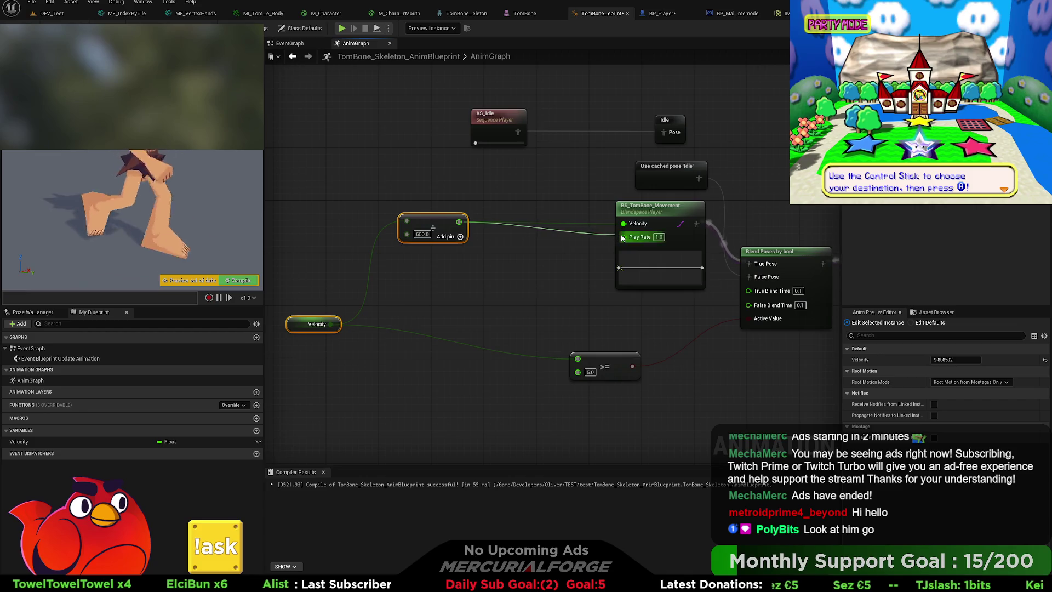
Wire the Velocity/650 output into BS_TomBone_Movement's Play Rate and compile the anim blueprint.
left_click_drag(622, 237, 624, 236)
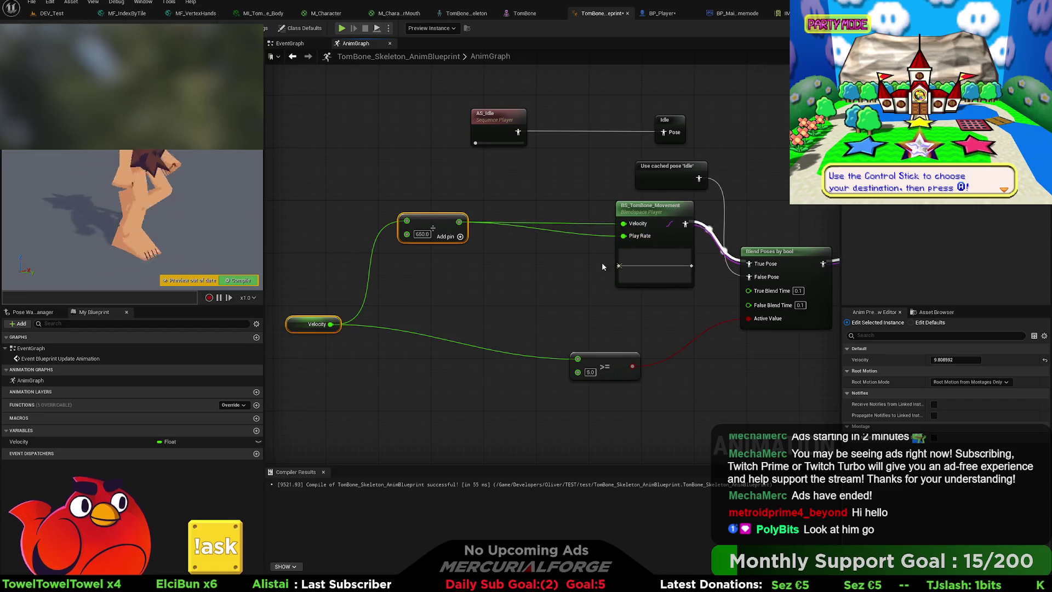
left_click(248, 282)
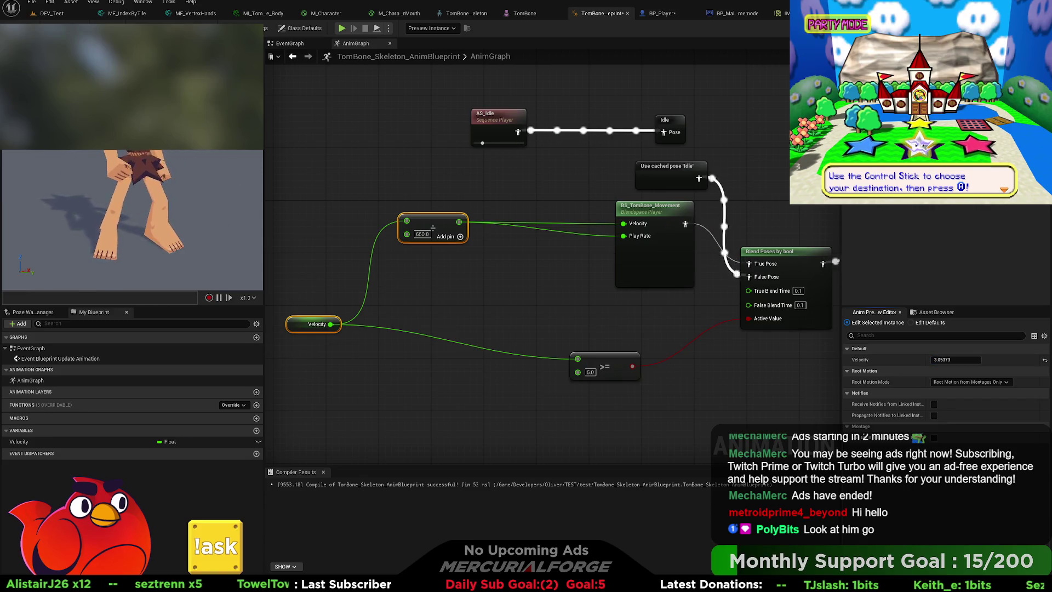
left_click(291, 43)
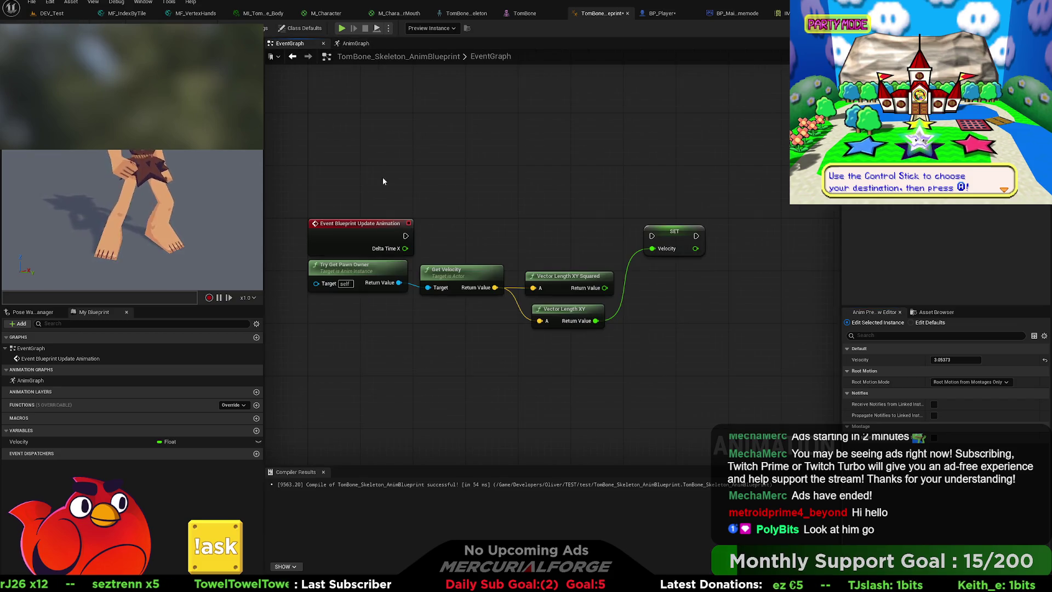
Wire Event Blueprint Update Animation into SET Velocity, recompile with F7, and play-test the run.
left_click_drag(601, 241, 652, 236)
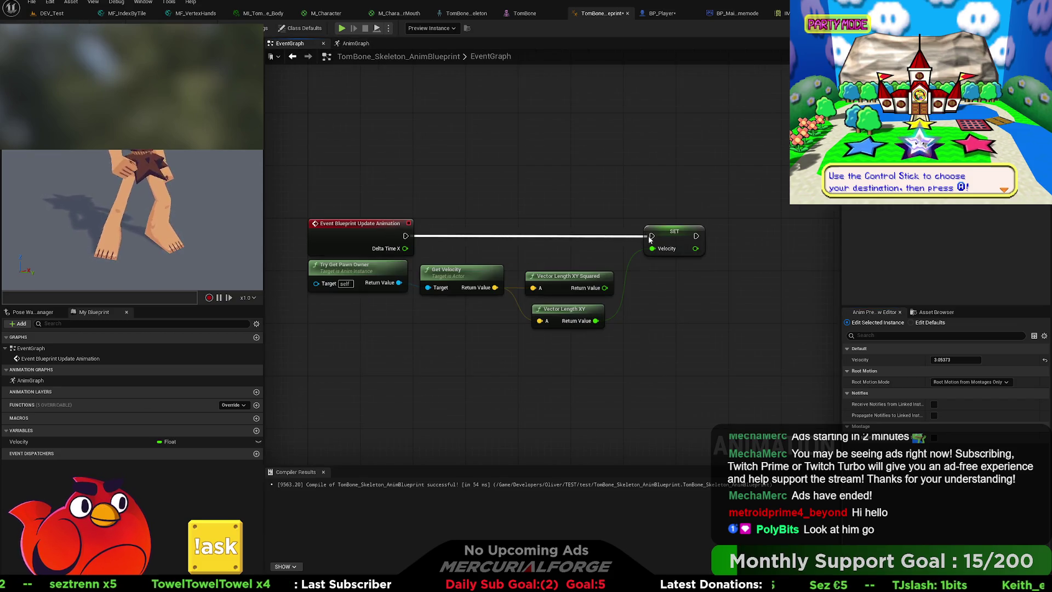
key("F7")
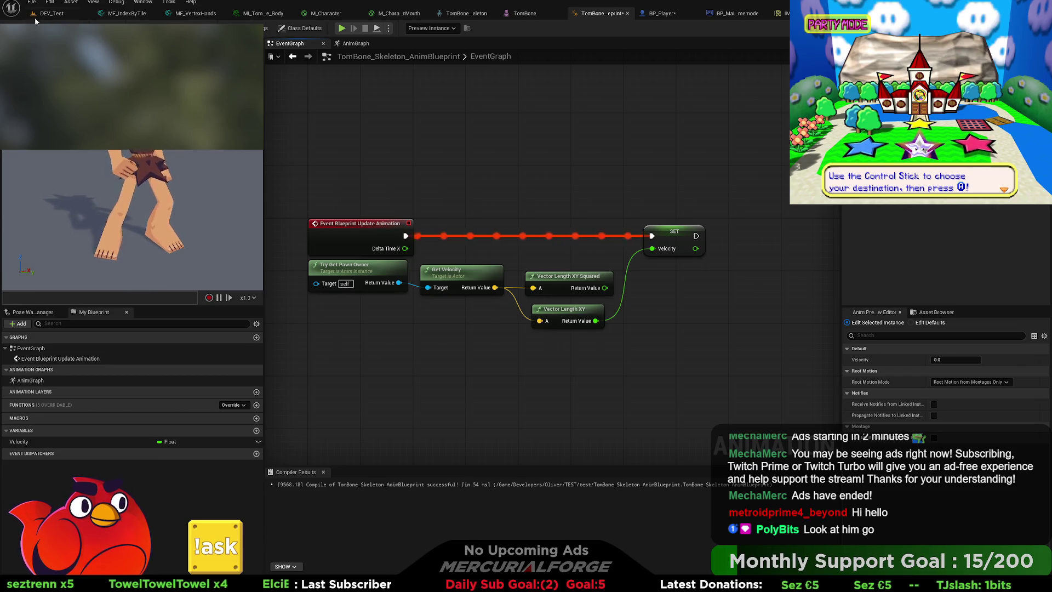
key("alt+p")
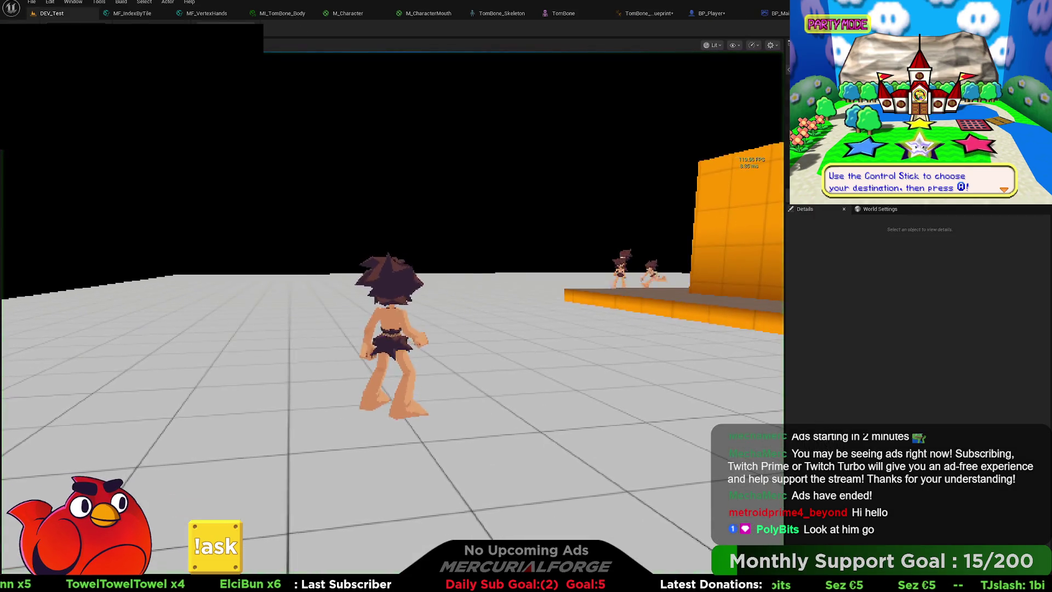
key("a")
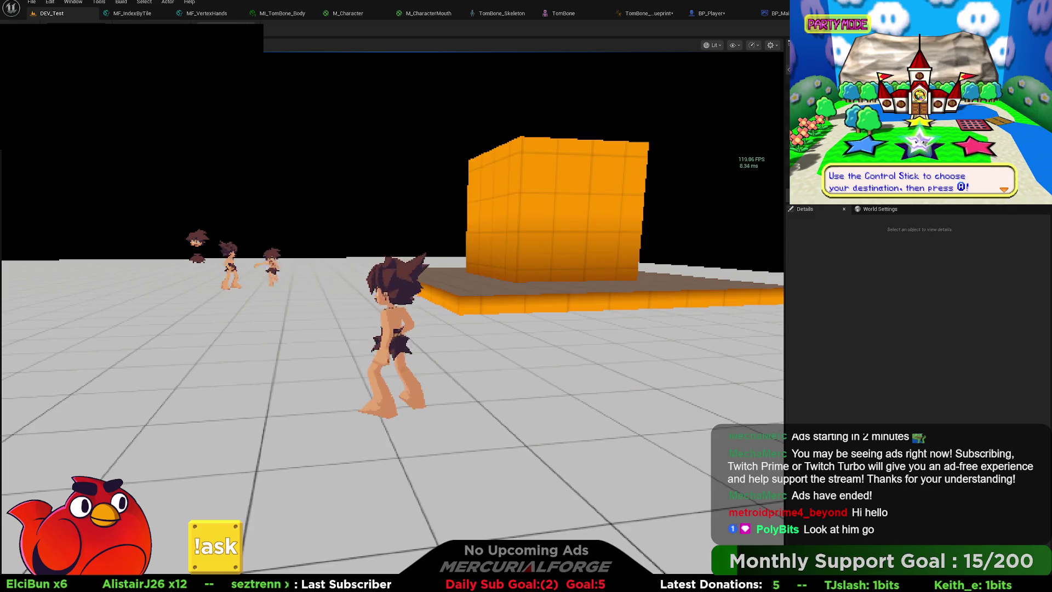
key("Escape")
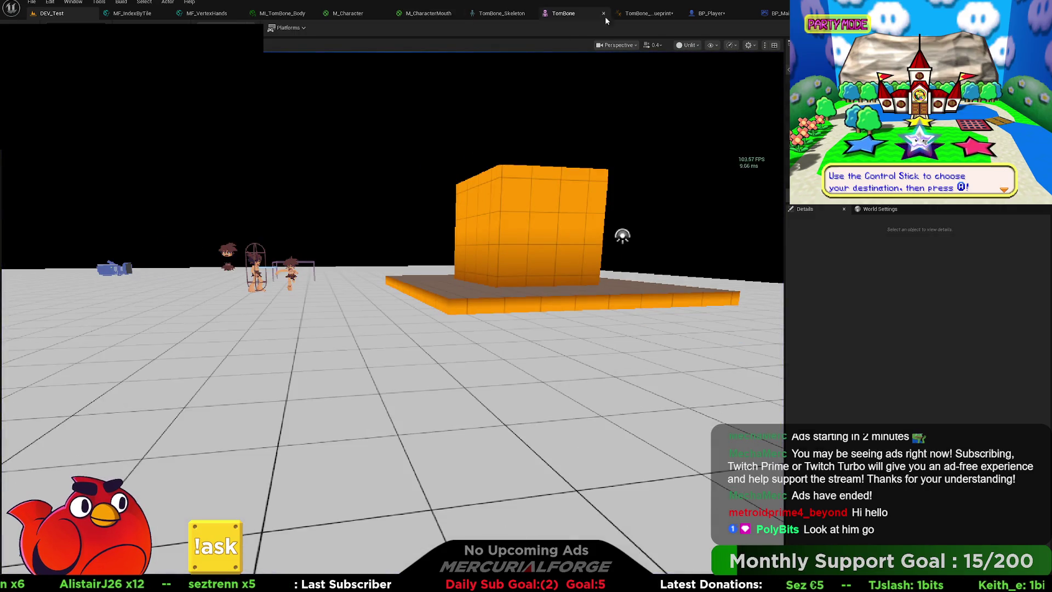
Change the AnimGraph divide node's divisor from 650 to 450 and compile.
left_click(718, 16)
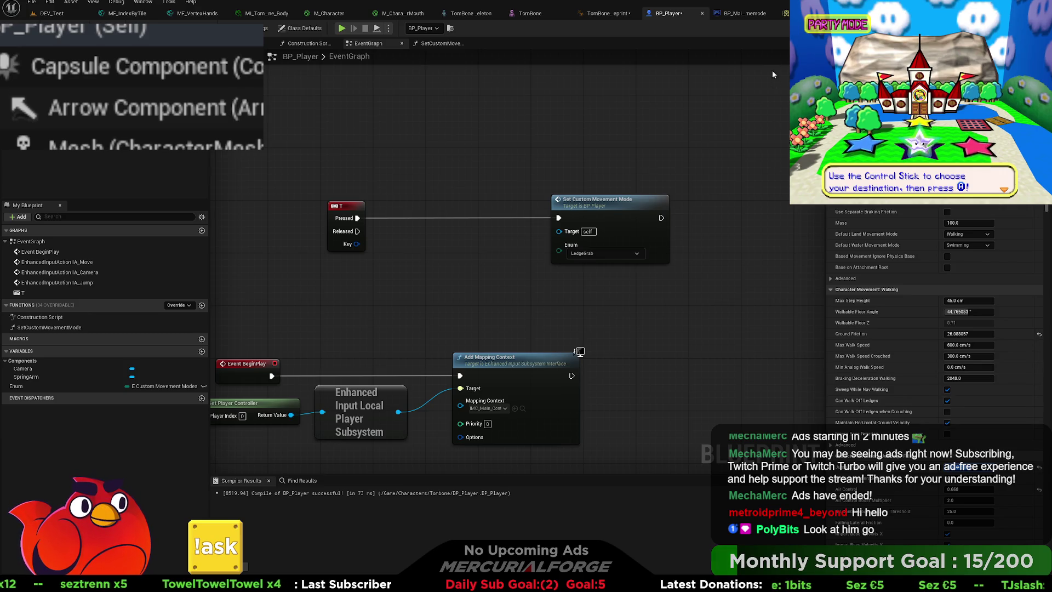
left_click(600, 14)
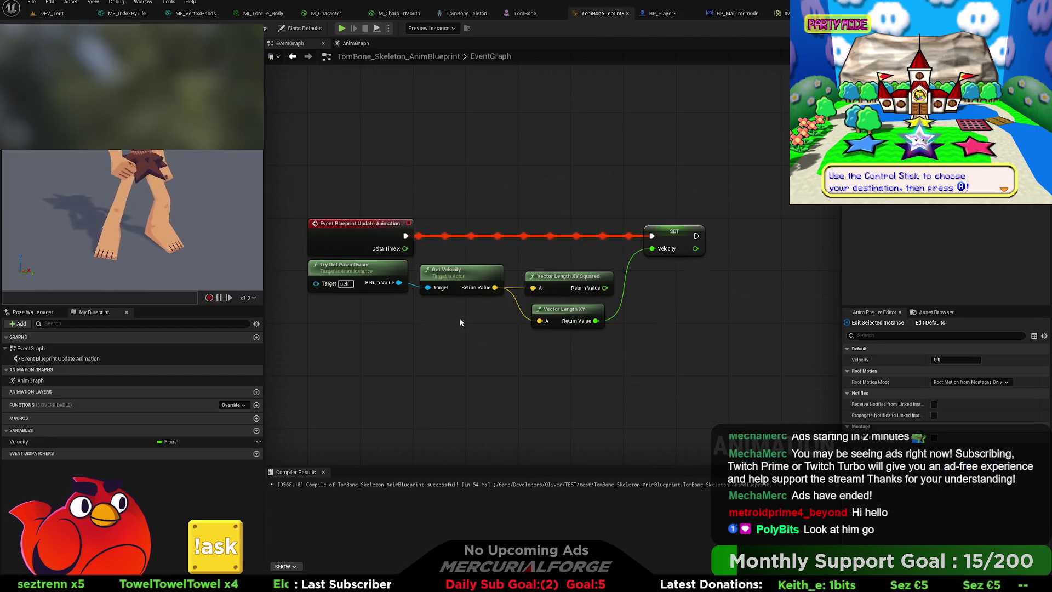
left_click(356, 44)
double_click(421, 235)
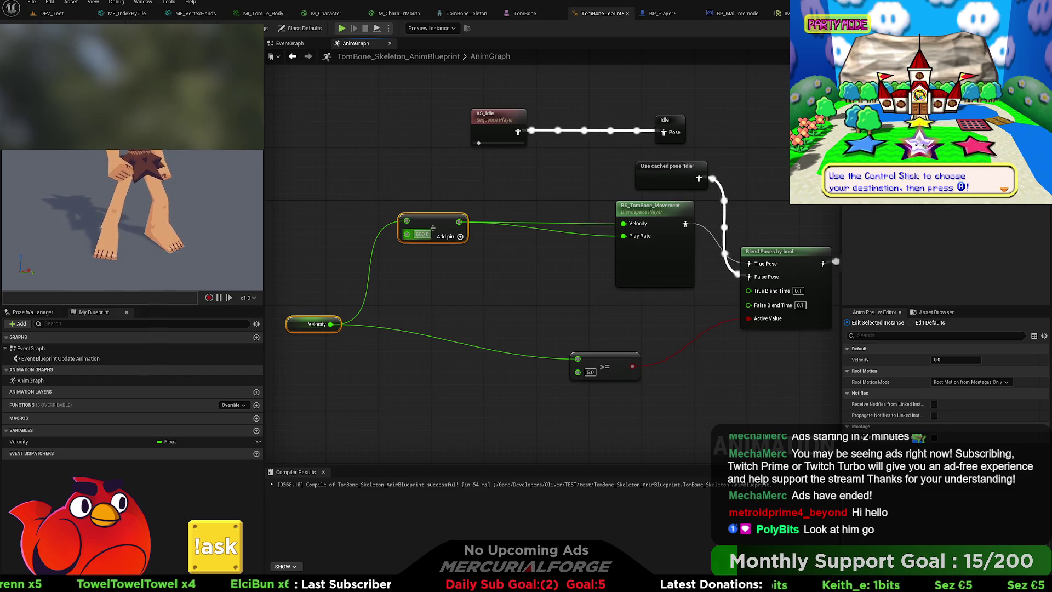
type("450")
key("Return")
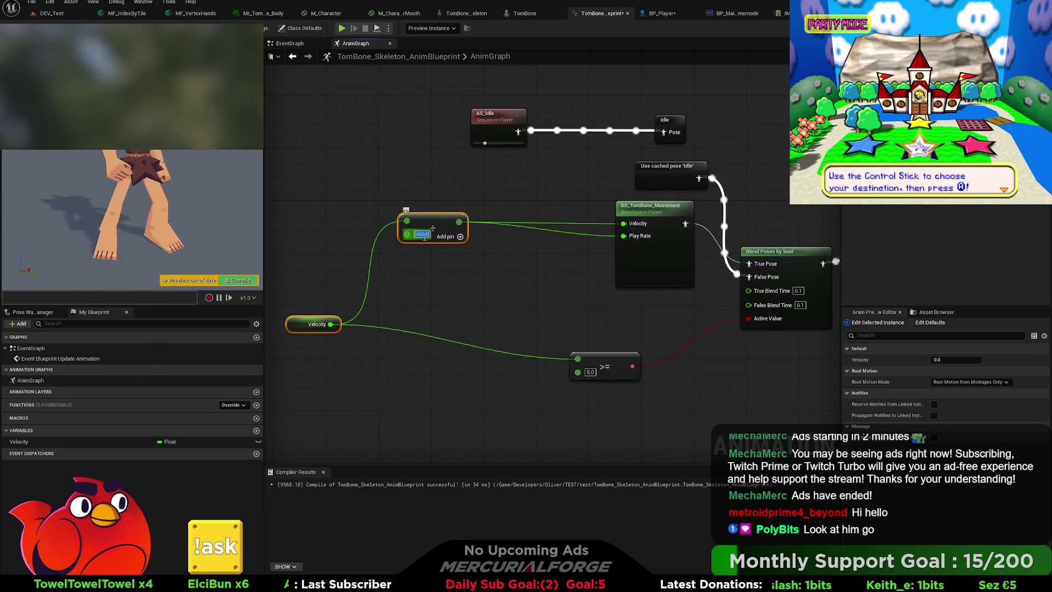
left_click(22, 28)
Play-test the character's run in DEV_Test with the 450 divisor.
left_click(49, 17)
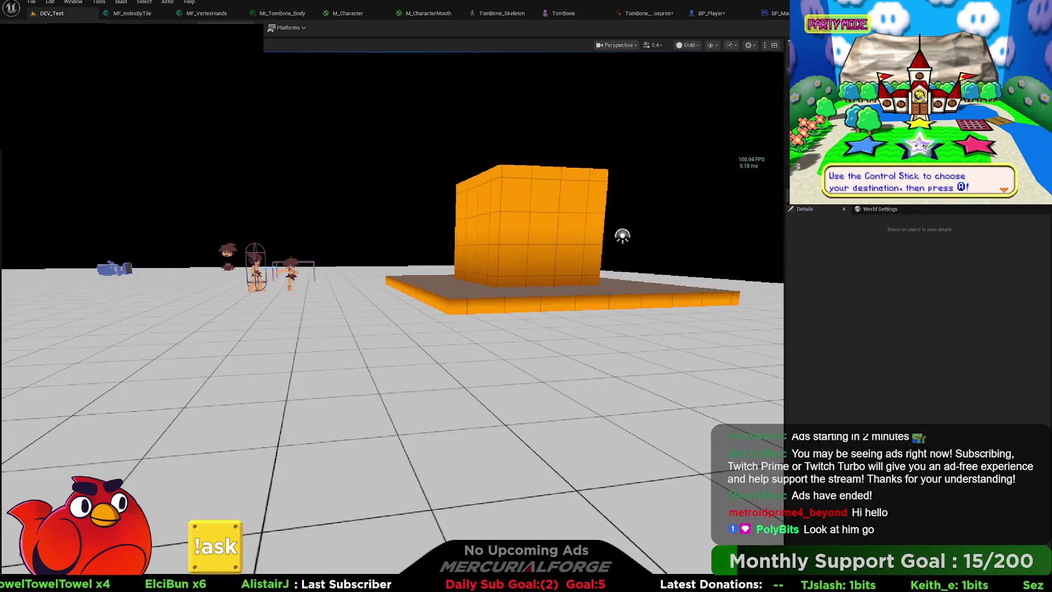
key("alt+p")
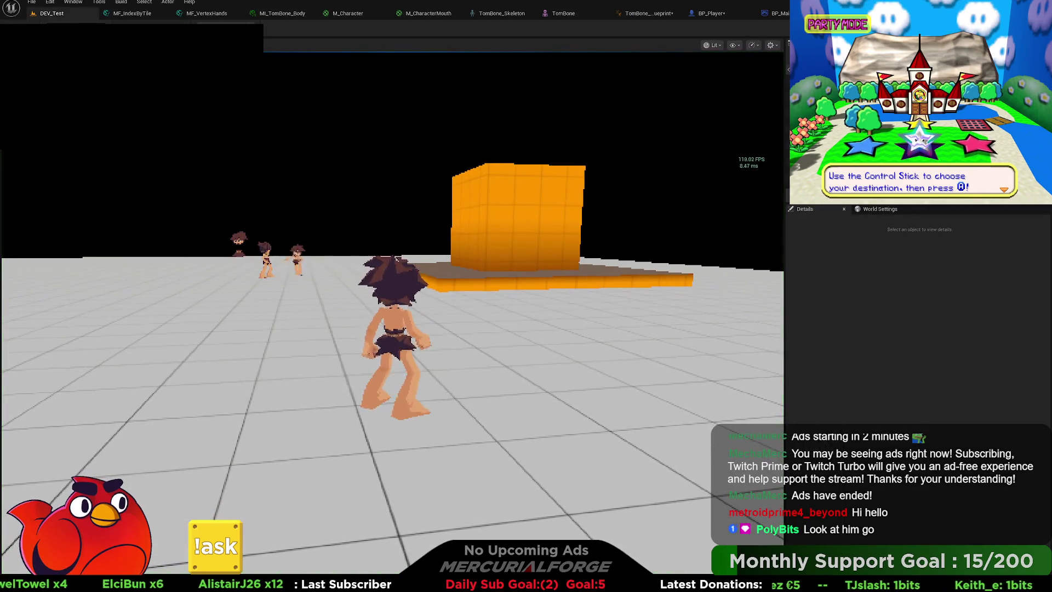
key("a")
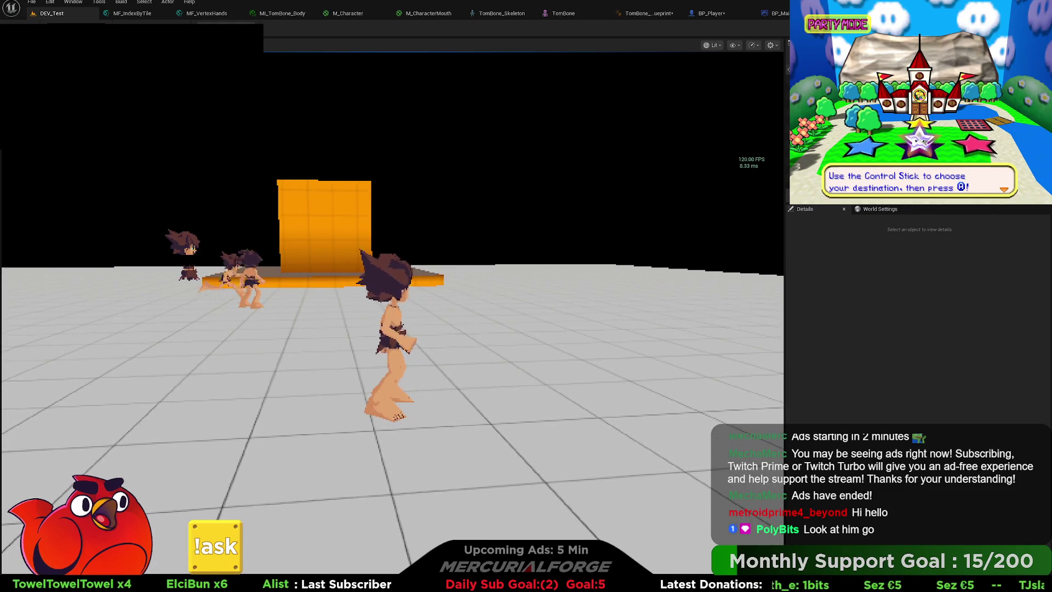
key("Escape")
left_click(712, 13)
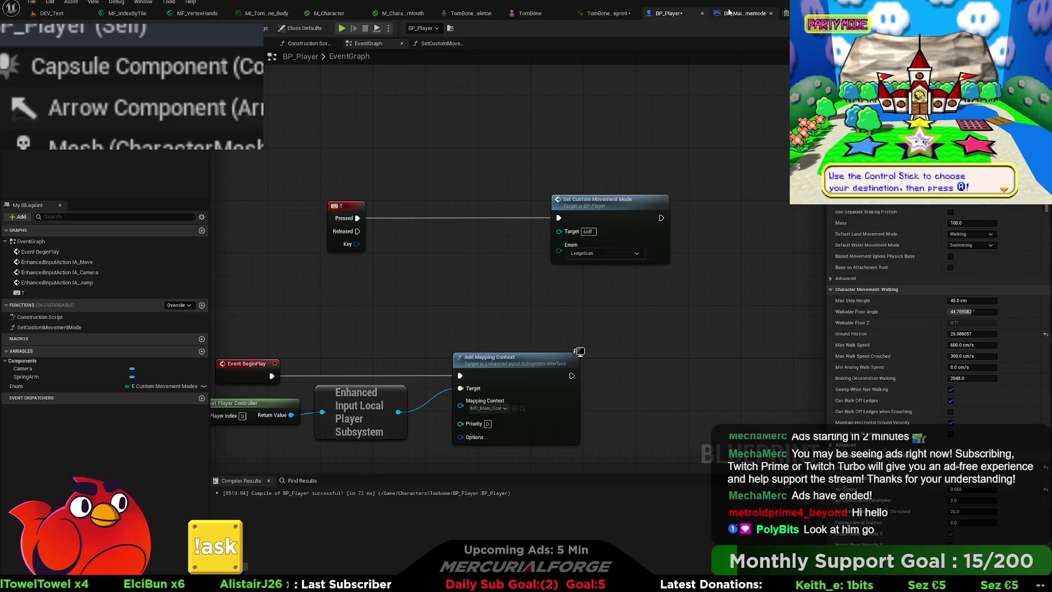
Route the divided velocity through a Clamp (Float) node into the blend space's Play Rate, then play-test DEV_Test.
left_click(609, 13)
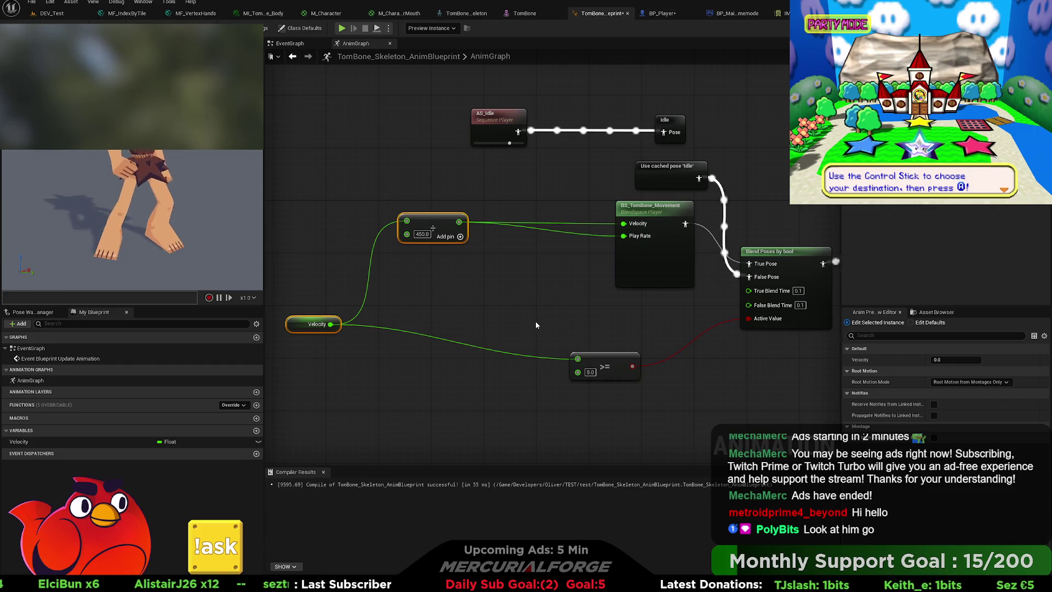
left_click(661, 212)
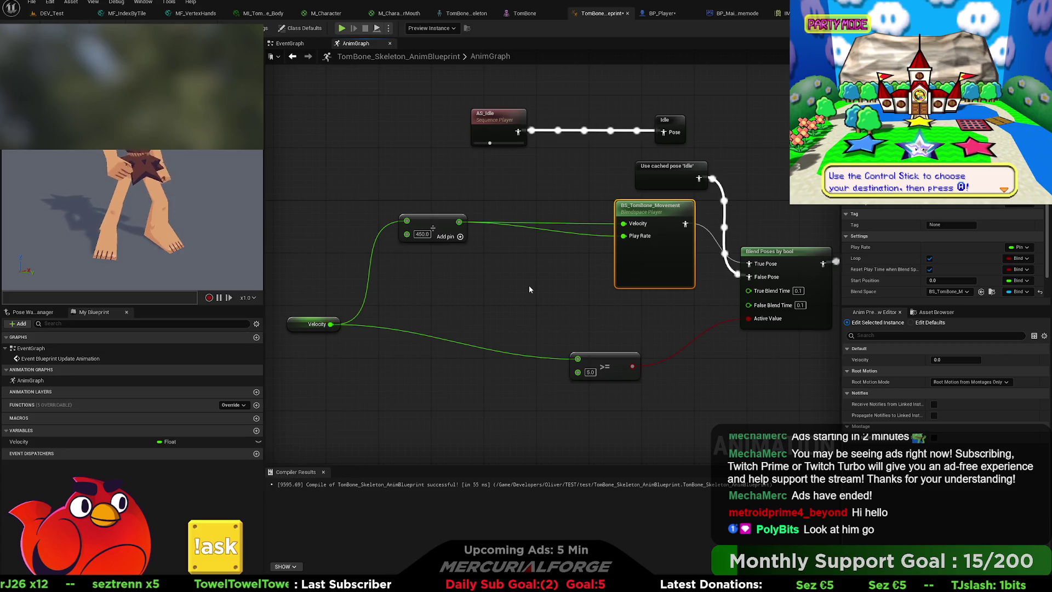
left_click_drag(459, 225, 507, 252)
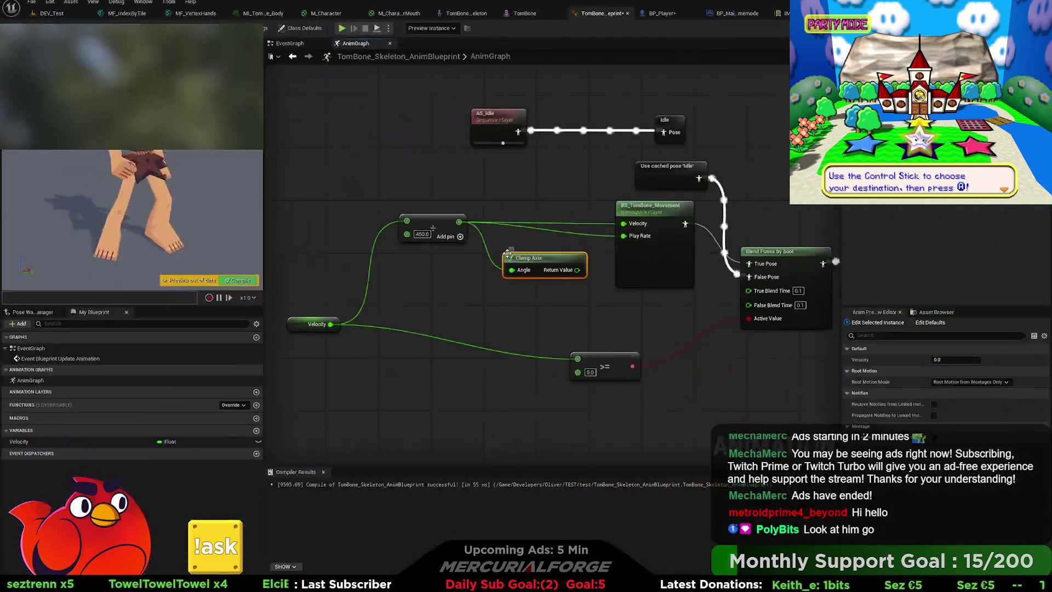
key("Delete")
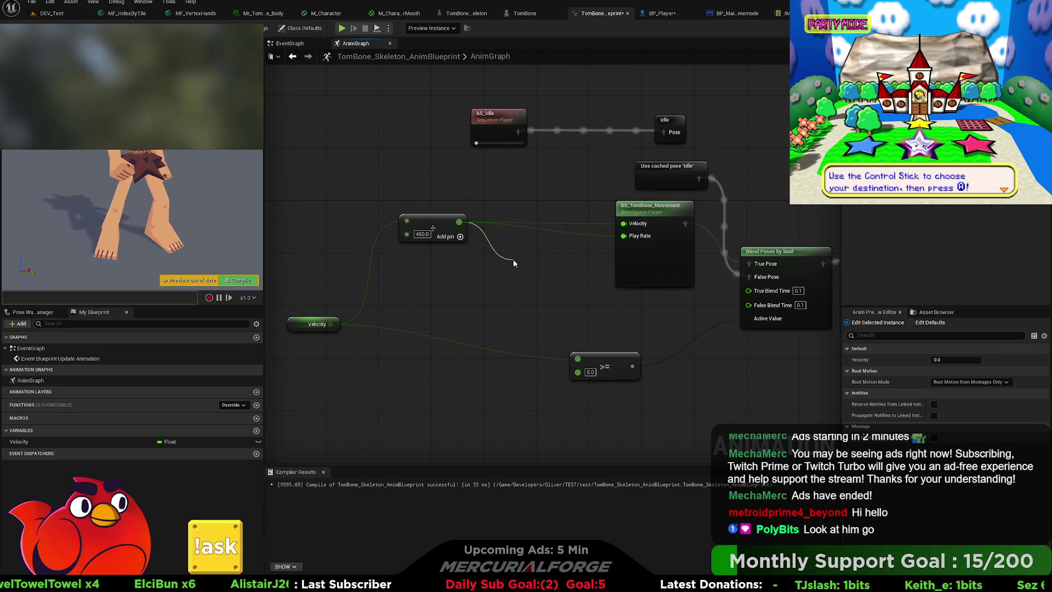
left_click(578, 283)
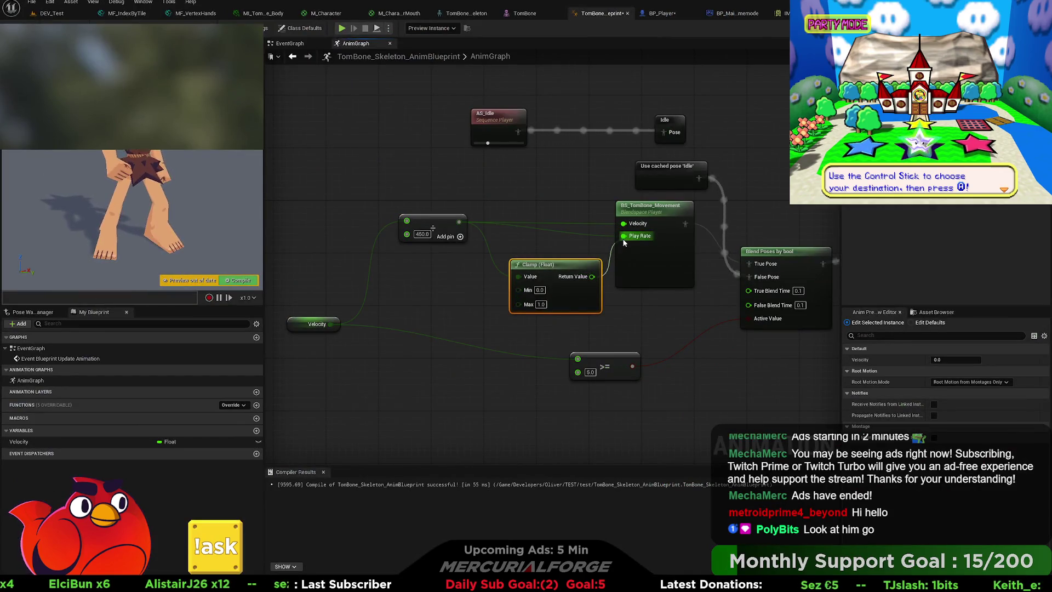
left_click_drag(569, 264, 556, 212)
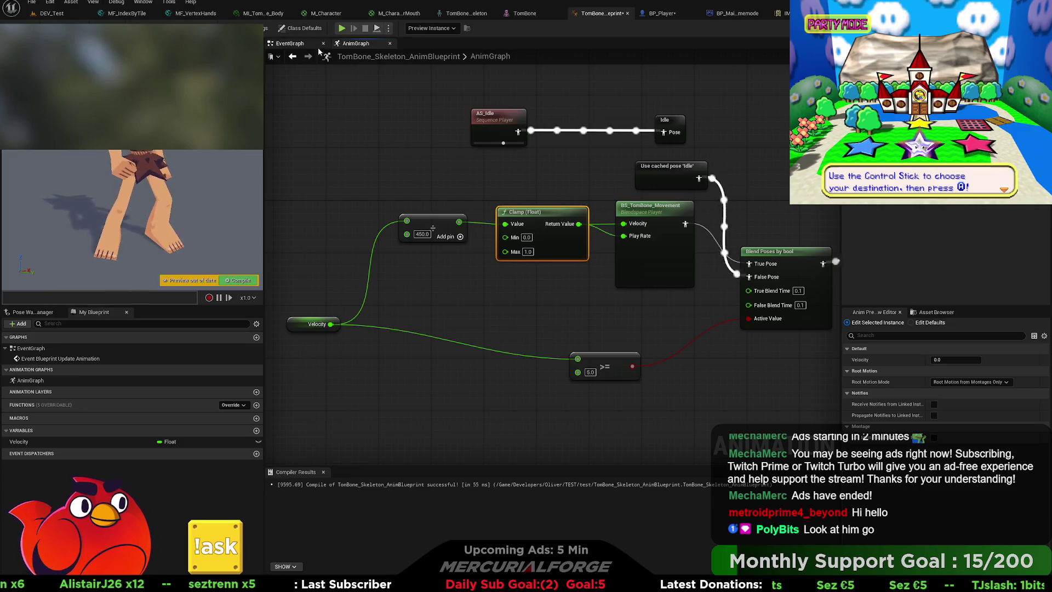
left_click(53, 14)
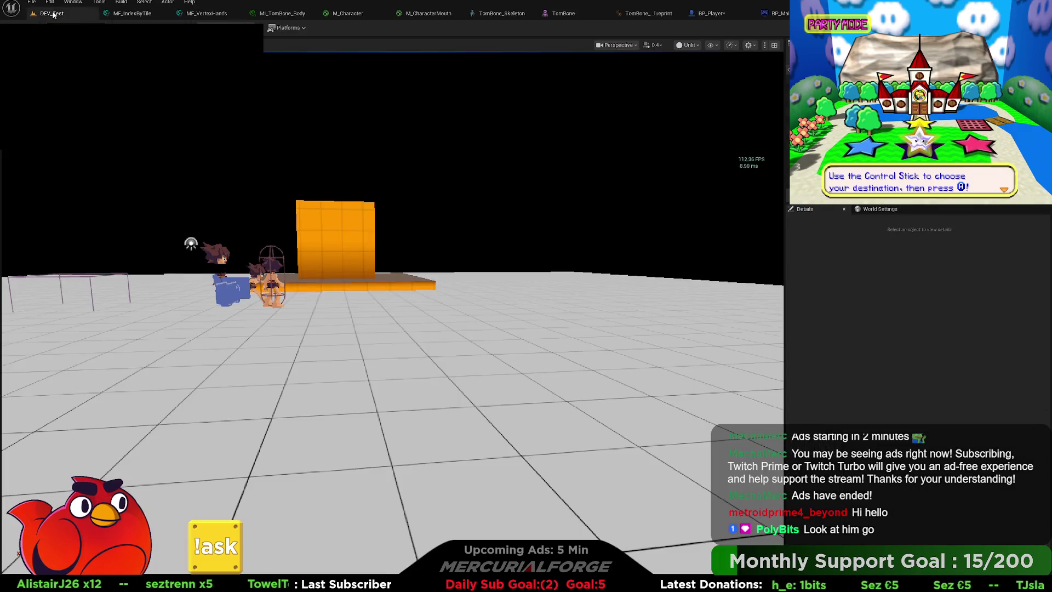
key("alt+p")
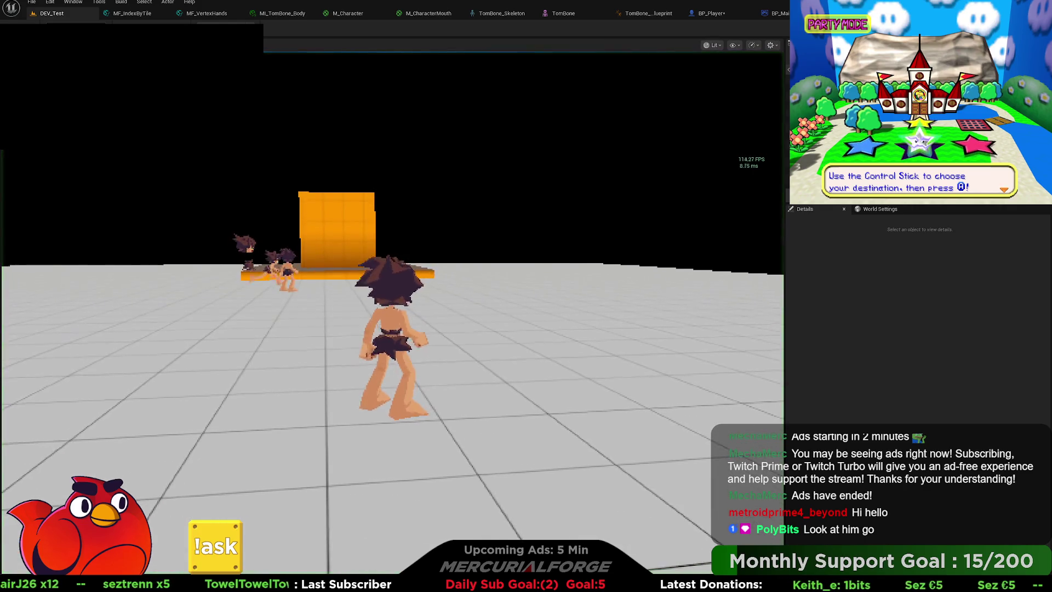
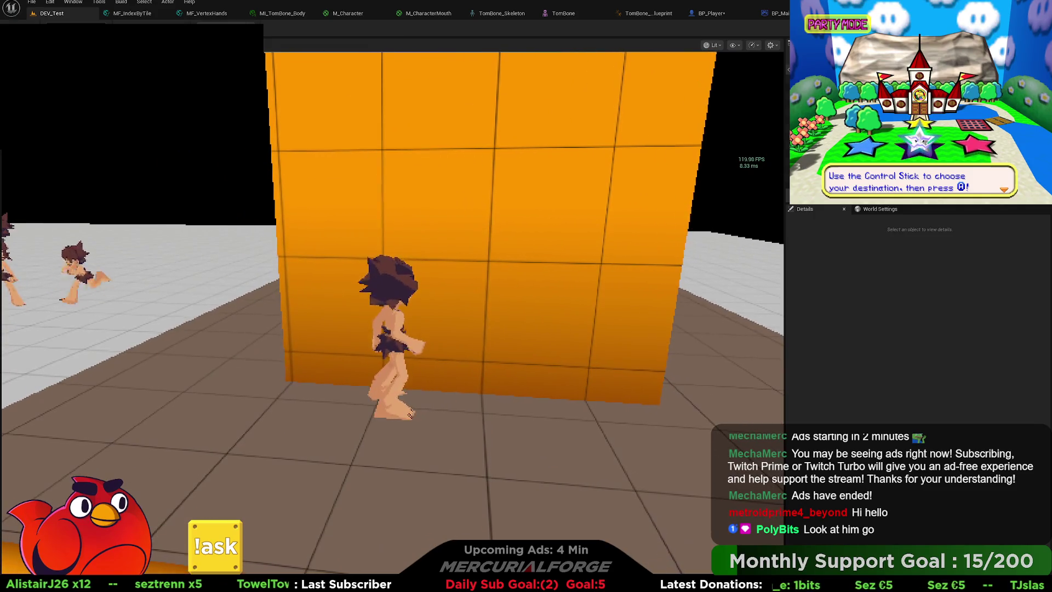
End Play-in-Editor and scroll through the BP_Player EventGraph.
key("Escape")
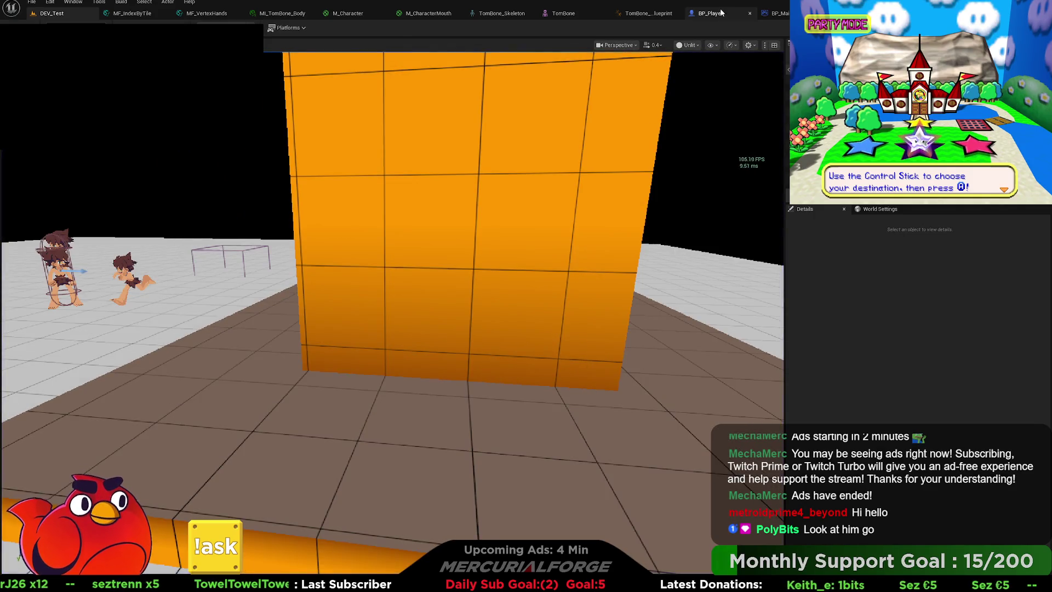
left_click(721, 13)
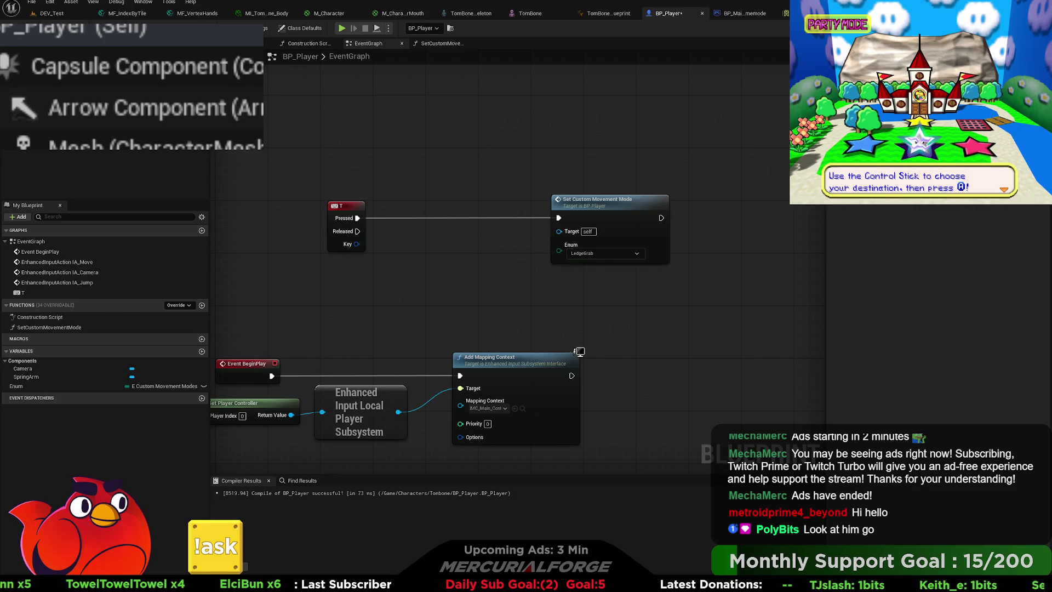
scroll(937, 285, "down", 15)
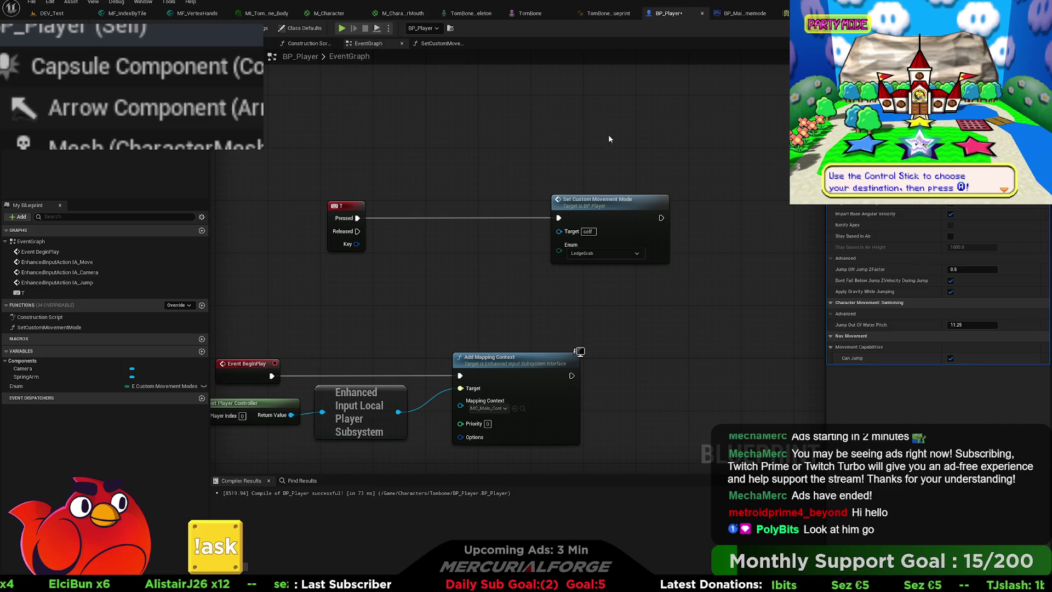
Run a quick DEV_Test playtest with a jump, then go back to BP_Player's graph.
left_click(50, 13)
key("alt+p")
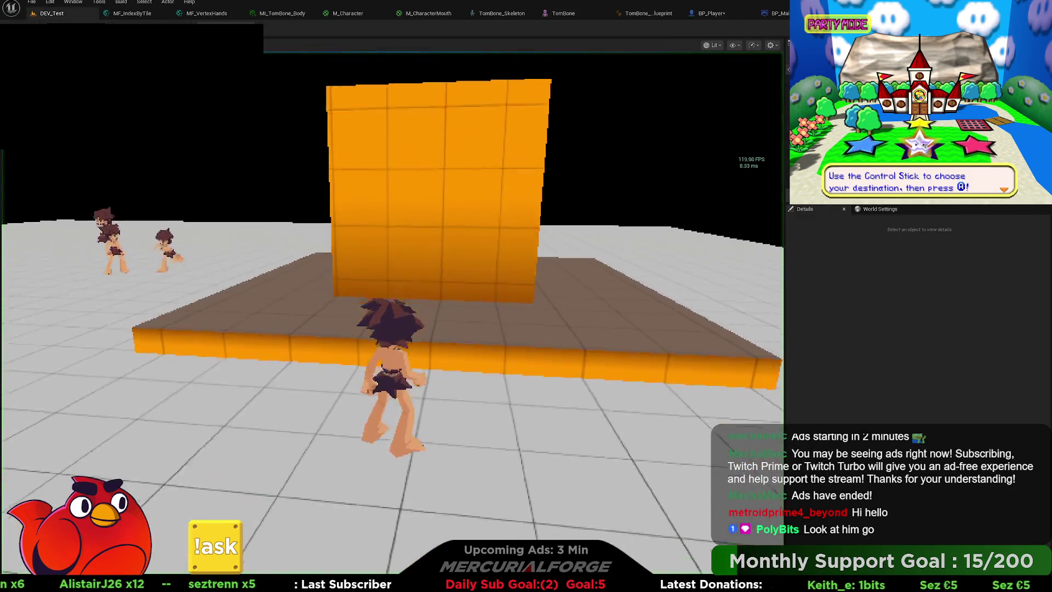
key("space")
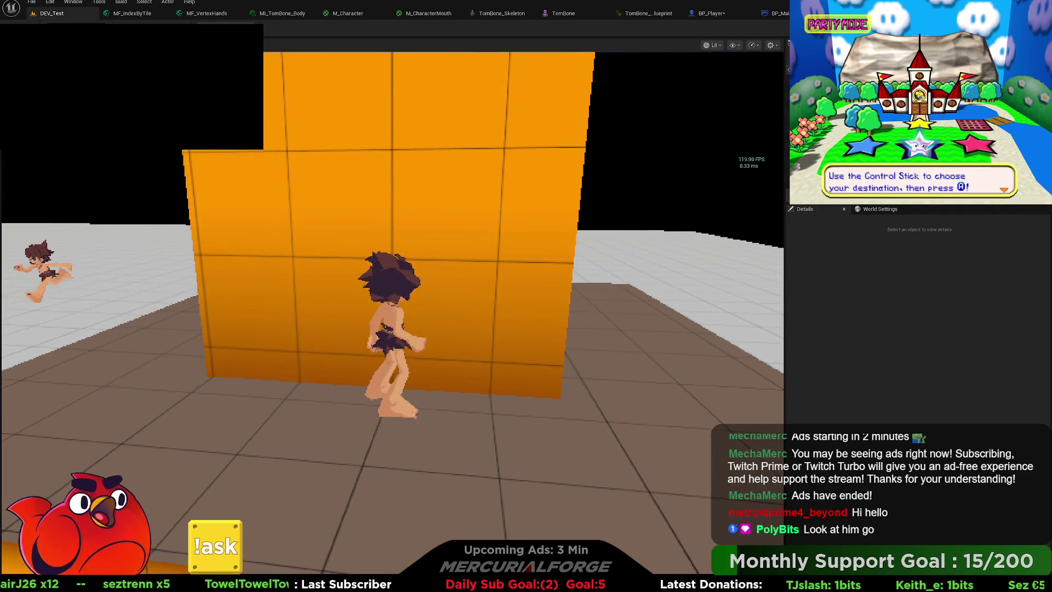
key("Escape")
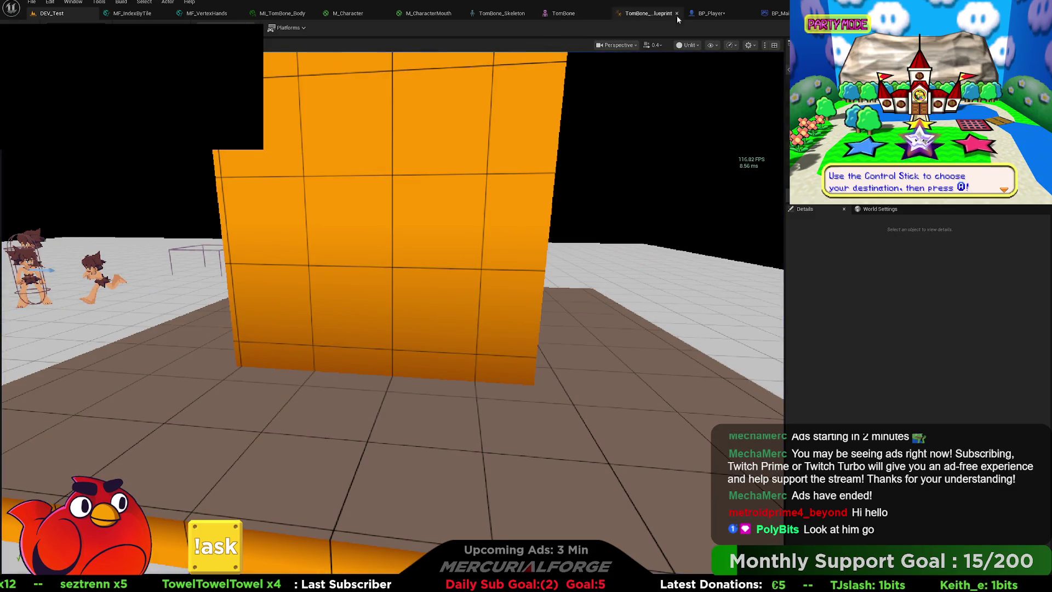
left_click(713, 16)
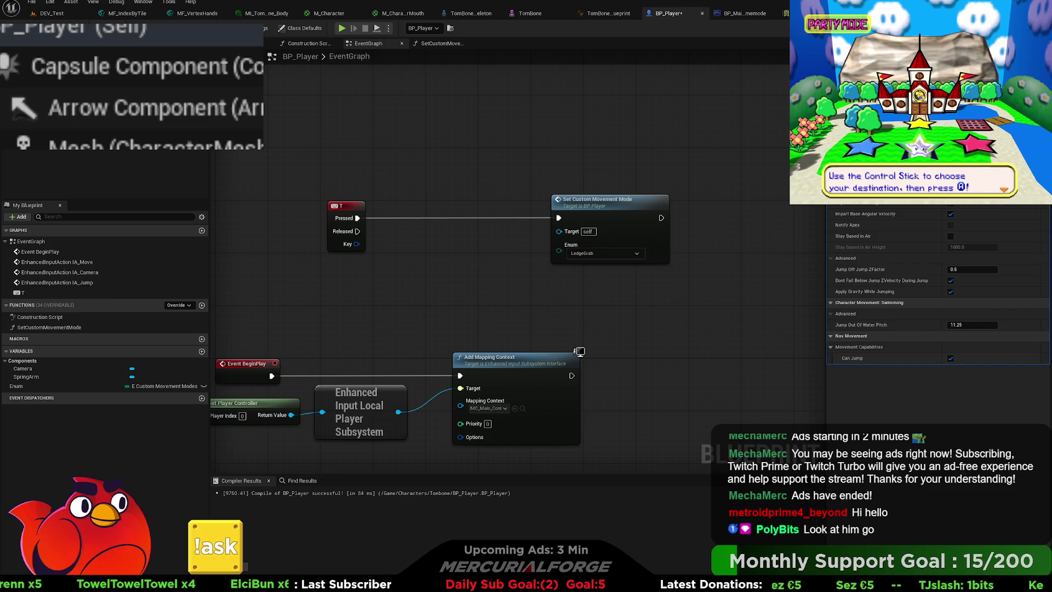
Playtest DEV_Test again, repeatedly jumping and climbing the orange wall, then stop.
left_click(56, 15)
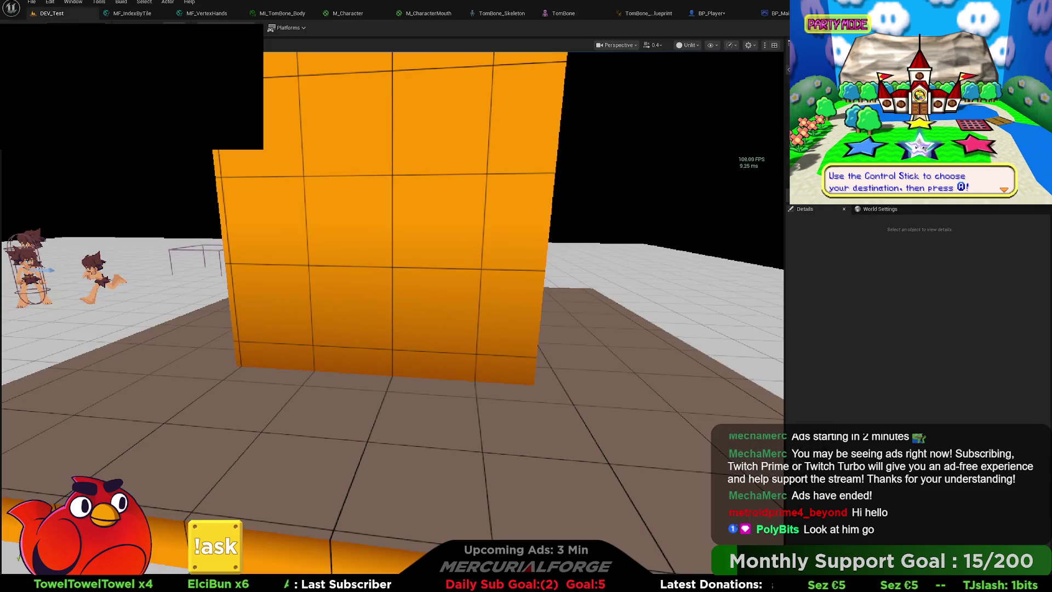
key("alt+p")
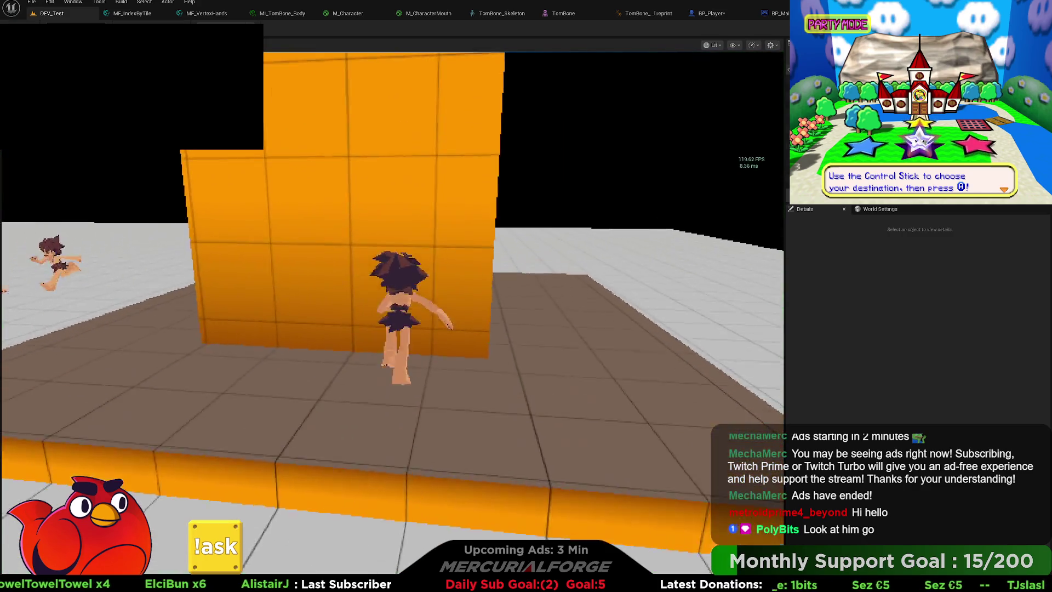
key("space")
key("space")
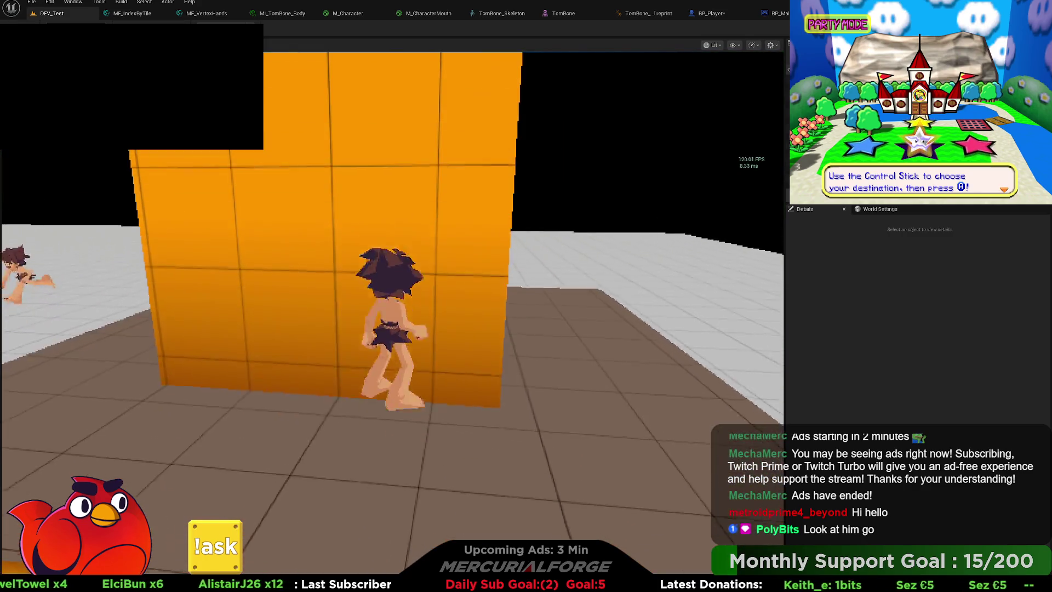
key("w")
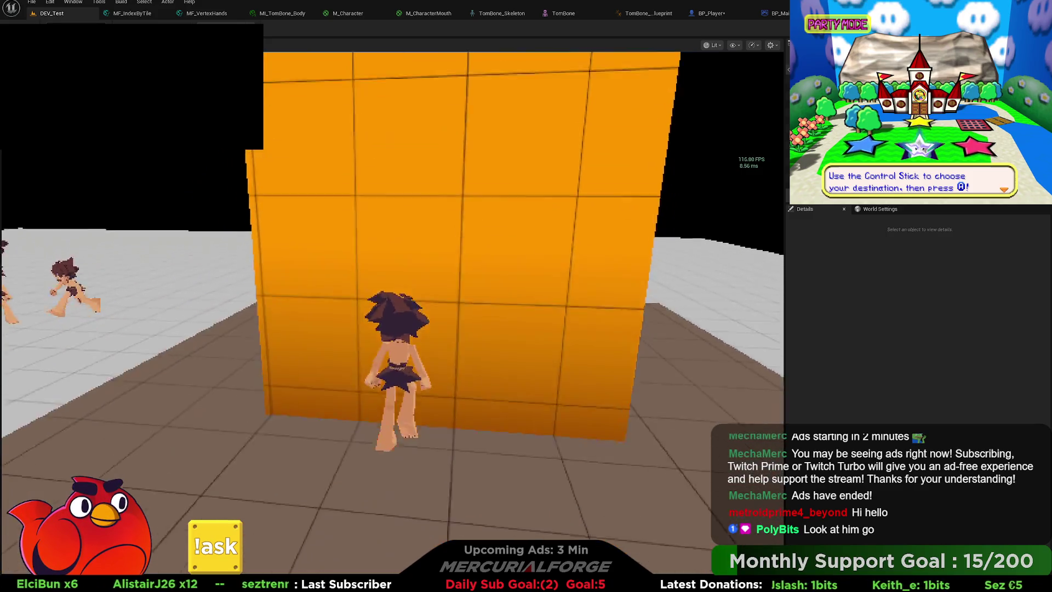
key("space")
key("space")
key("space")
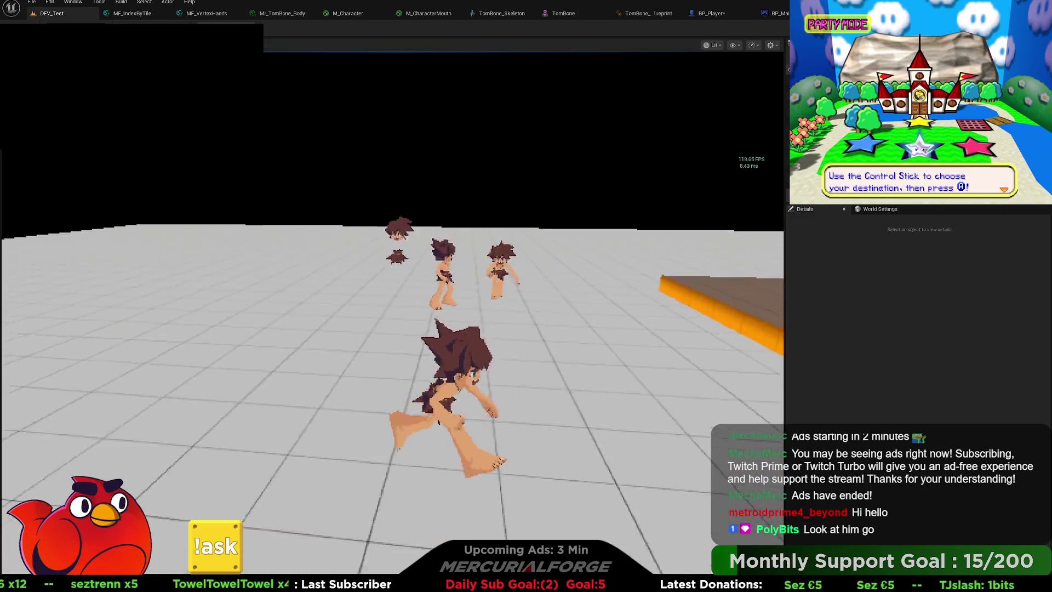
key("space")
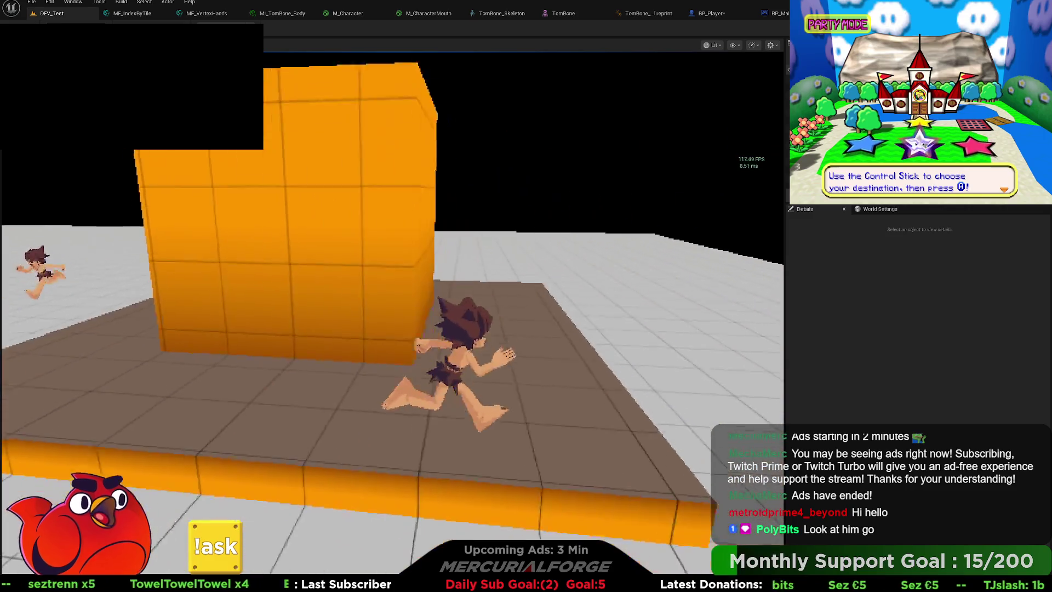
key("space")
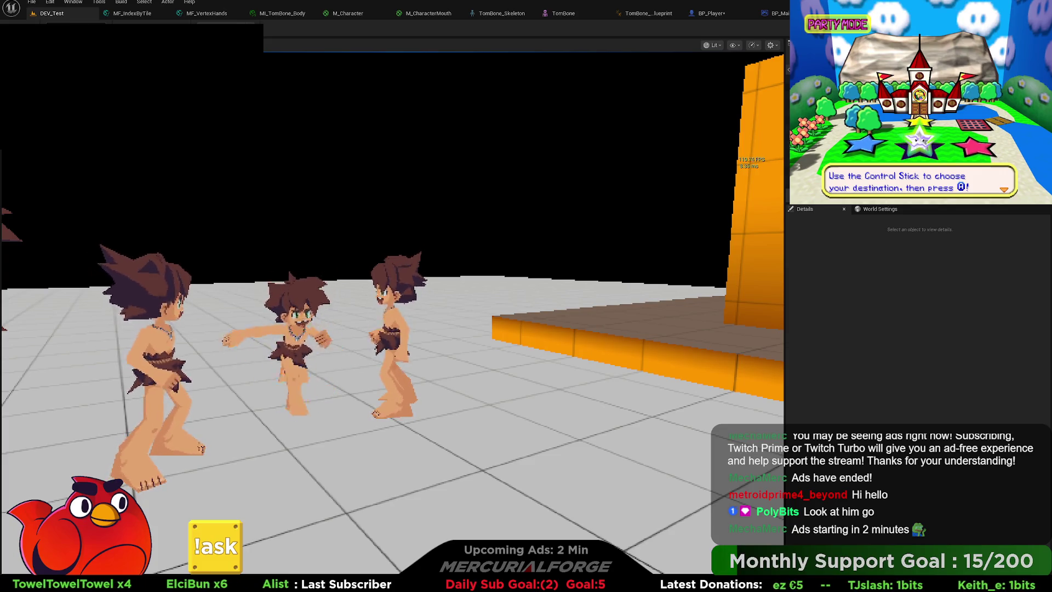
key("Escape")
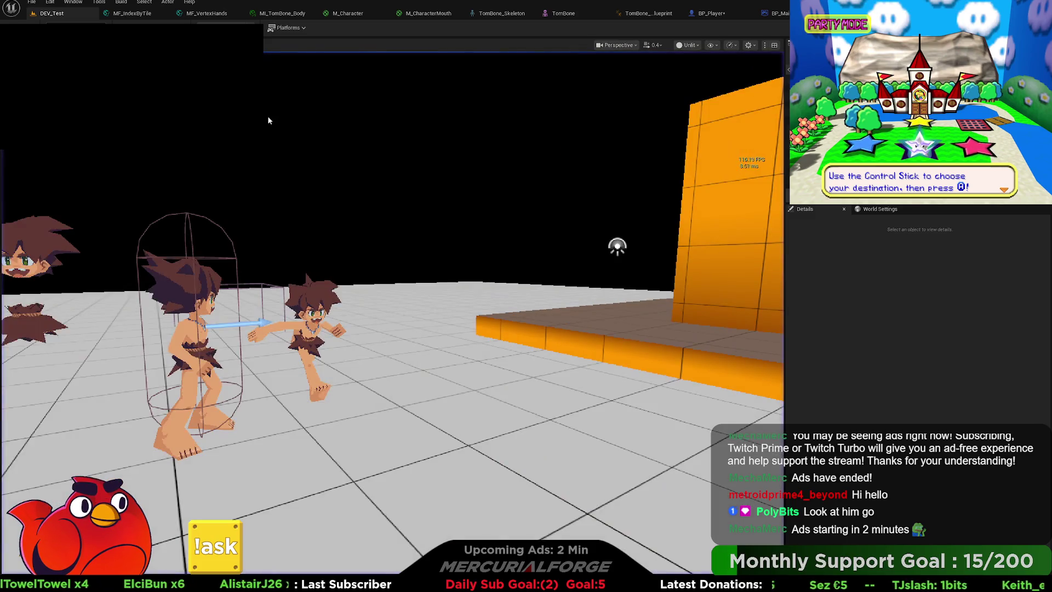
Open AS_Run from the TomBone blend space, delete its HandPose_Left and HandPose_Right curves, and return to DEV_Test.
left_click(570, 15)
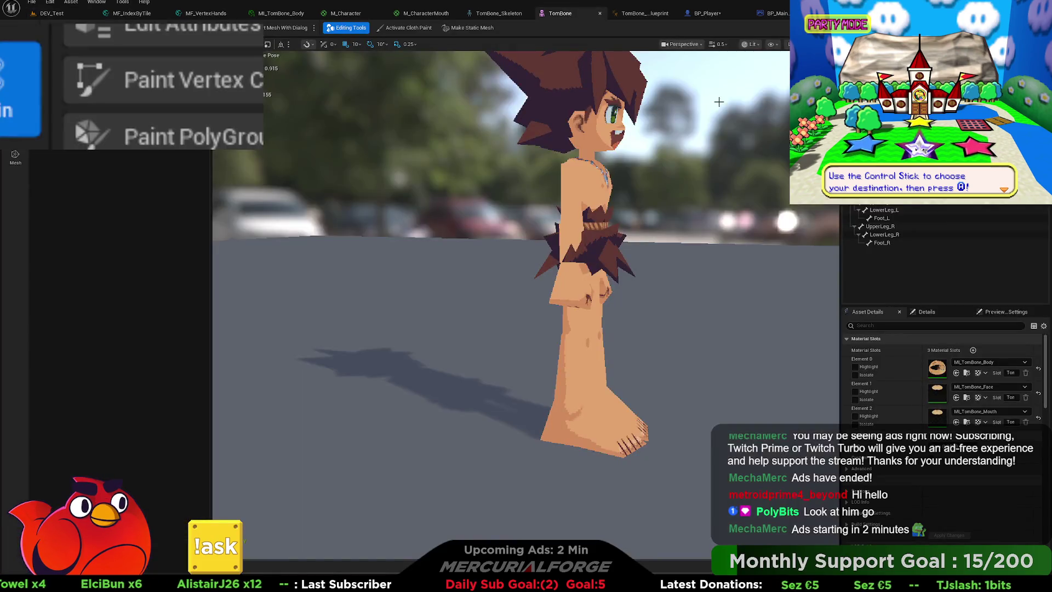
left_click(822, 13)
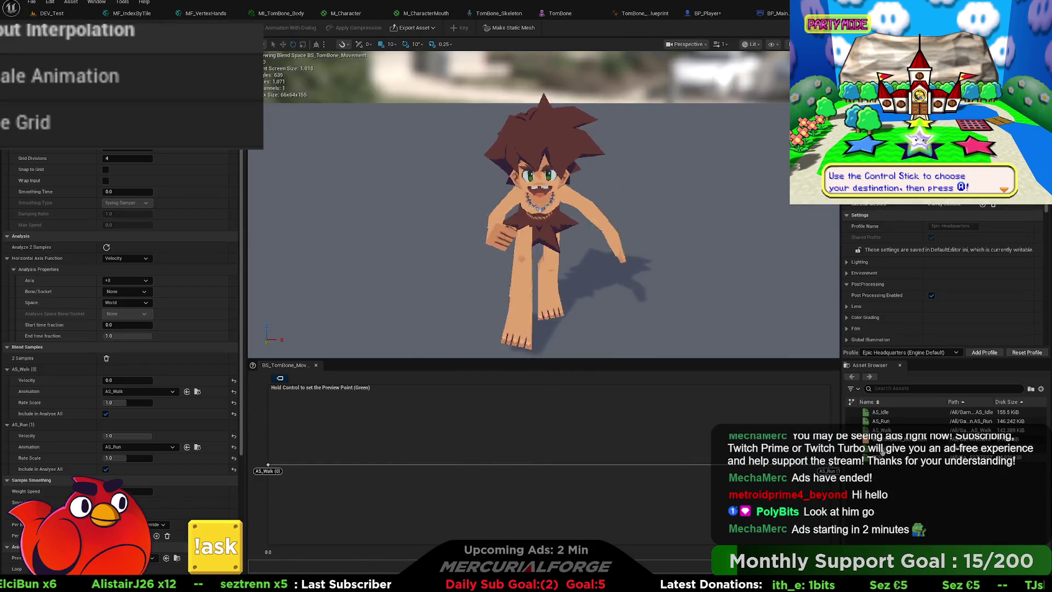
left_click(886, 421)
double_click(886, 421)
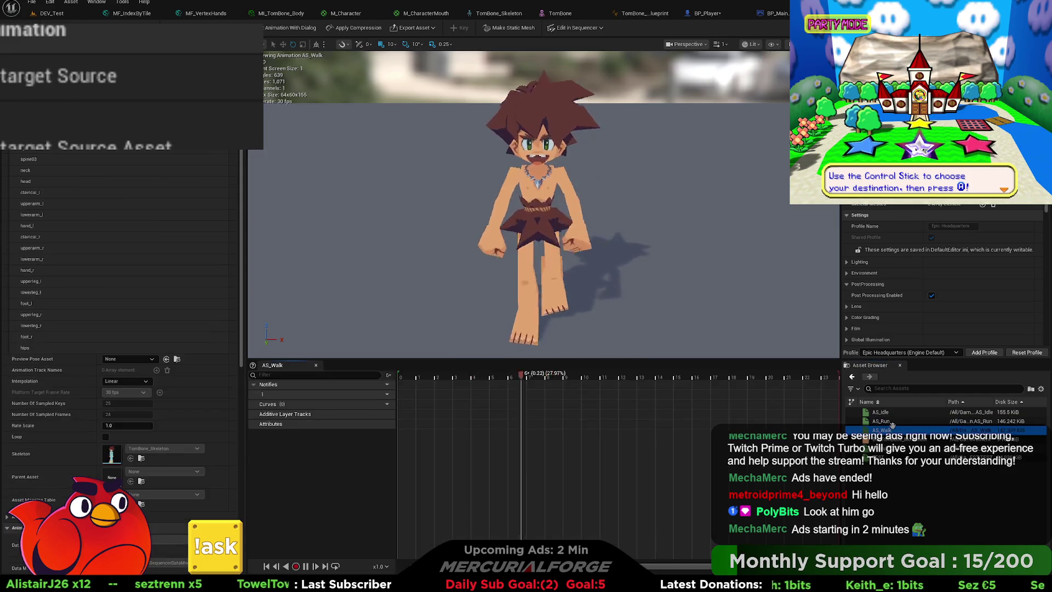
left_click(357, 416)
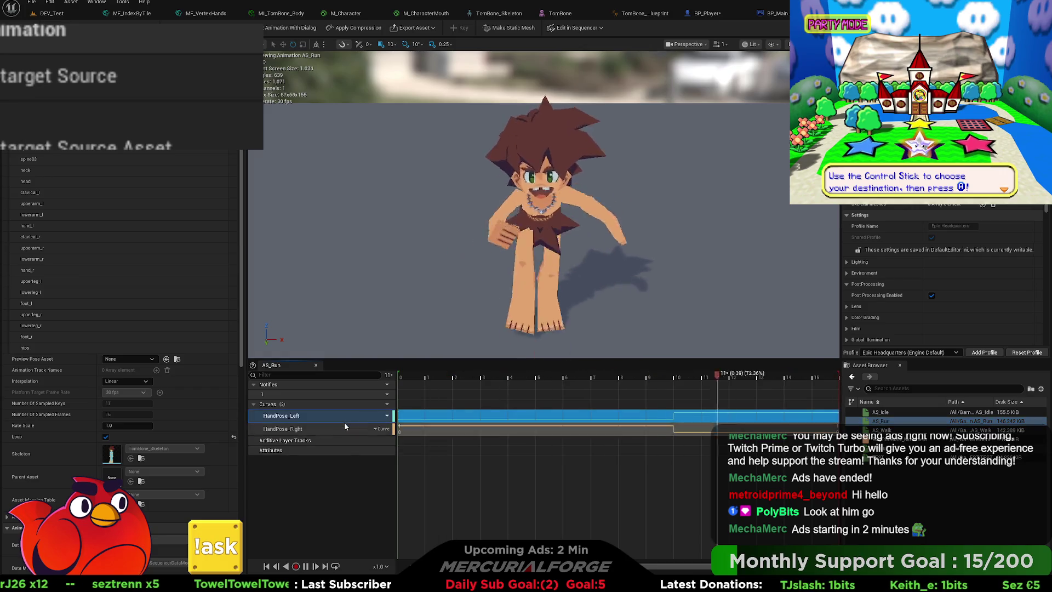
key("Delete")
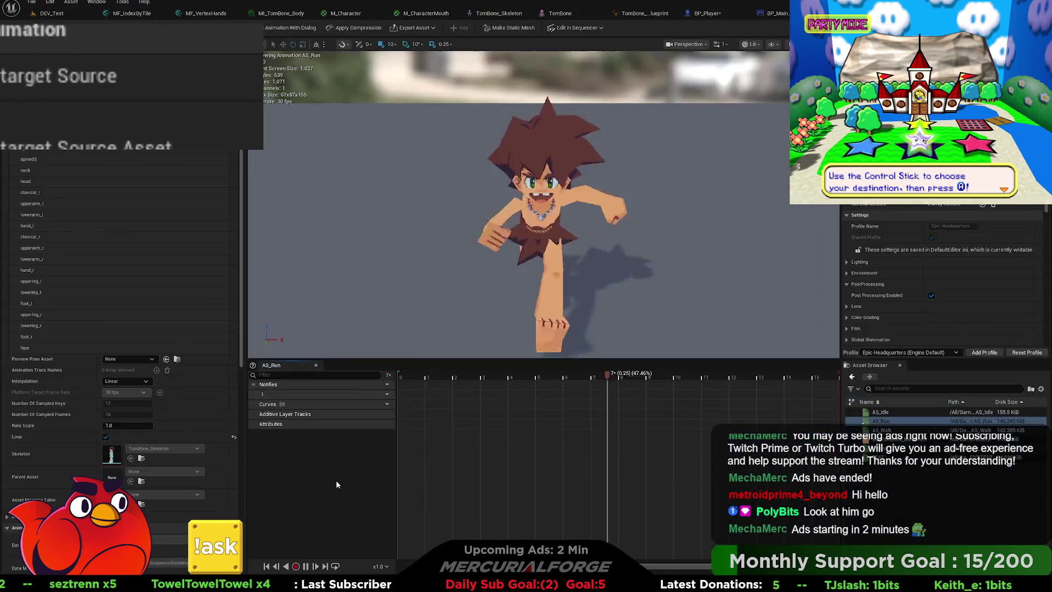
left_click(54, 14)
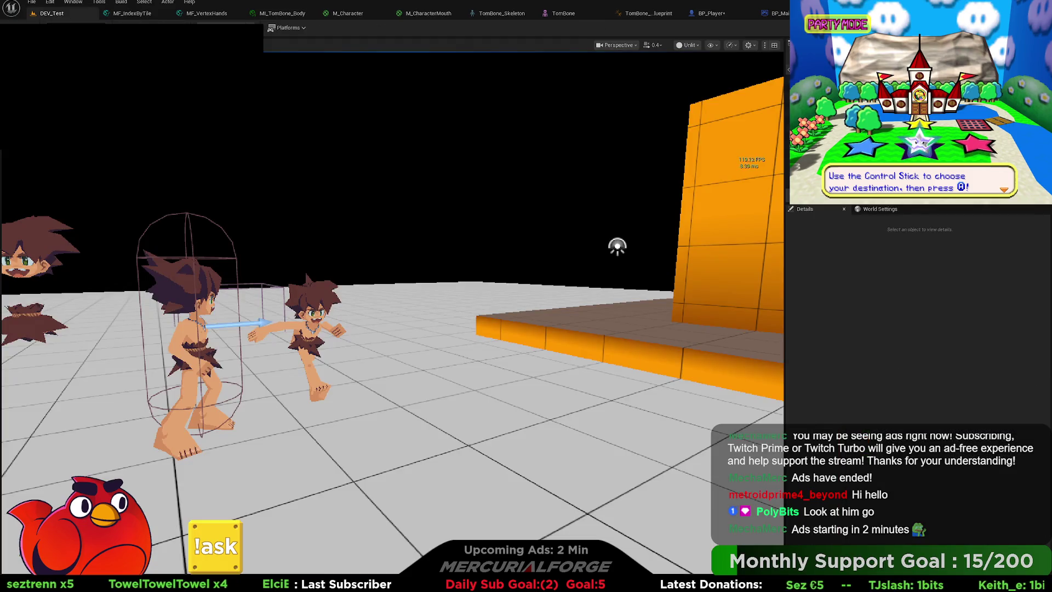
Start playing DEV_Test and rerun the previous console command to drop to about 15 FPS.
key("alt+p")
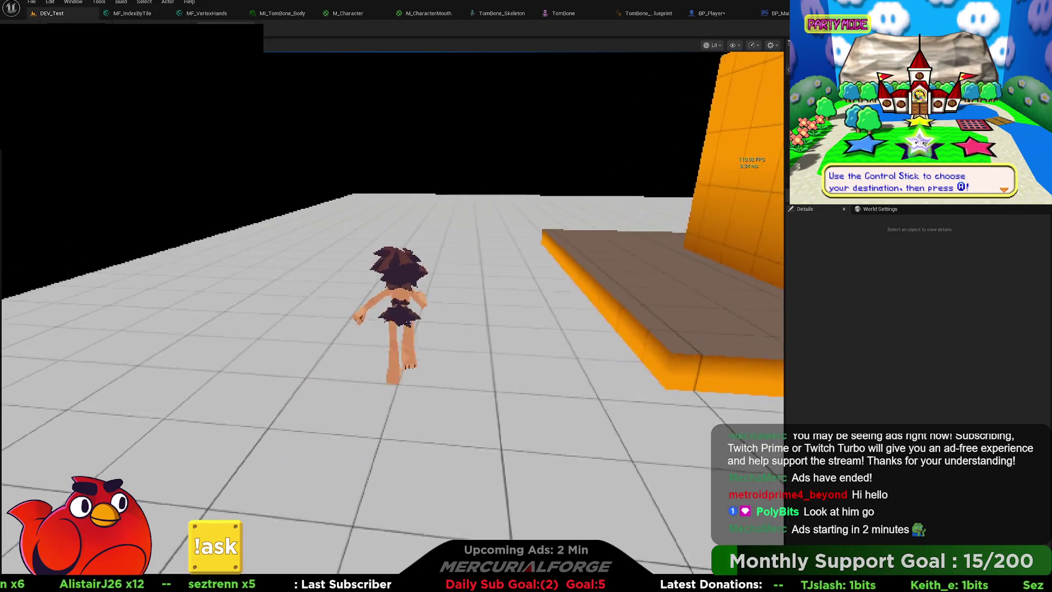
key("grave")
key("Up")
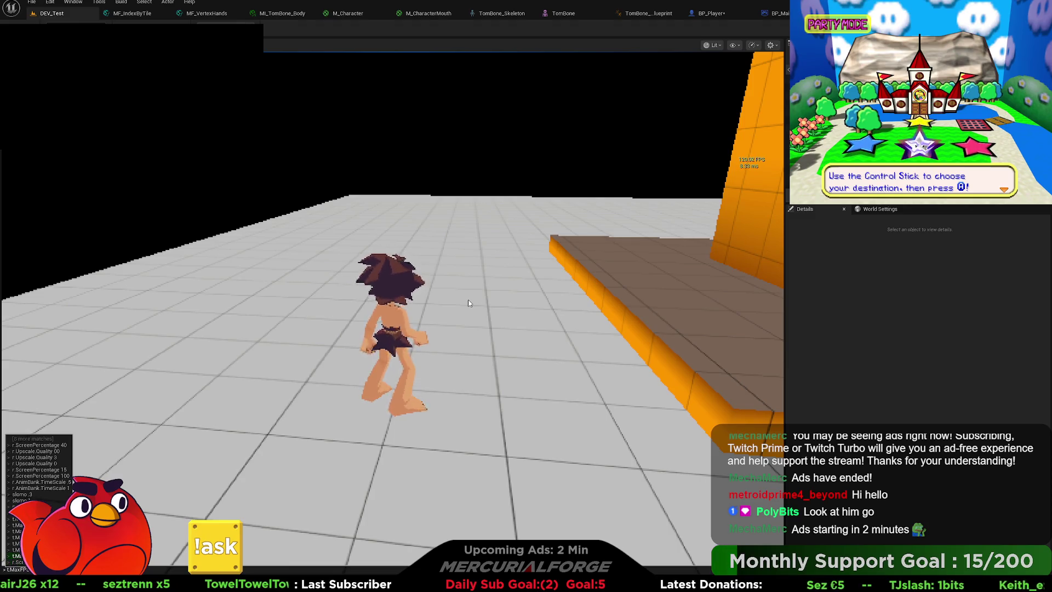
key("Return")
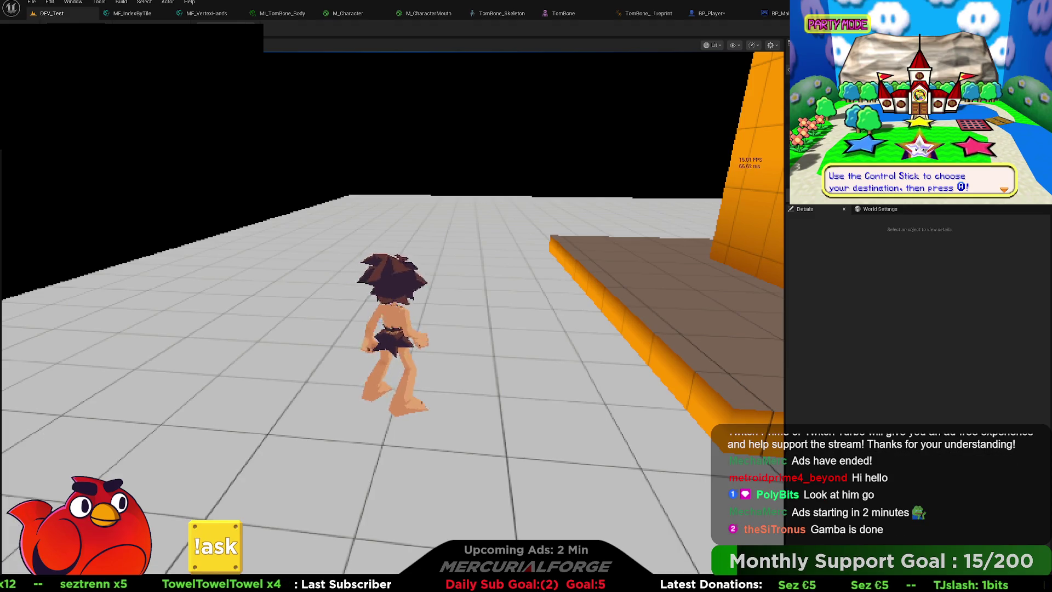
Run the character around the other TomBone characters with WASD, then stop play.
key("w")
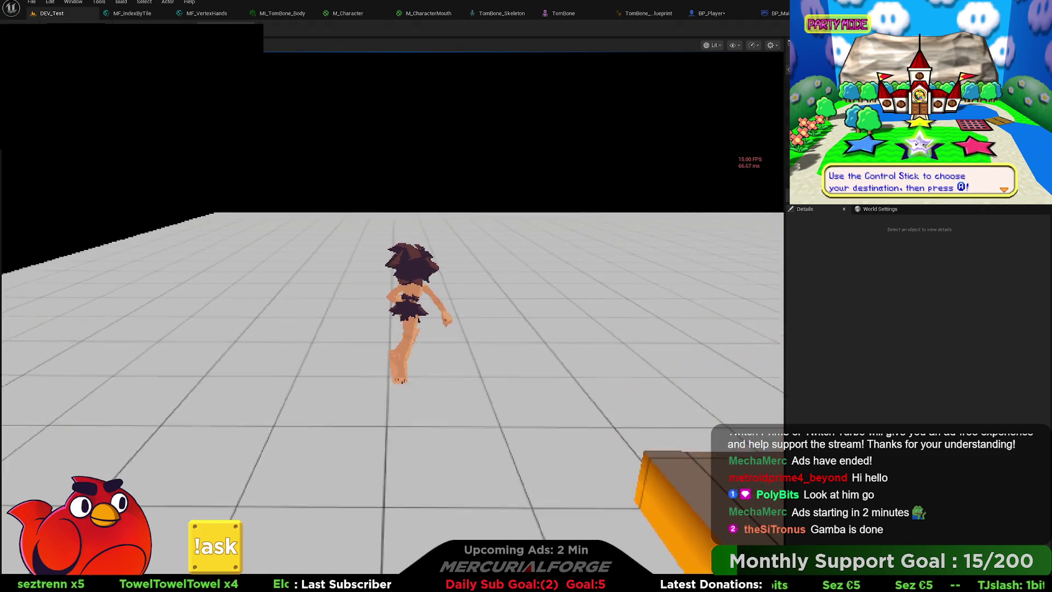
key("a")
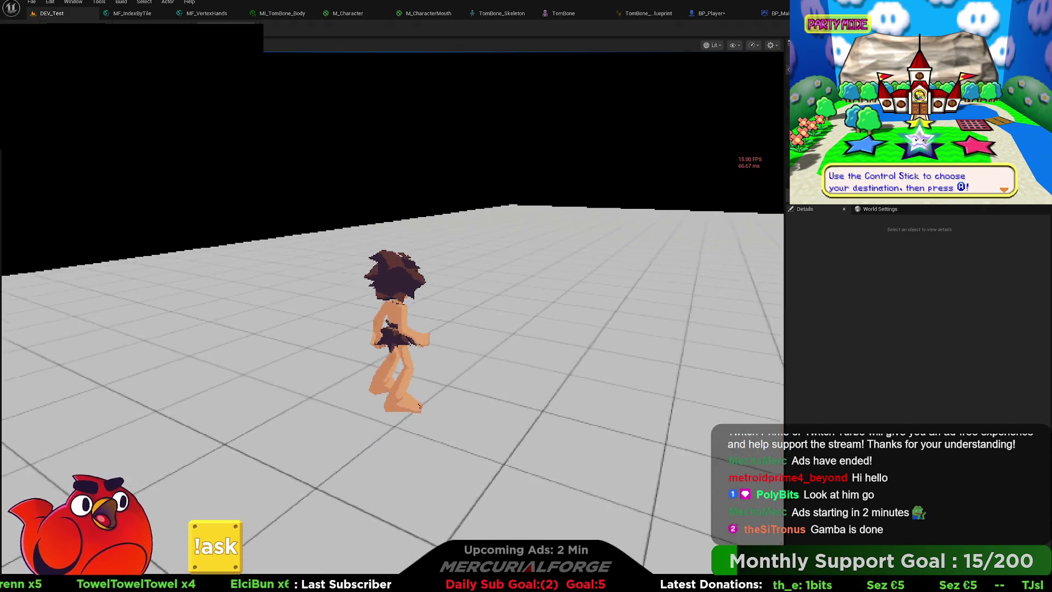
key("d")
key("s")
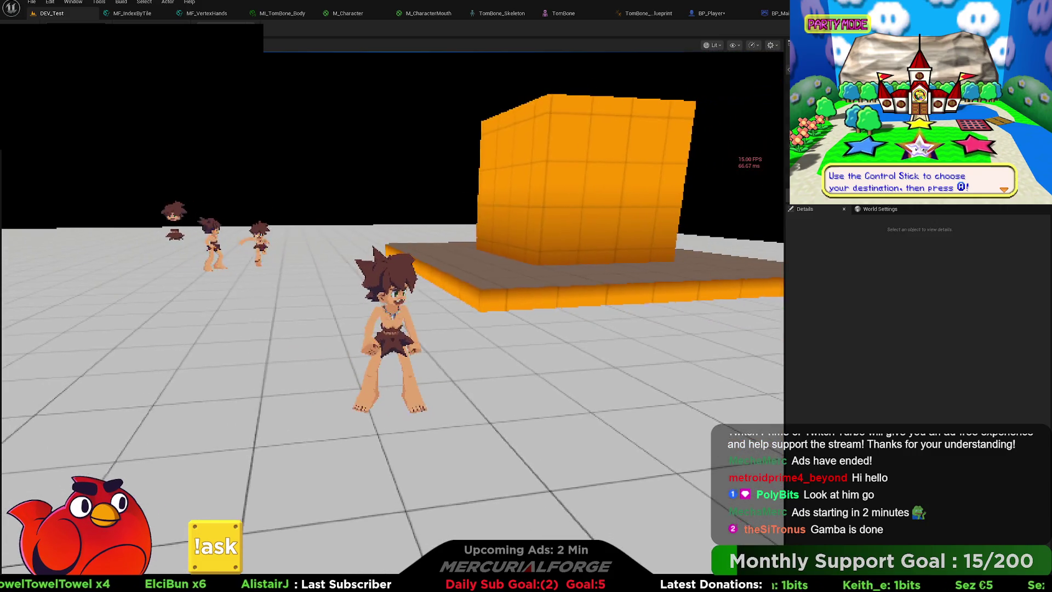
key("w")
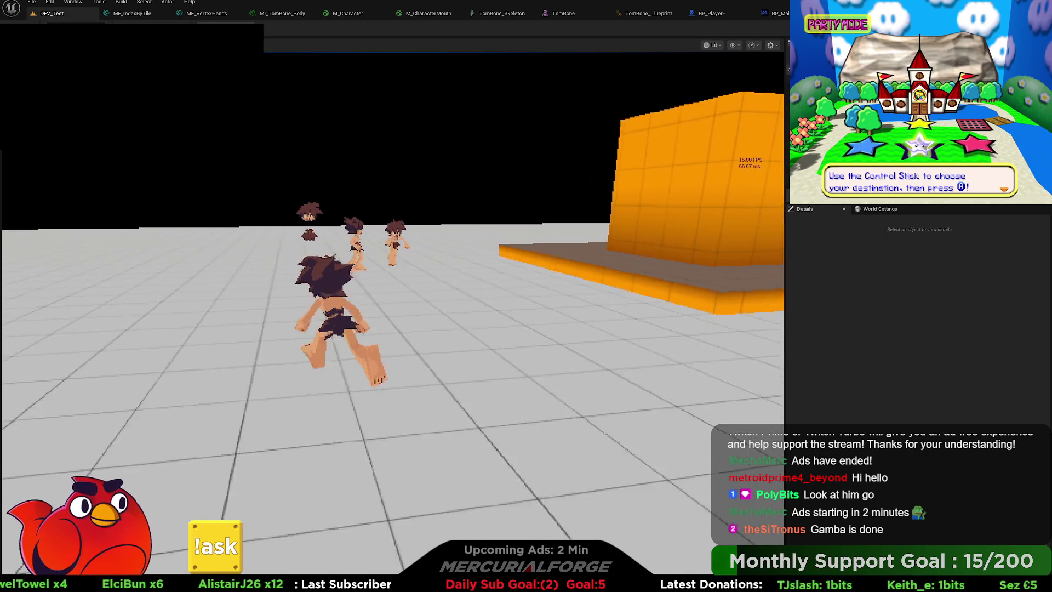
key("s")
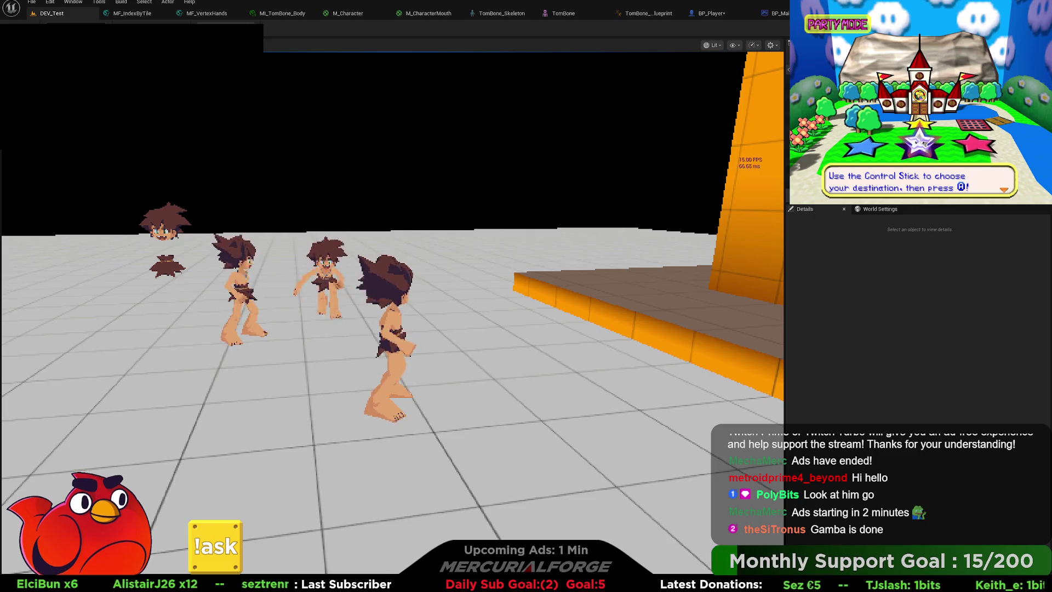
key("Escape")
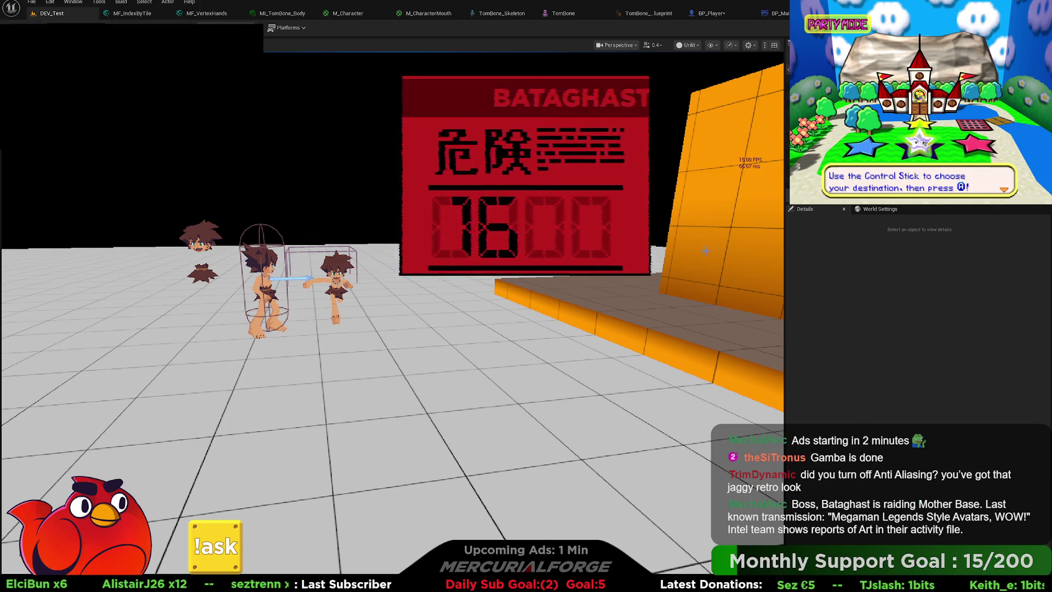
Select the orange floor cube and launch Play-In-Editor on DEV_Test.
left_click(277, 378)
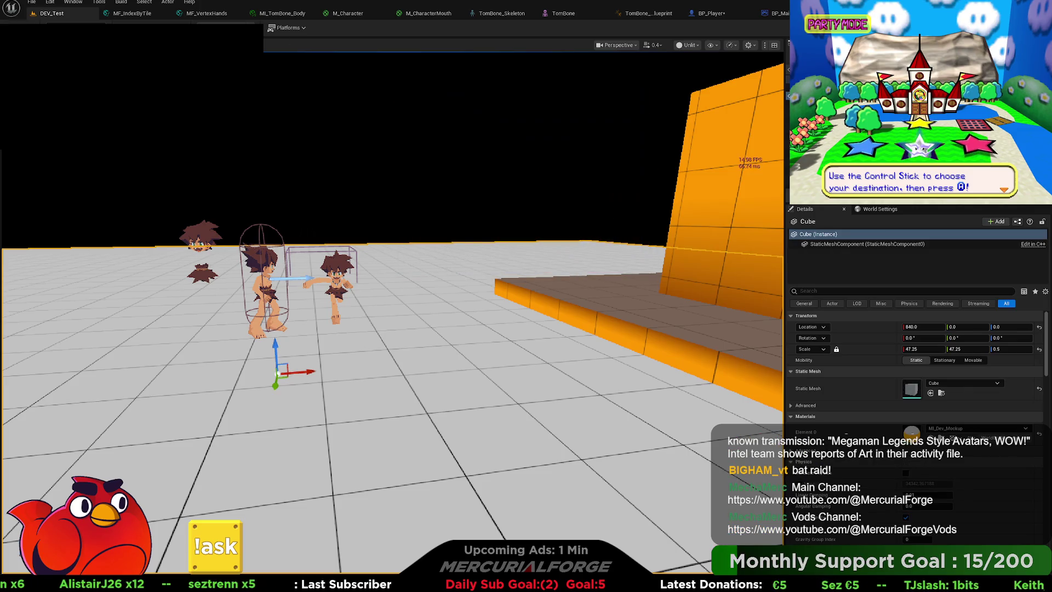
key("alt+p")
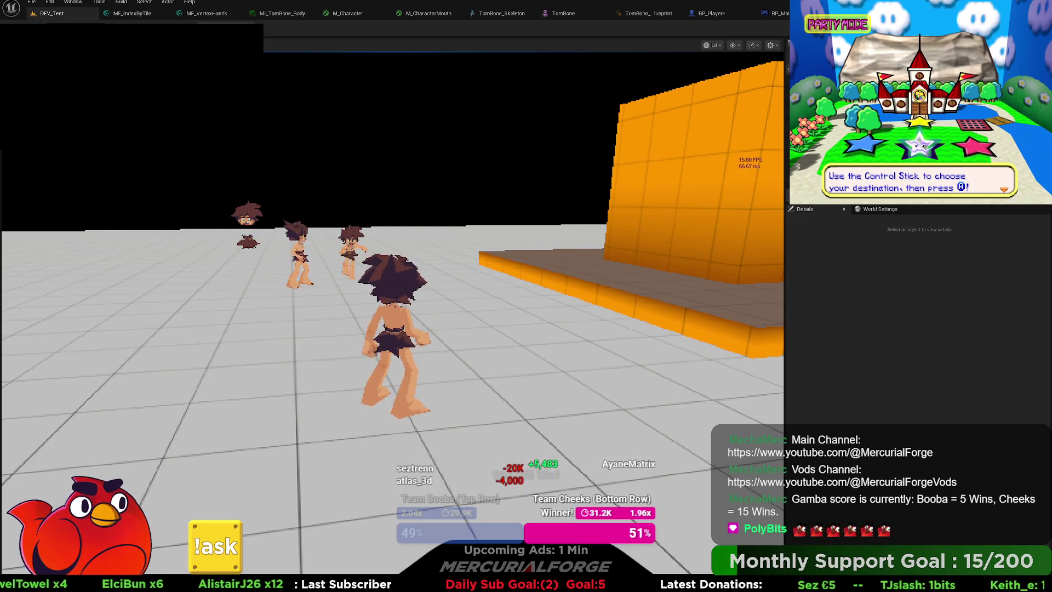
Enter t.MaxFPS in the console and run the character past the other characters.
key("grave")
type("t.MaxFPS")
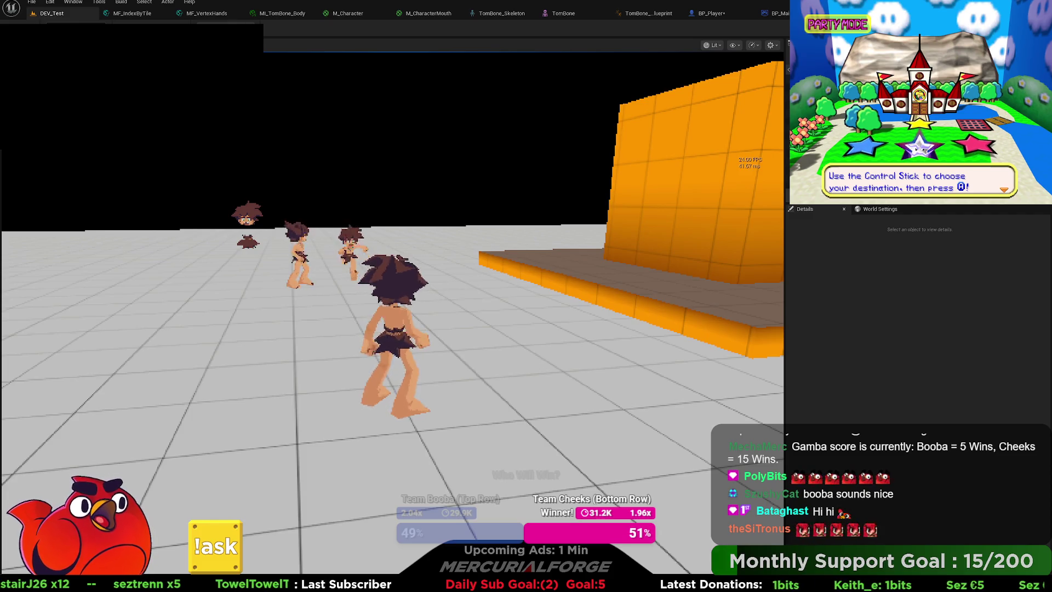
key("a")
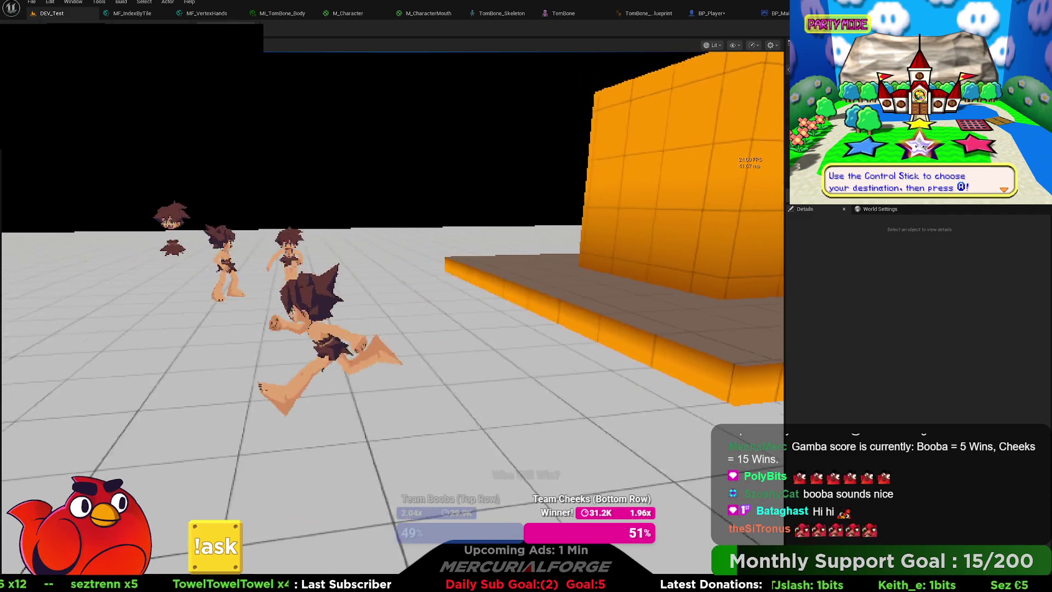
key("w")
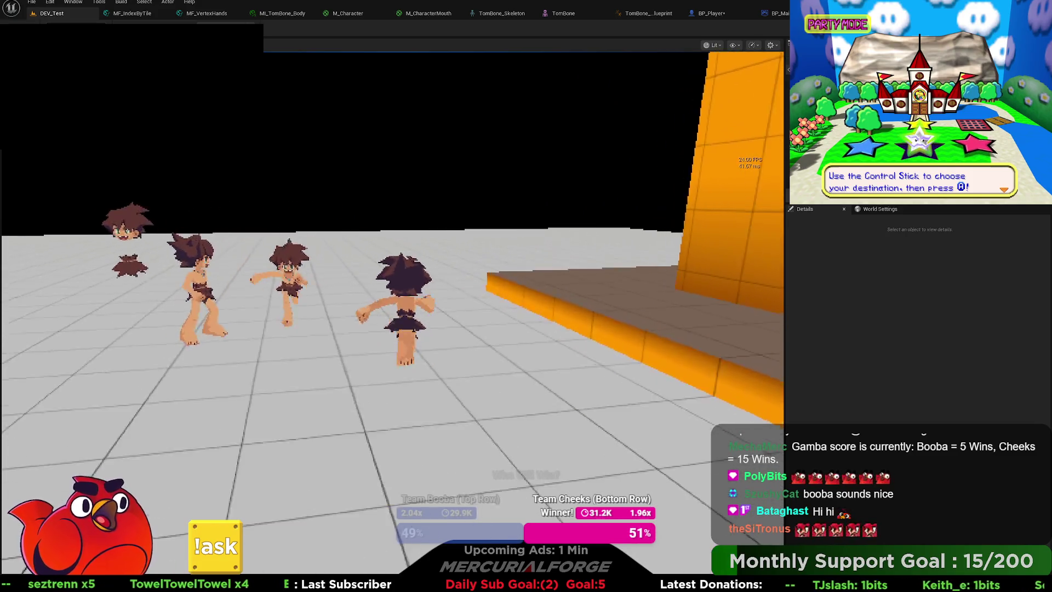
key("w")
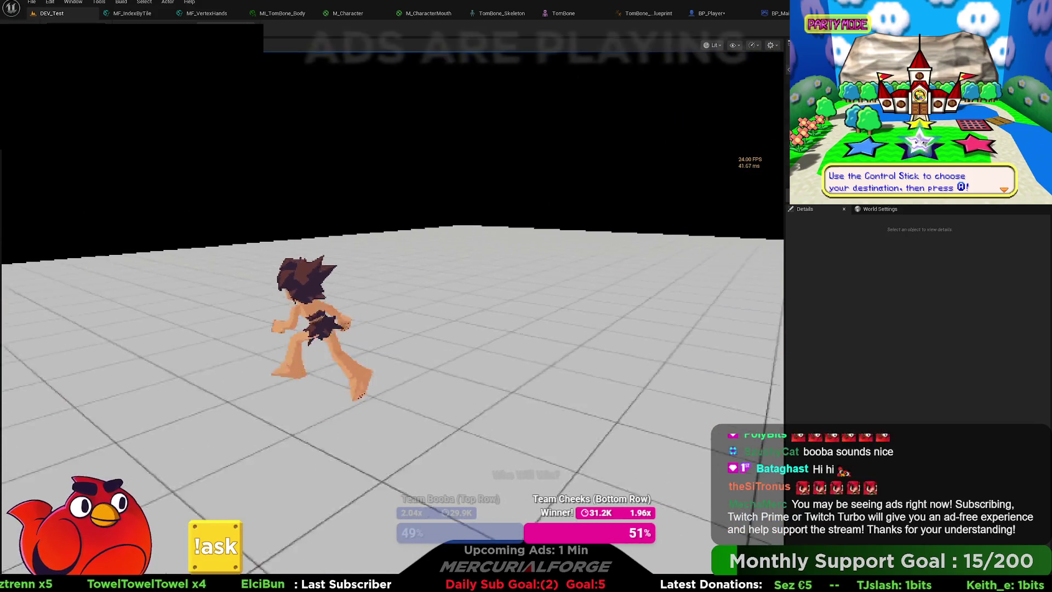
key("s")
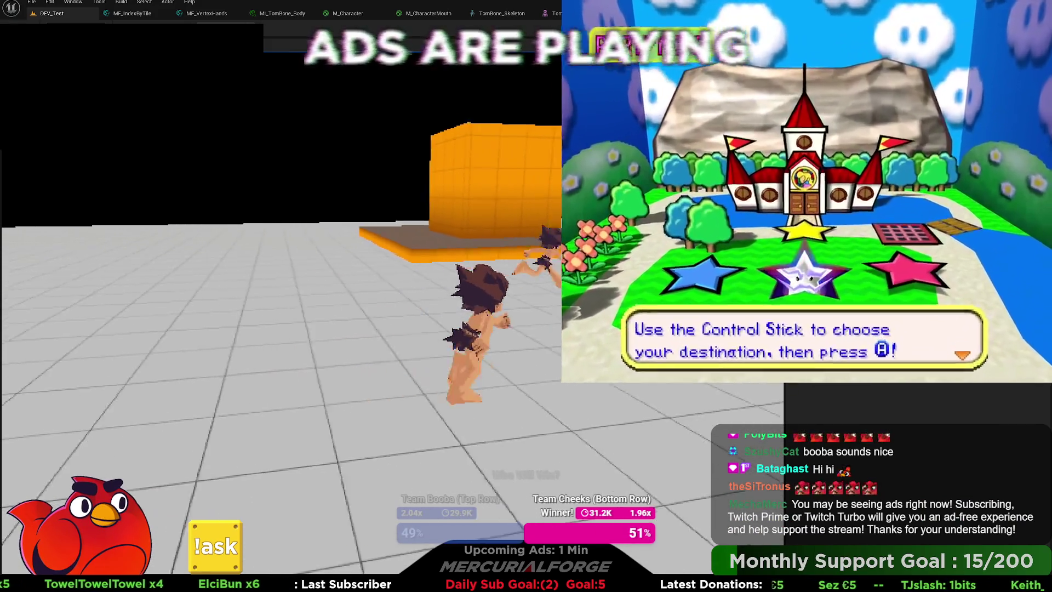
Steer the character across the brown platform, then end play and return to BP_Player.
key("d")
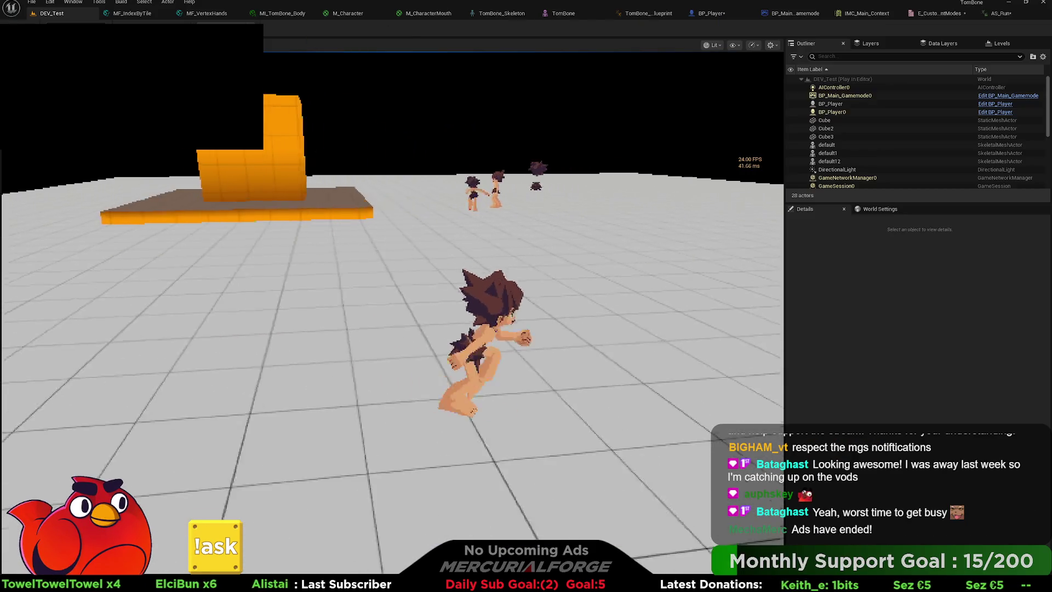
key("w")
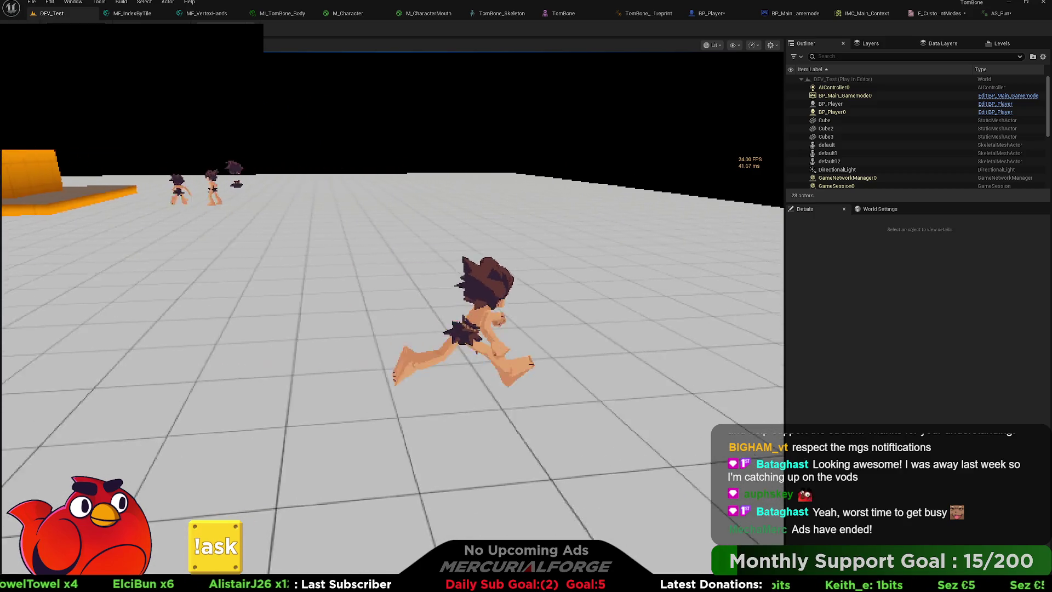
key("a")
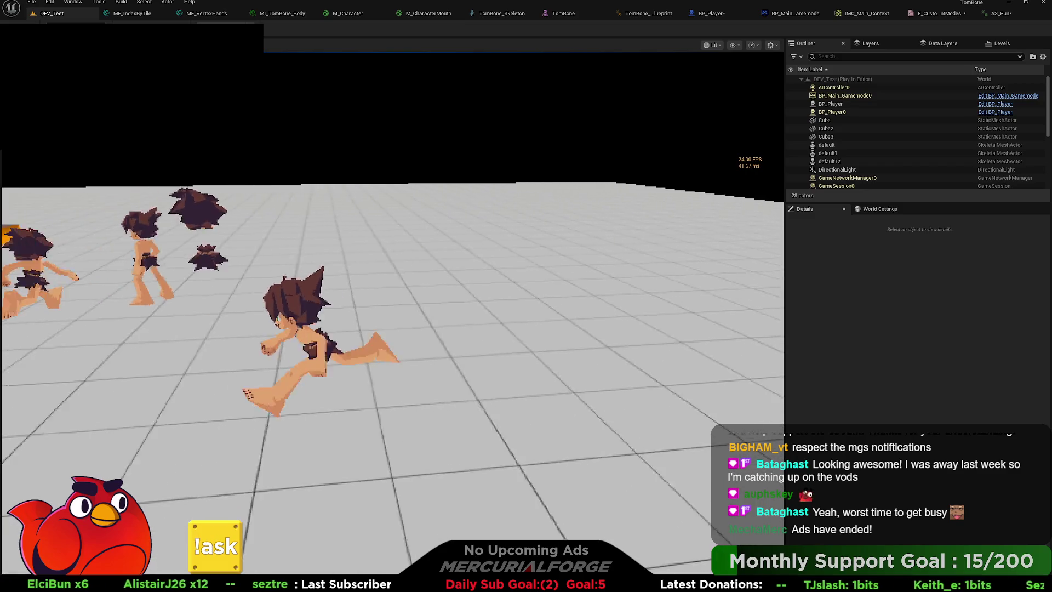
key("d")
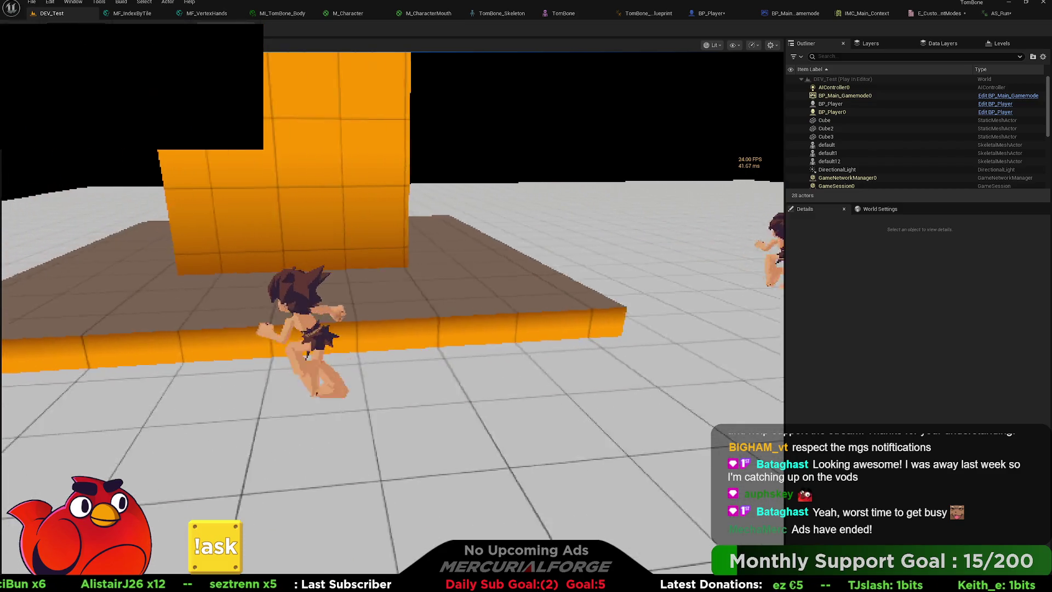
key("w")
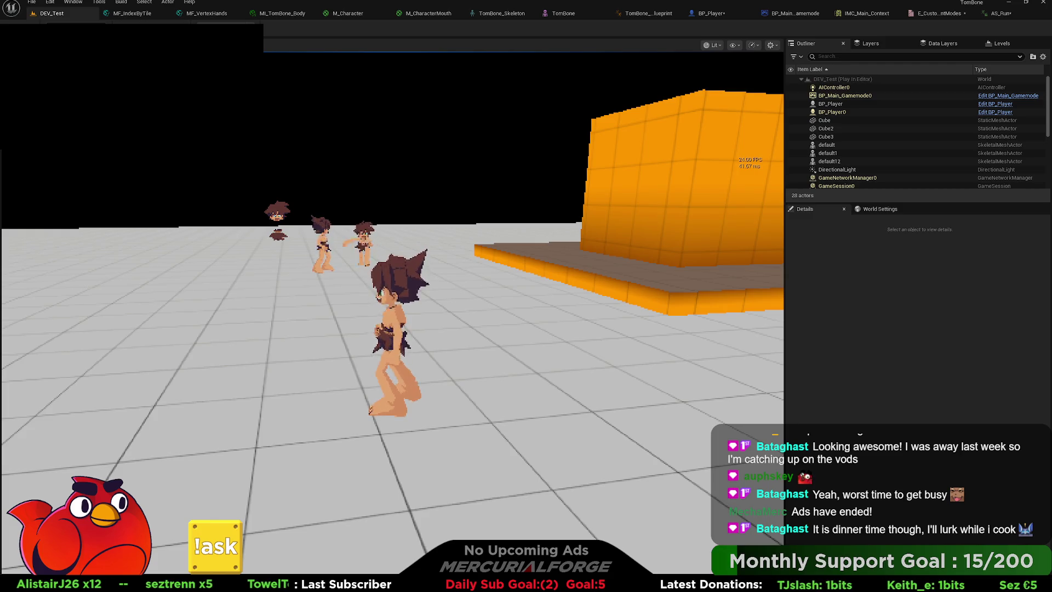
key("Escape")
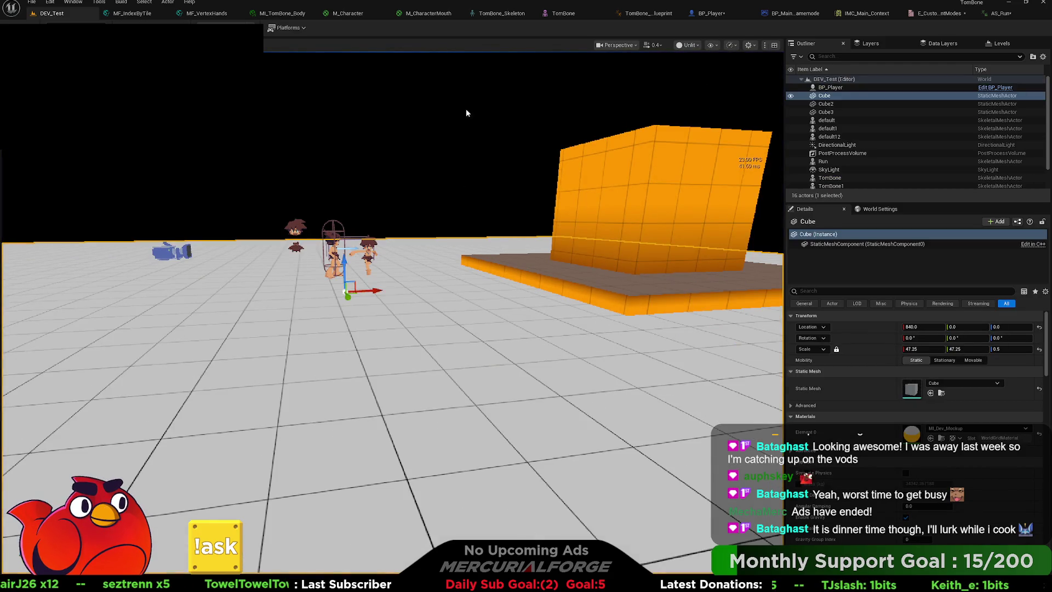
left_click(711, 14)
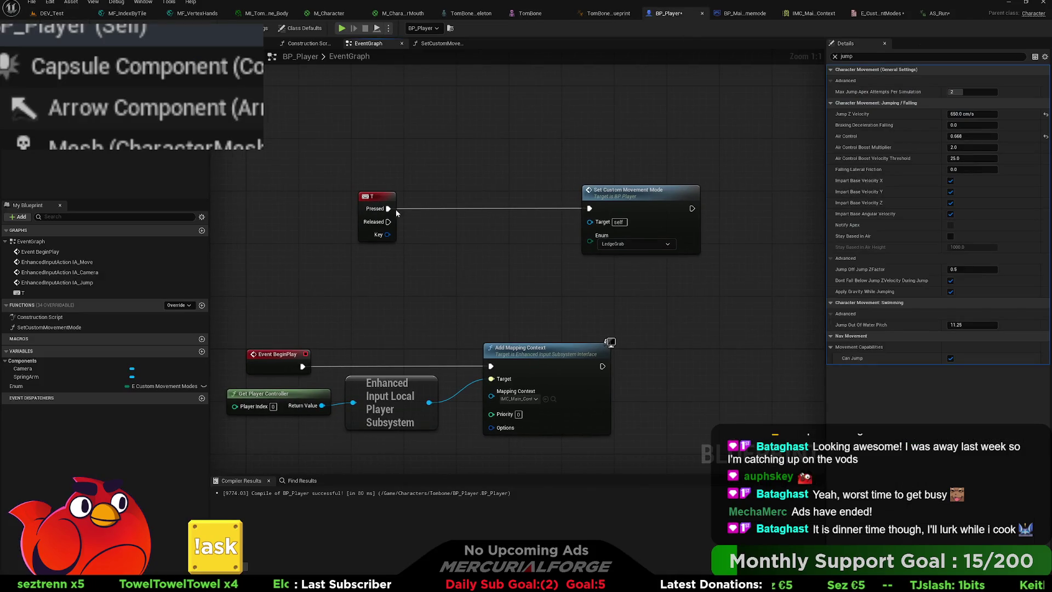
Go back to DEV_Test and show the Input folder in the Content Drawer.
left_click(58, 15)
key("ctrl+space")
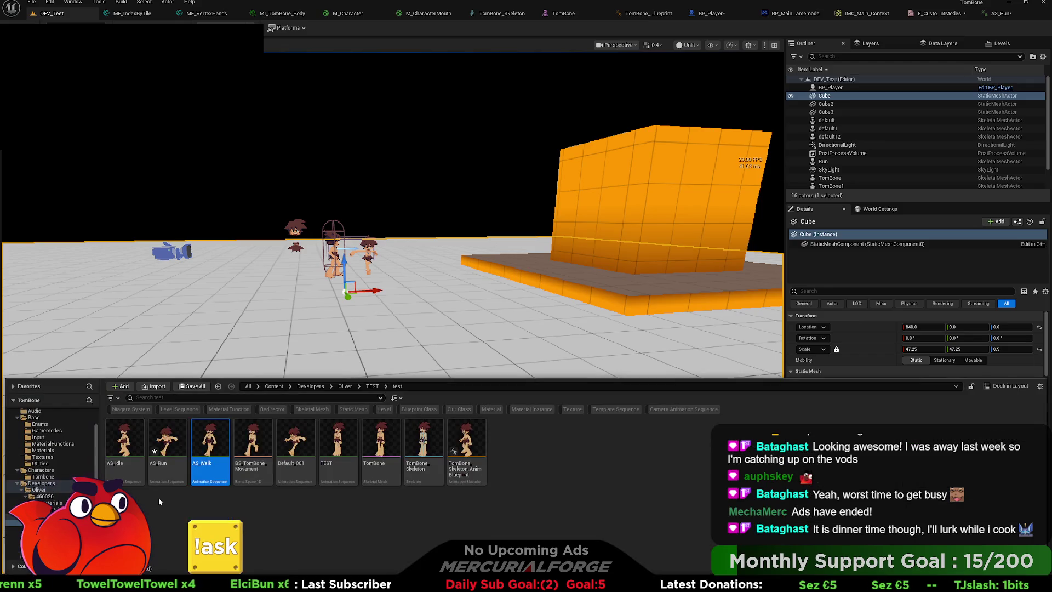
left_click(37, 437)
type("IA_Dash")
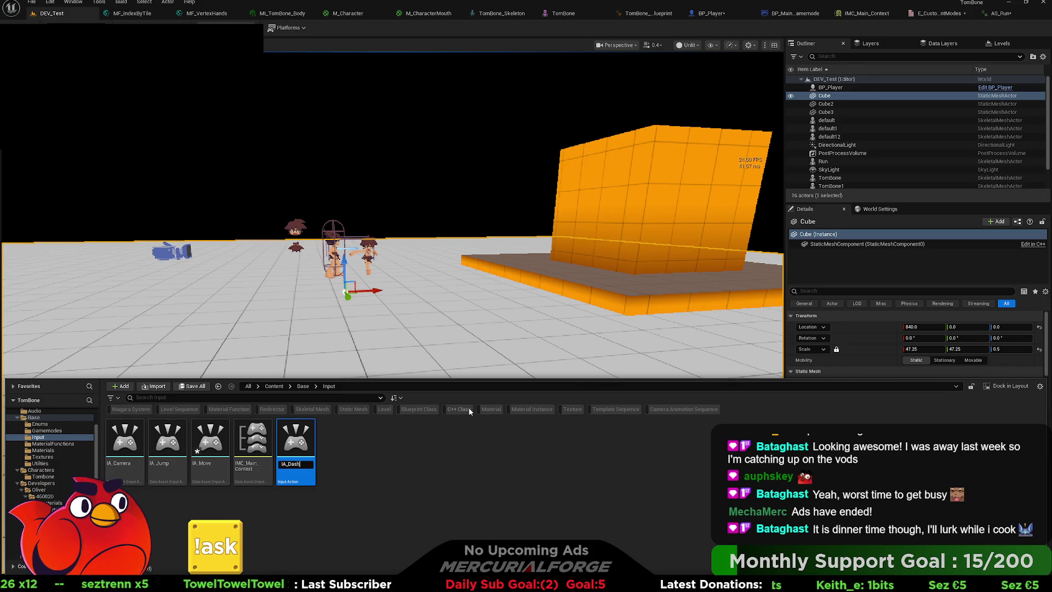
Confirm the IA_Dash input action name, then open IMC_Main_Context.
key("Return")
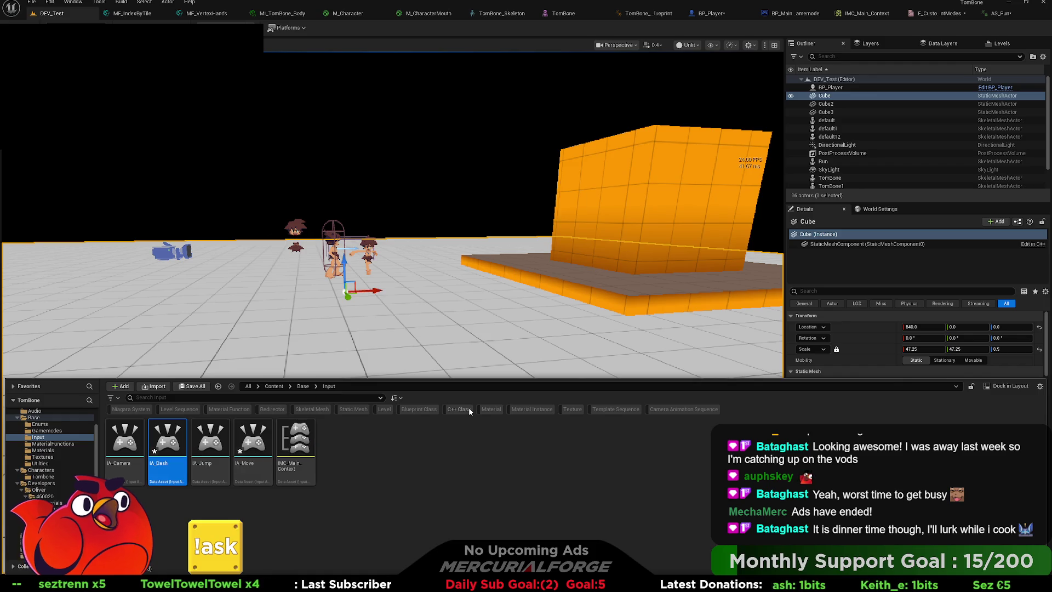
double_click(174, 439)
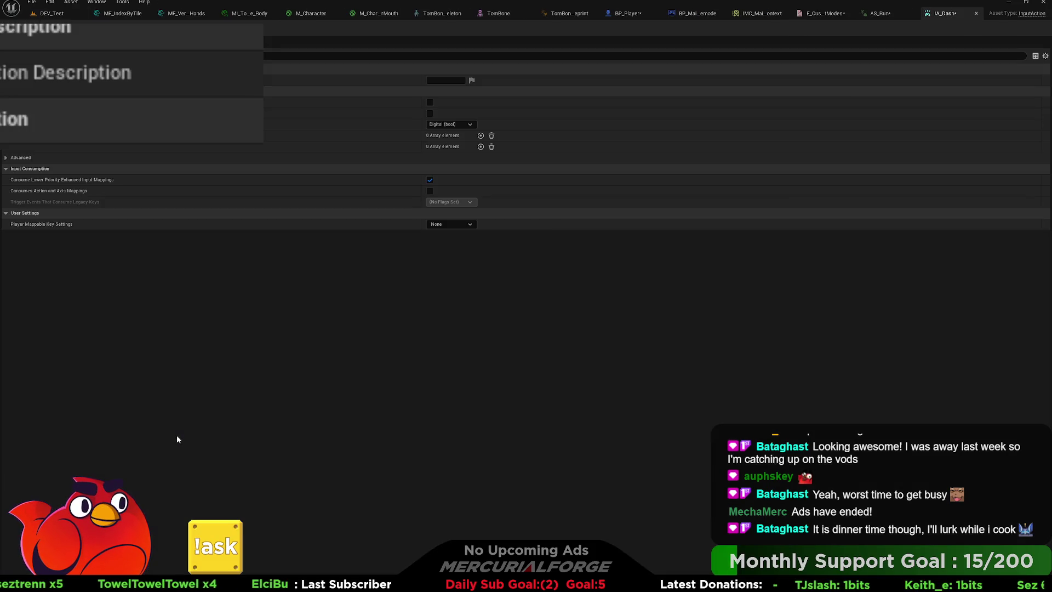
left_click(976, 13)
key("ctrl+space")
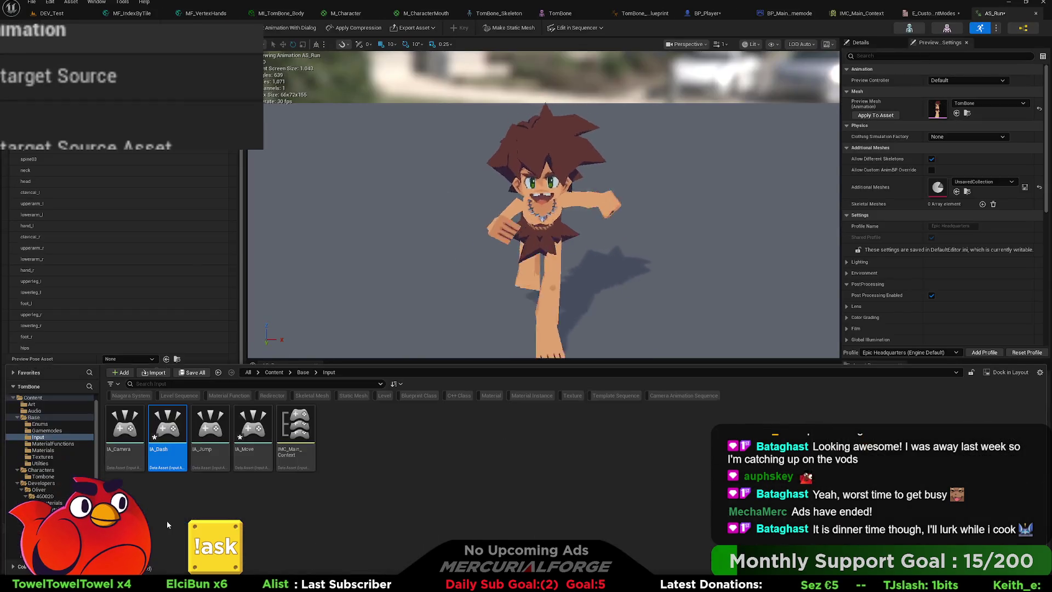
double_click(303, 427)
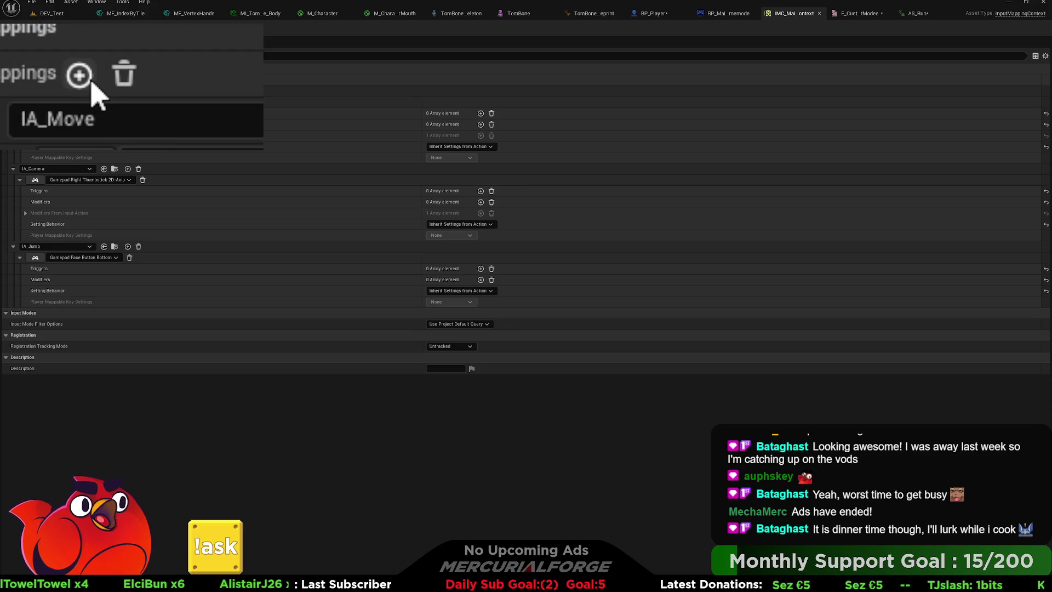
Add a mapping for IA_Dash bound to Gamepad Right Trigger Axis.
left_click(37, 81)
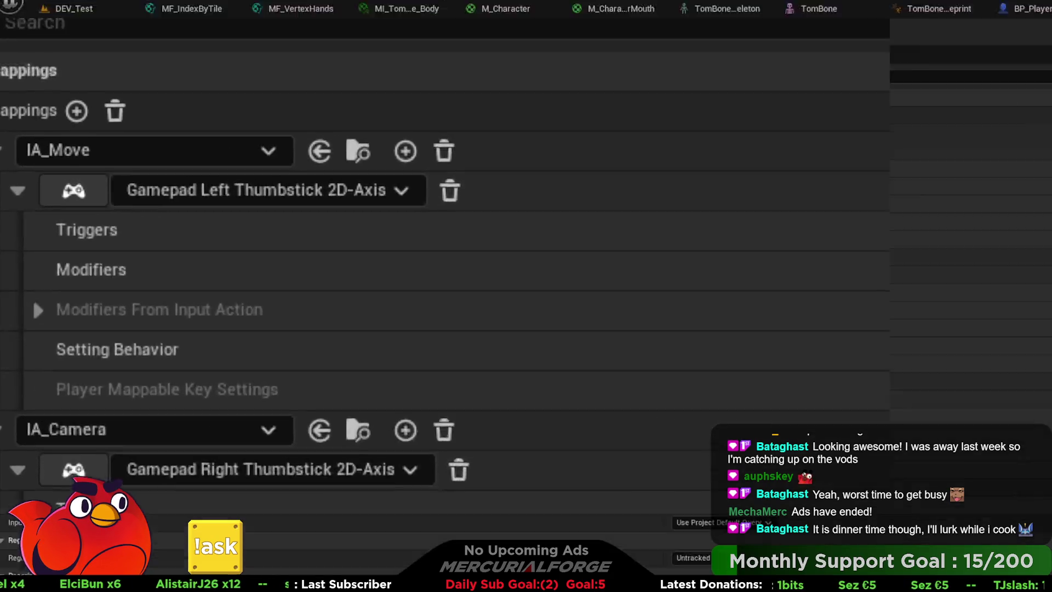
left_click(55, 313)
left_click(42, 323)
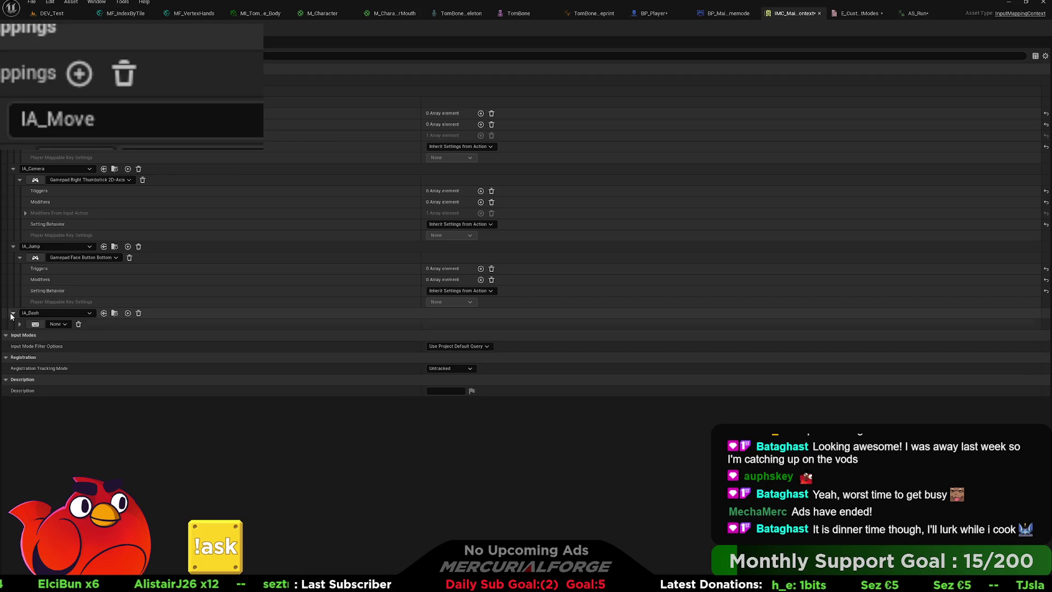
left_click(36, 324)
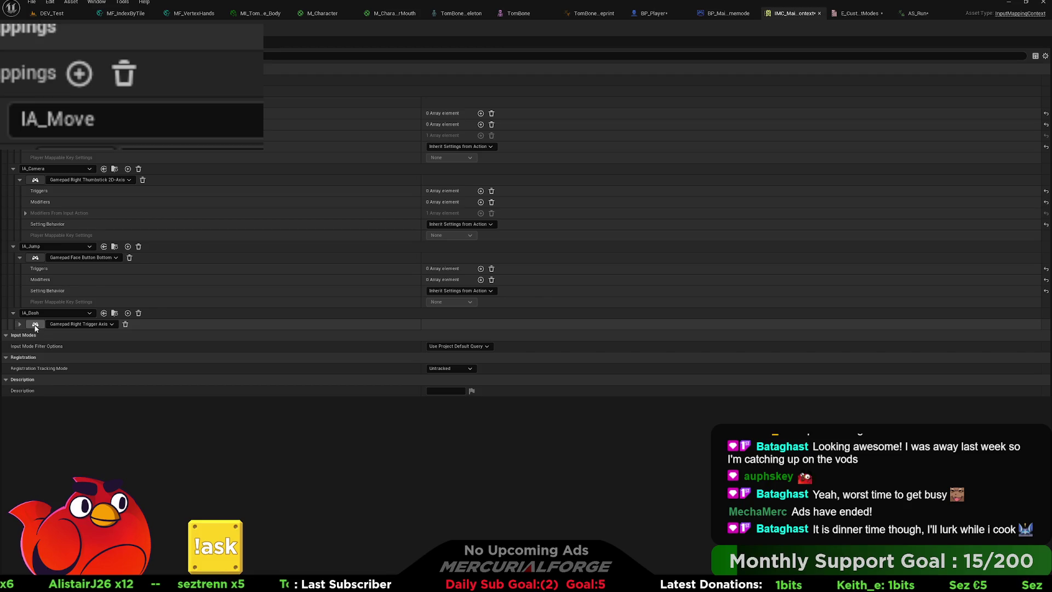
left_click(20, 324)
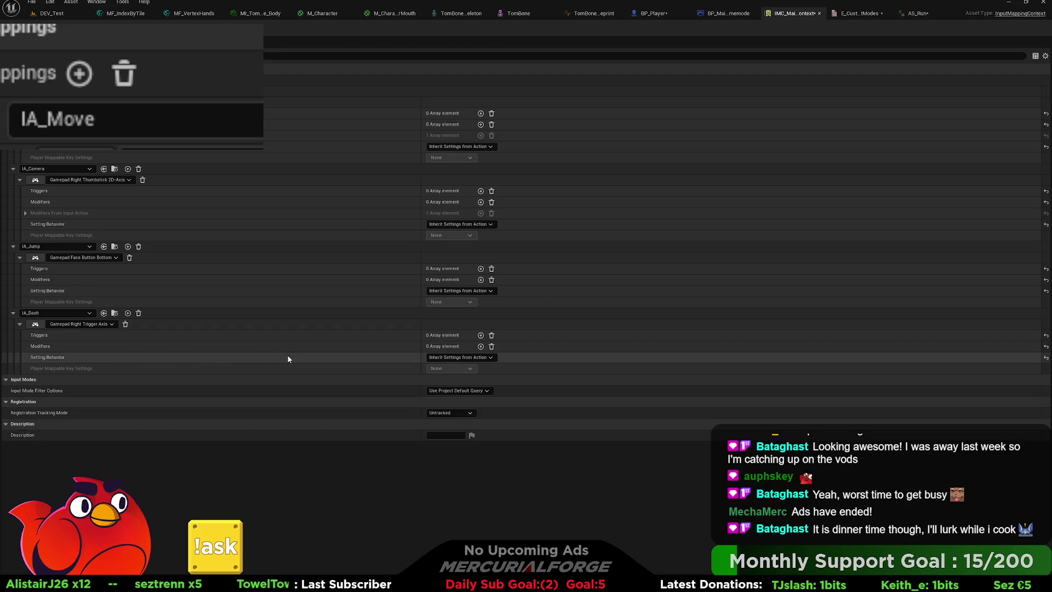
Try adding a trigger and modifiers to the IA_Dash mapping, removing each again.
left_click(480, 335)
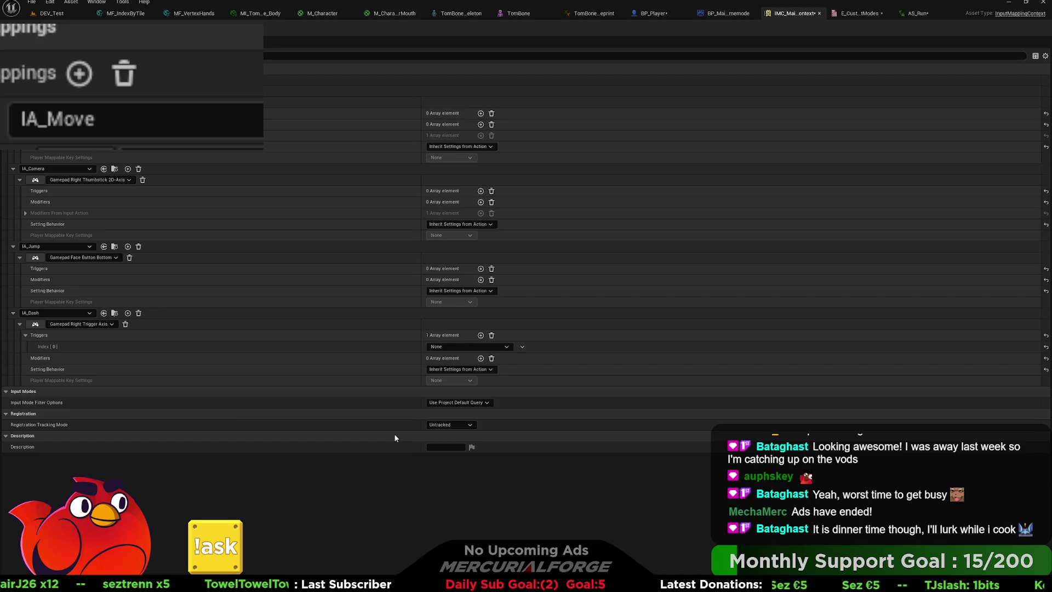
left_click(492, 336)
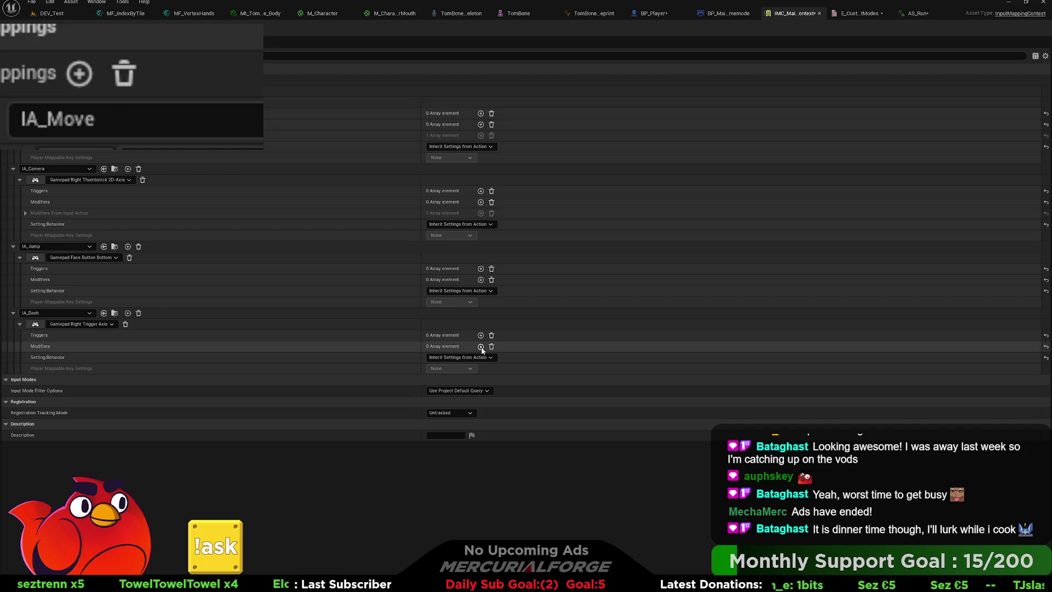
left_click(481, 346)
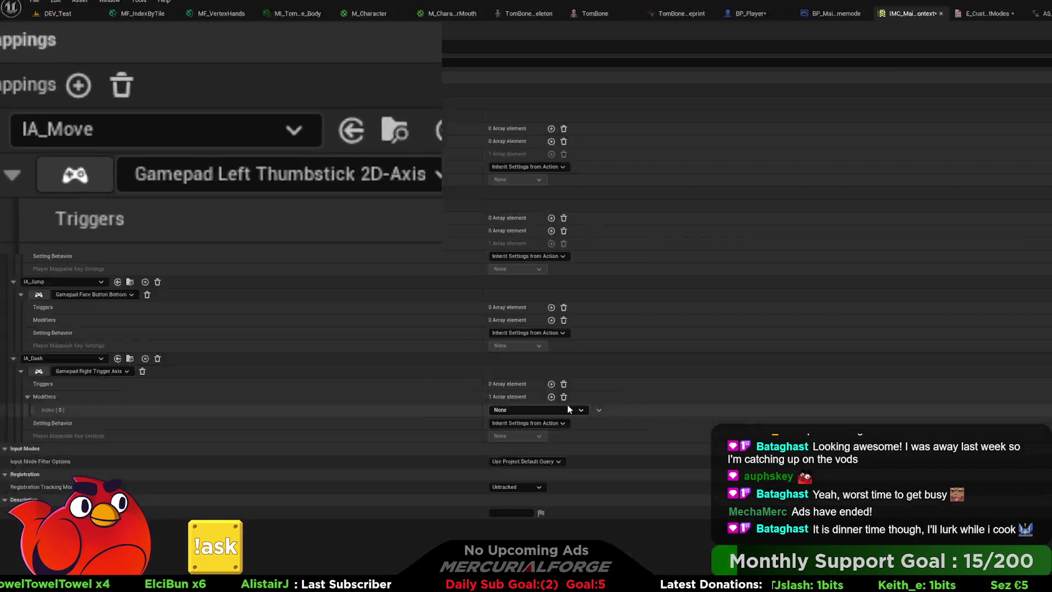
left_click(492, 347)
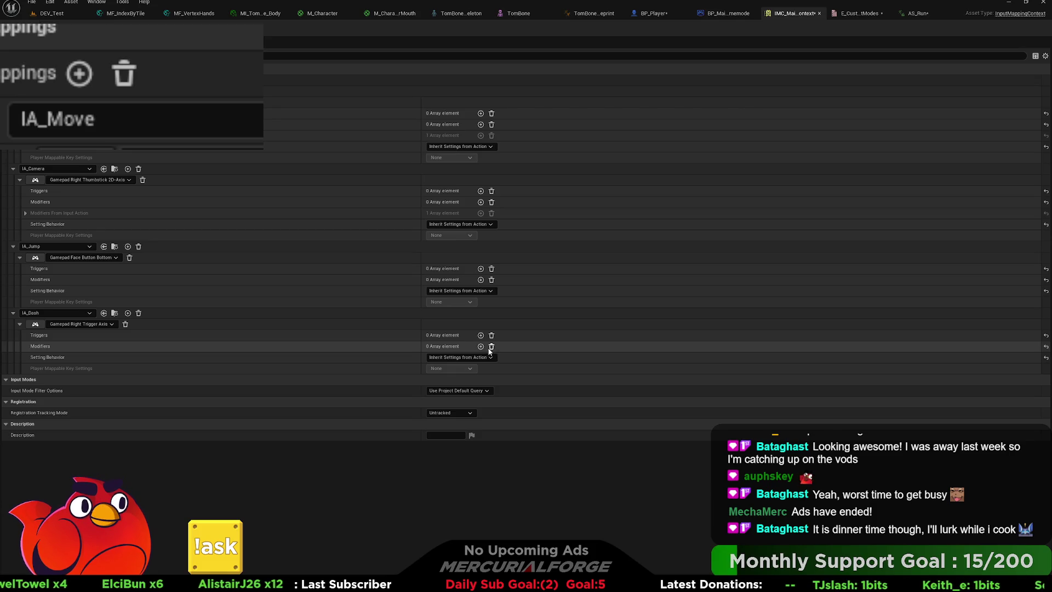
left_click(481, 347)
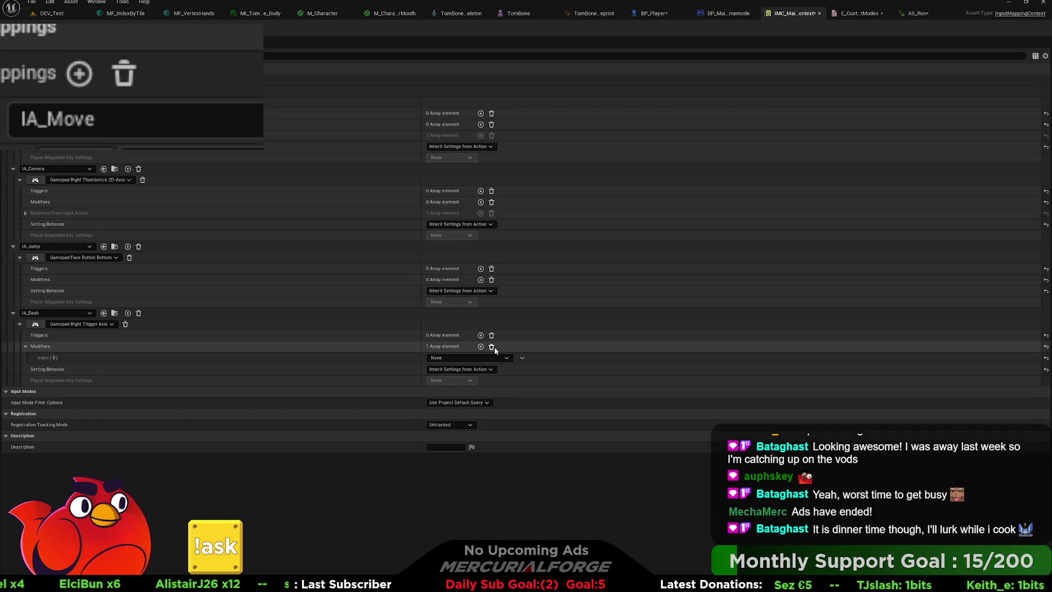
left_click(492, 346)
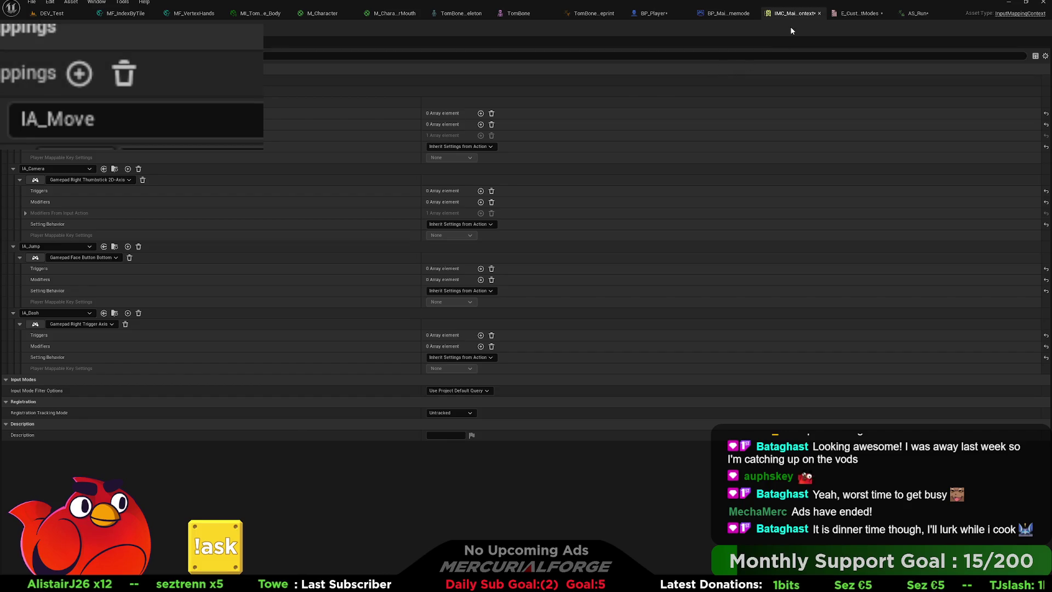
Pan BP_Player's EventGraph down to IA_Jump and paste an IA_Dash event node there.
left_click(662, 15)
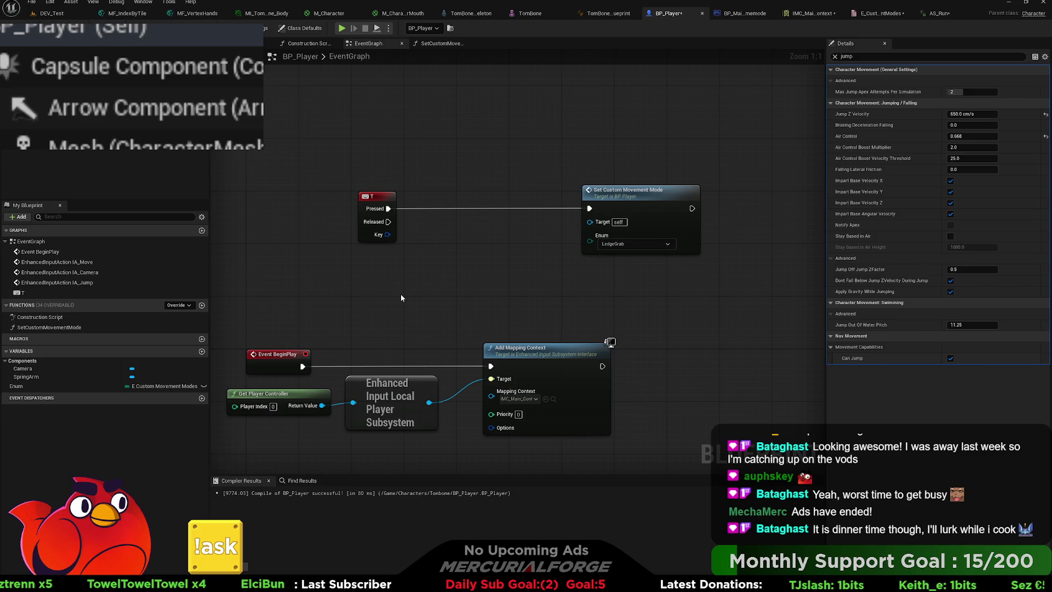
mouse_move(402, 297)
left_mouse_down()
mouse_move(457, 247)
mouse_move(481, 161)
left_mouse_up()
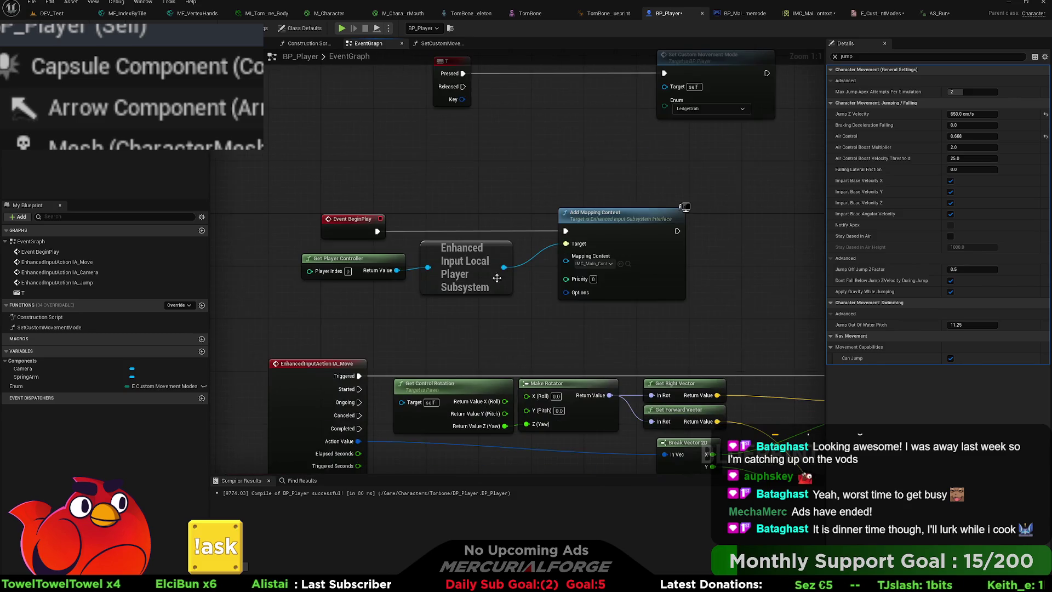
mouse_move(493, 333)
left_mouse_down()
mouse_move(494, 212)
mouse_move(501, 239)
left_mouse_up()
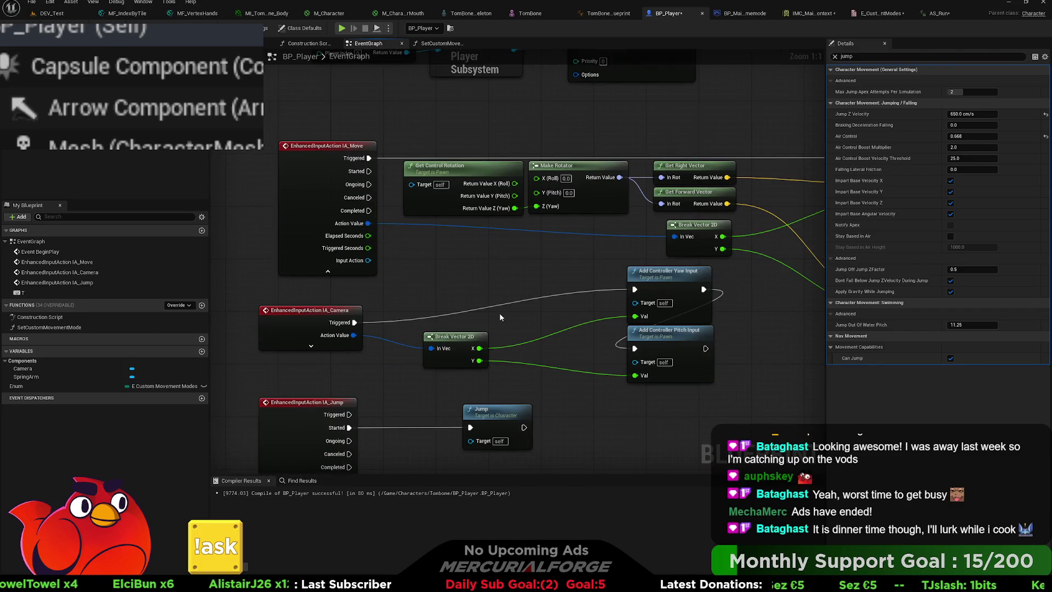
left_click_drag(498, 314, 534, 212)
left_click_drag(538, 367, 544, 349)
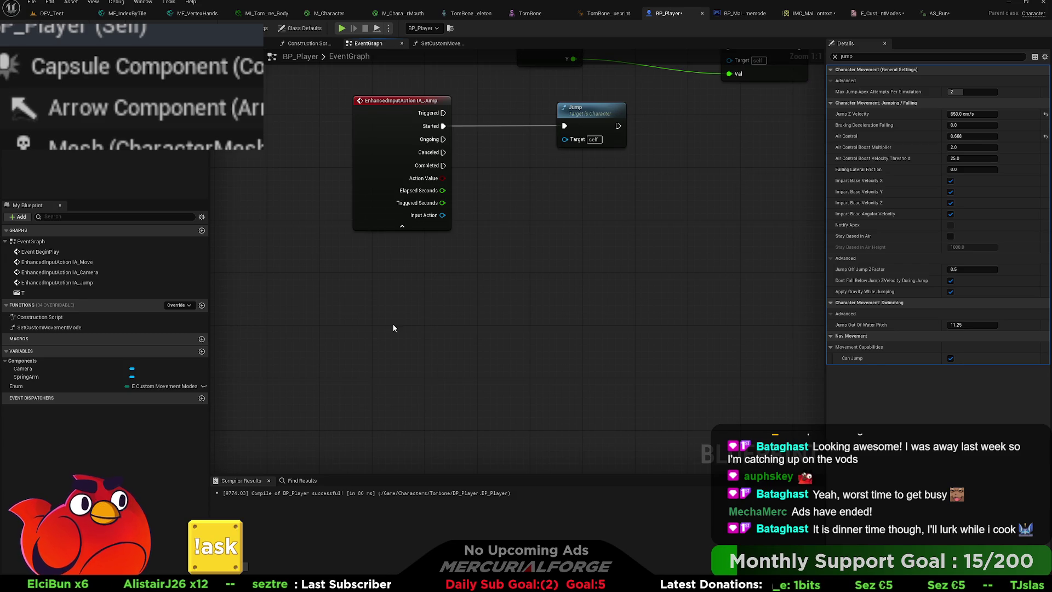
key("ctrl+v")
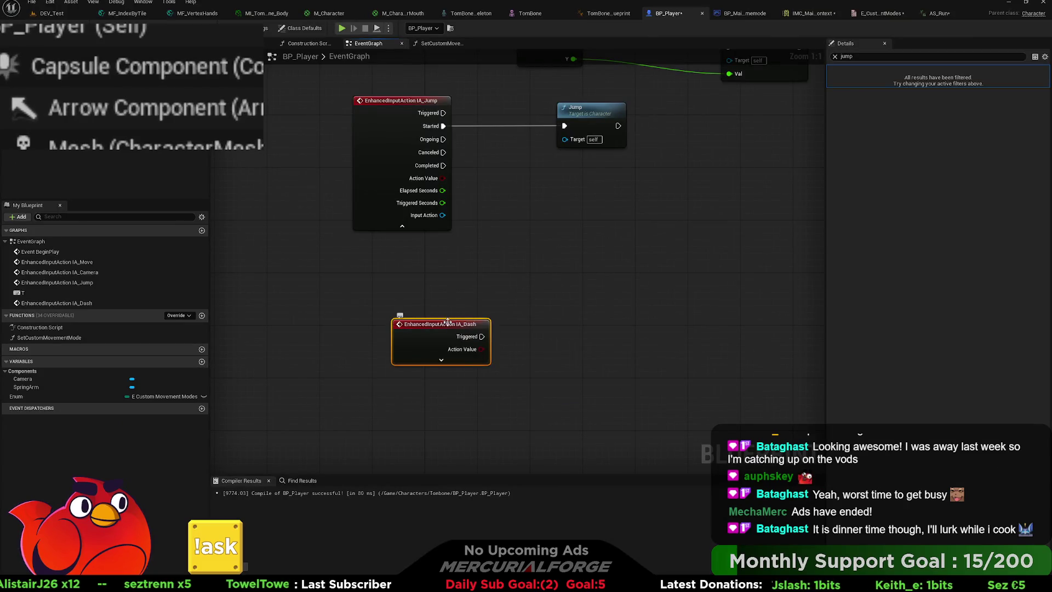
key("Delete")
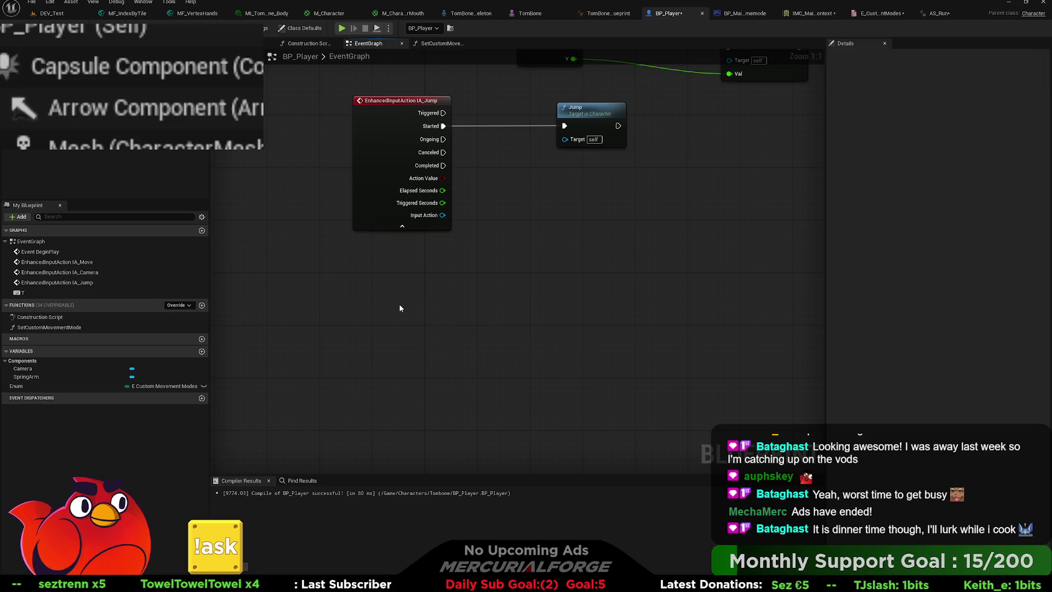
key("ctrl+v")
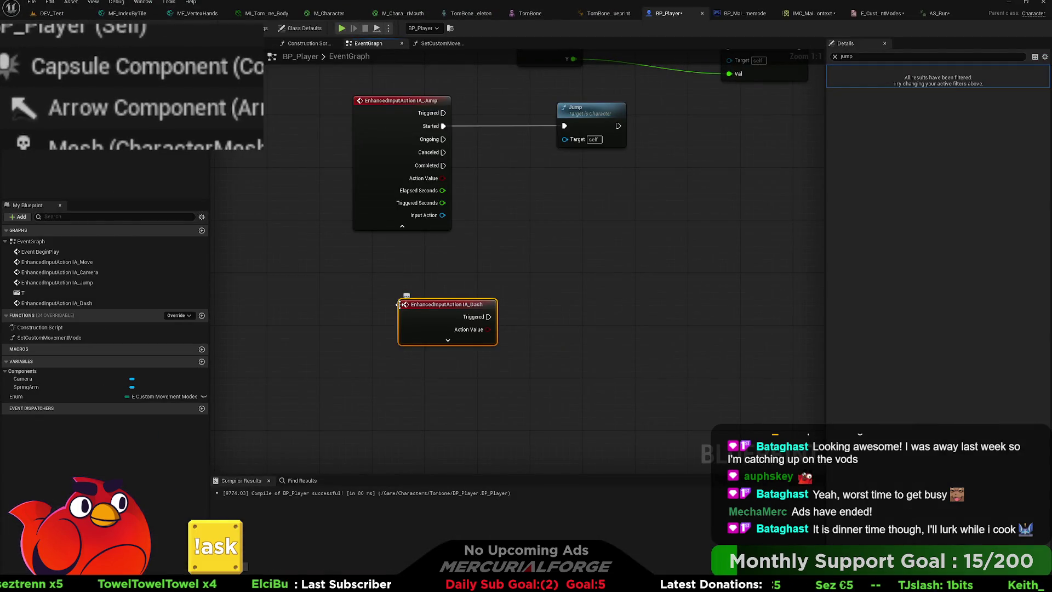
left_click_drag(466, 306, 428, 269)
left_click(607, 305)
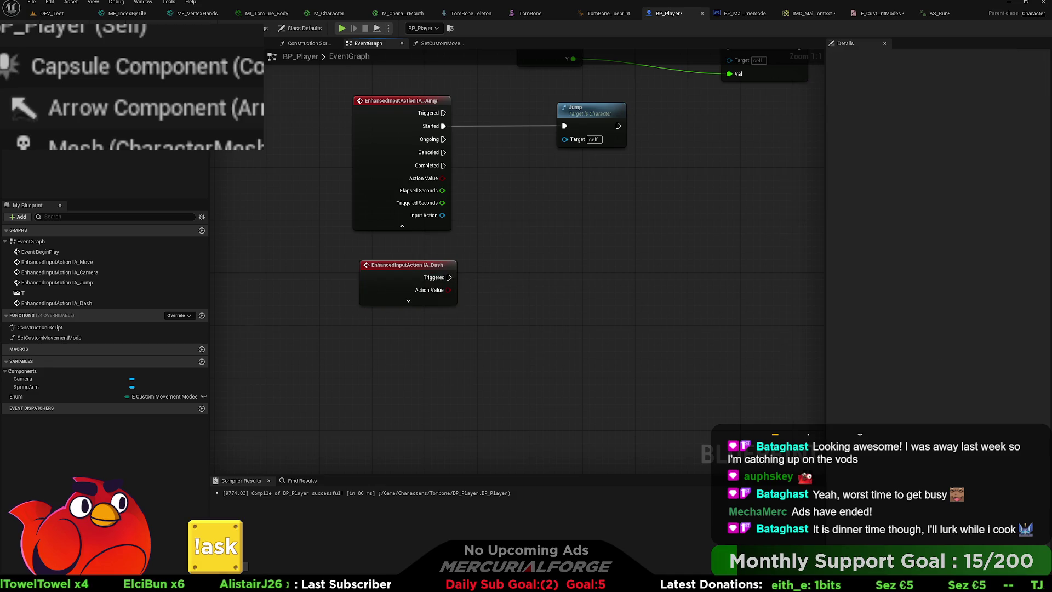
Move the IA_Dash node left beneath IA_Jump and expand its pins.
left_click(418, 265)
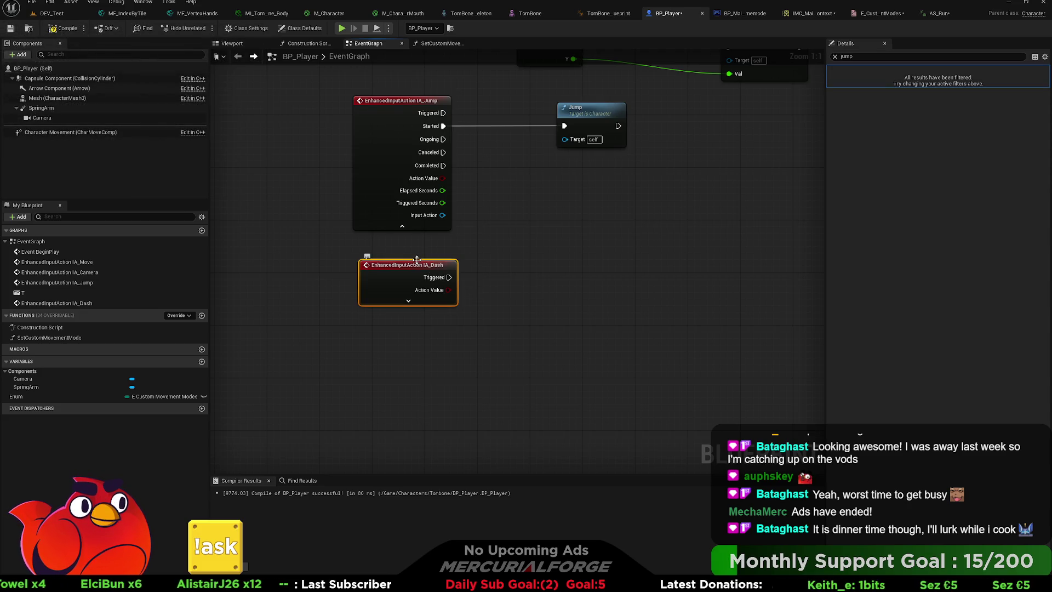
key("Delete")
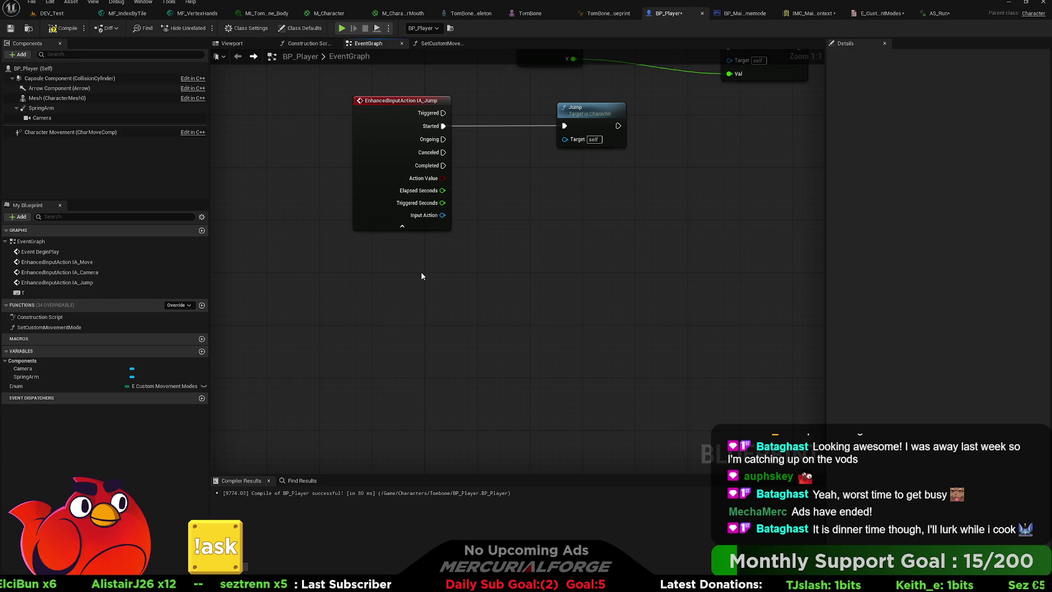
key("ctrl+z")
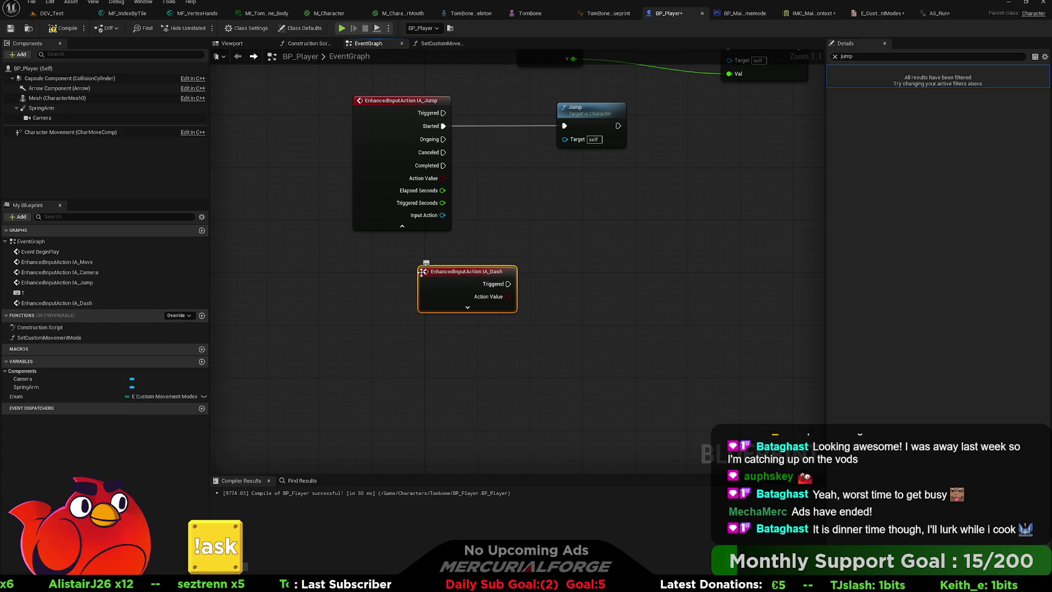
left_click(789, 276)
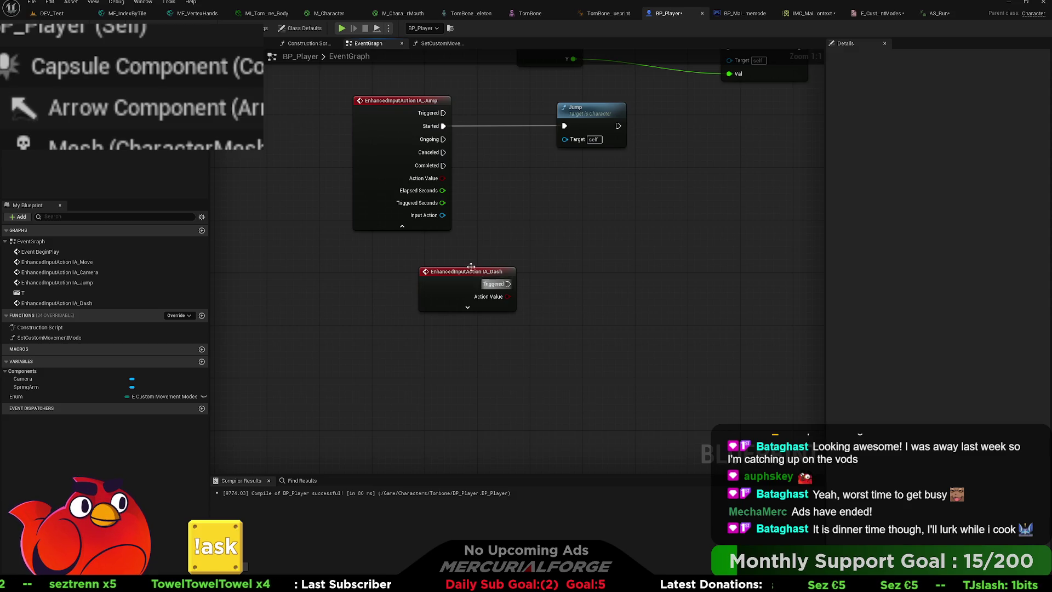
left_click_drag(465, 277, 399, 277)
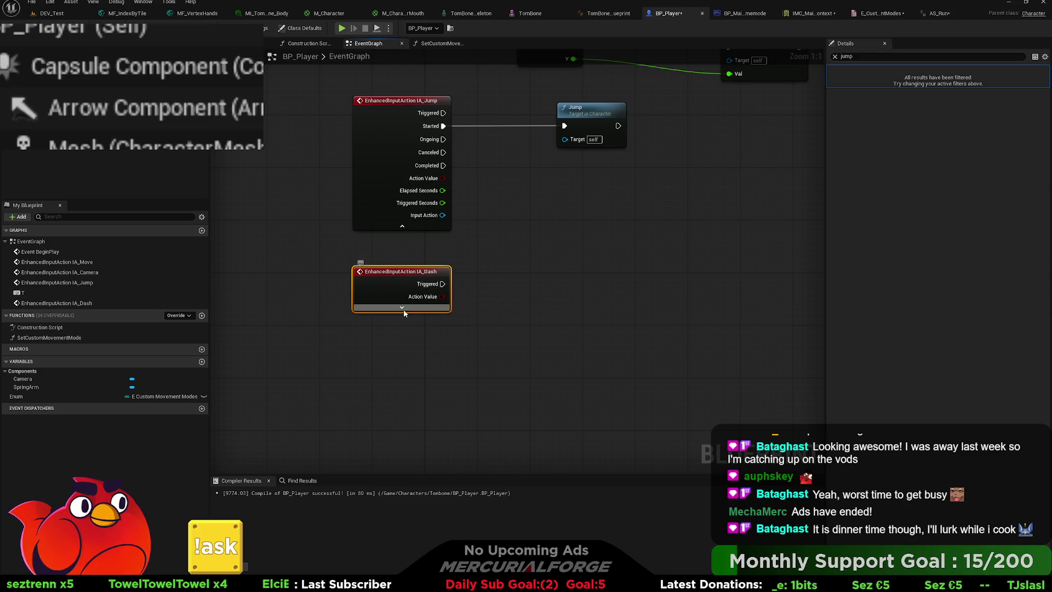
left_click(401, 309)
Wire IA_Dash's Triggered pin to a Print String saying Hello, compile BP_Player, and go to DEV_Test.
left_click_drag(500, 294, 475, 296)
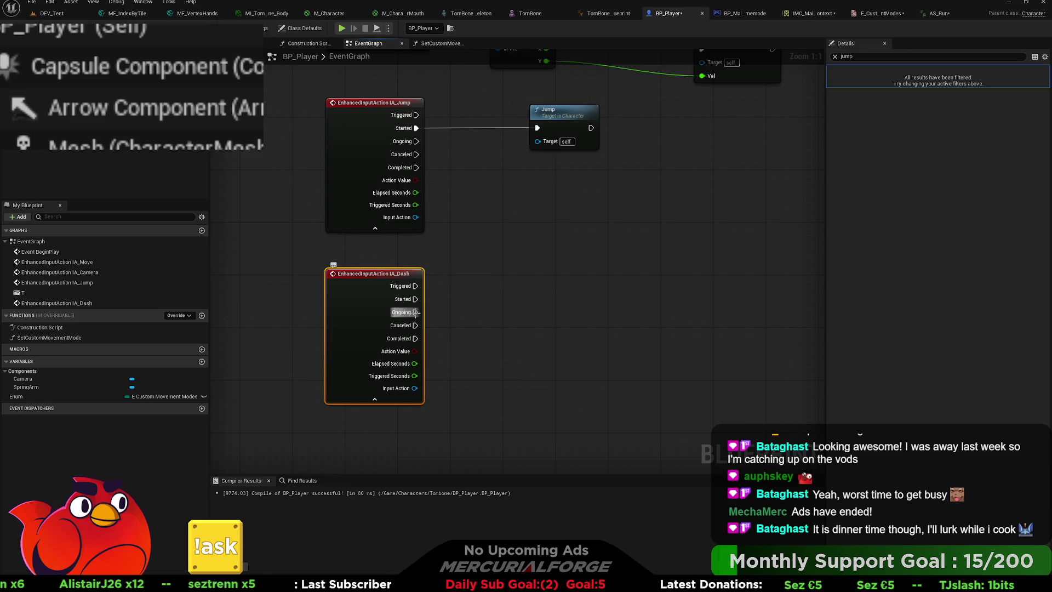
mouse_move(416, 312)
left_mouse_down()
mouse_move(517, 305)
mouse_move(481, 418)
mouse_move(491, 246)
mouse_move(463, 254)
left_mouse_up()
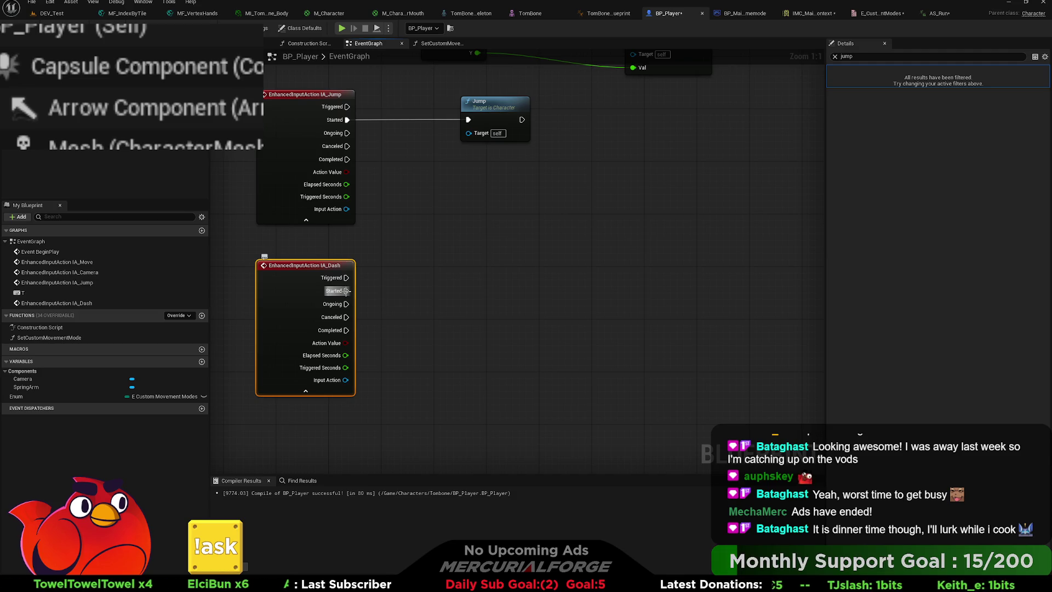
left_click_drag(346, 291, 459, 287)
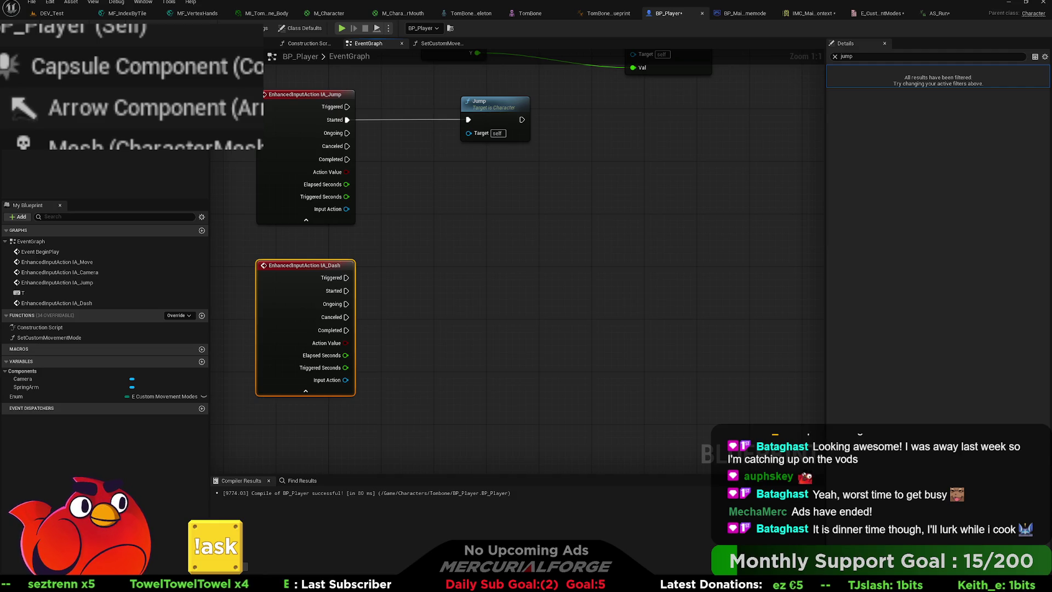
left_click(383, 258)
left_click_drag(346, 278, 438, 260)
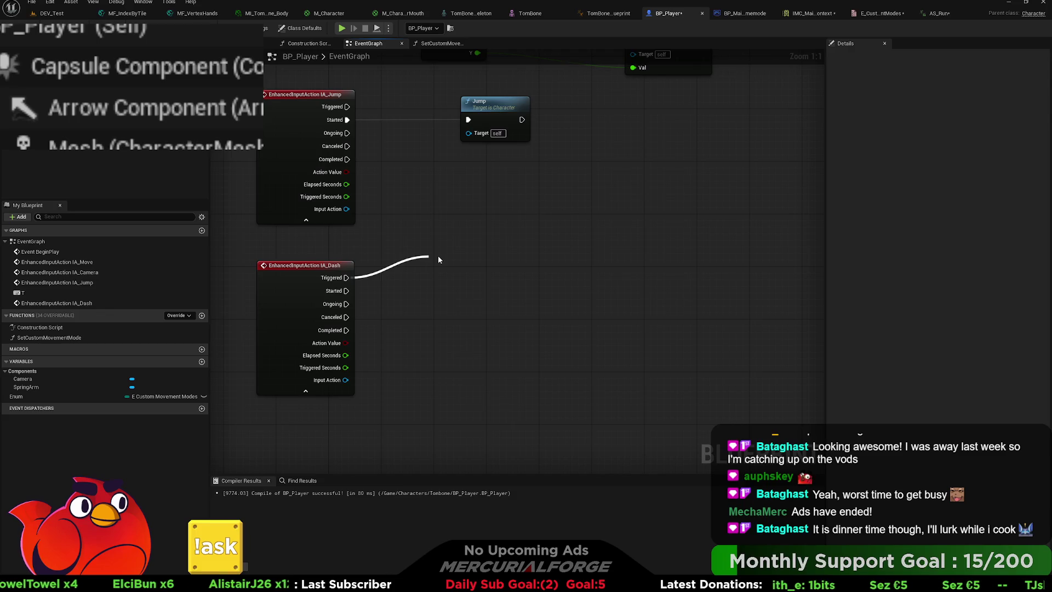
left_click_drag(438, 260, 439, 259)
left_click(438, 225)
key("F7")
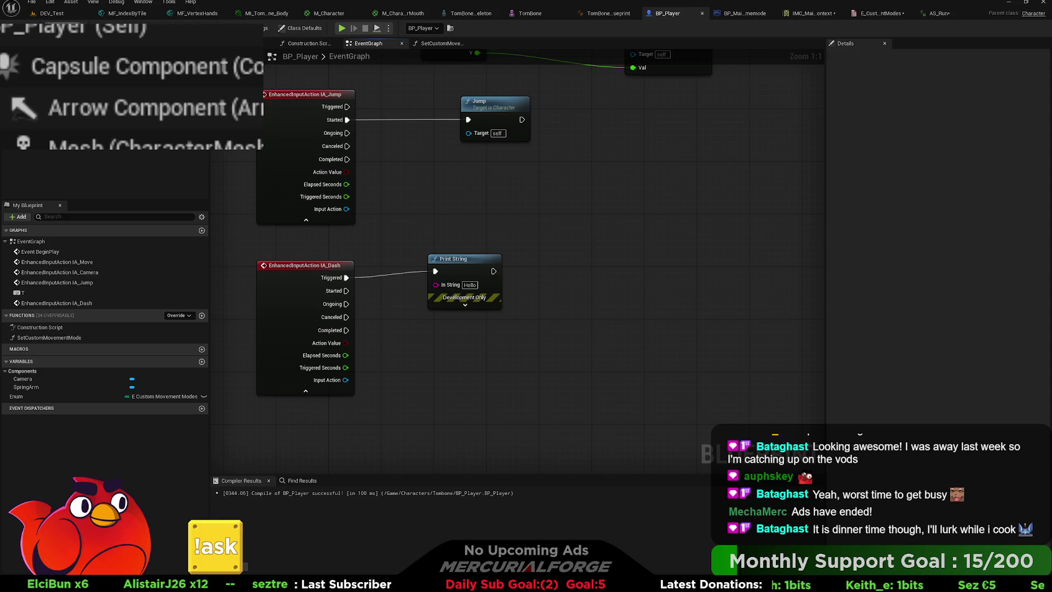
left_click(52, 13)
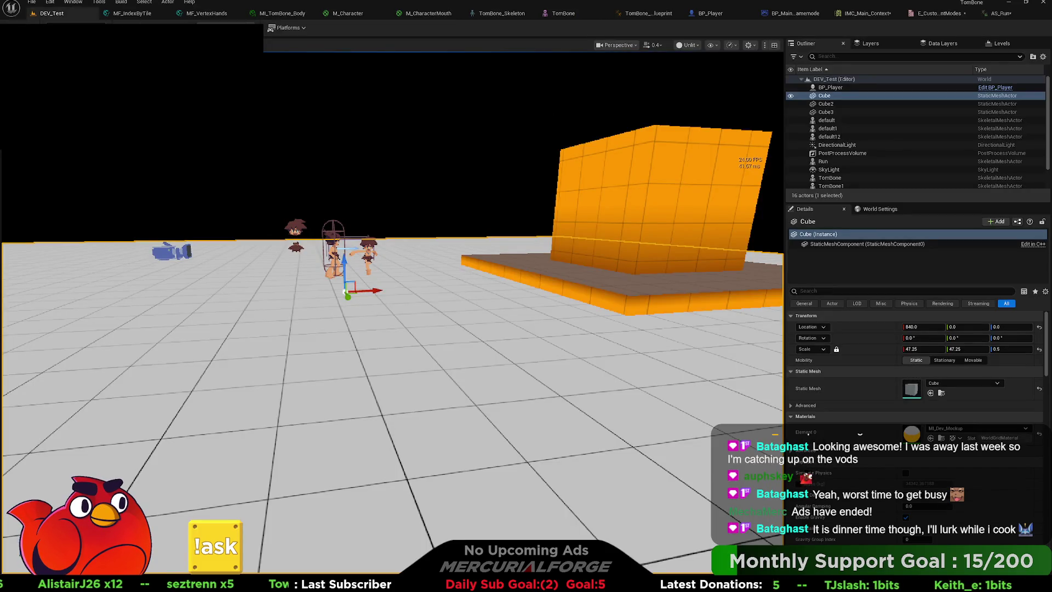
Playtest to confirm dashing prints Hello, then delete BP_Player's Print String node.
key("alt+p")
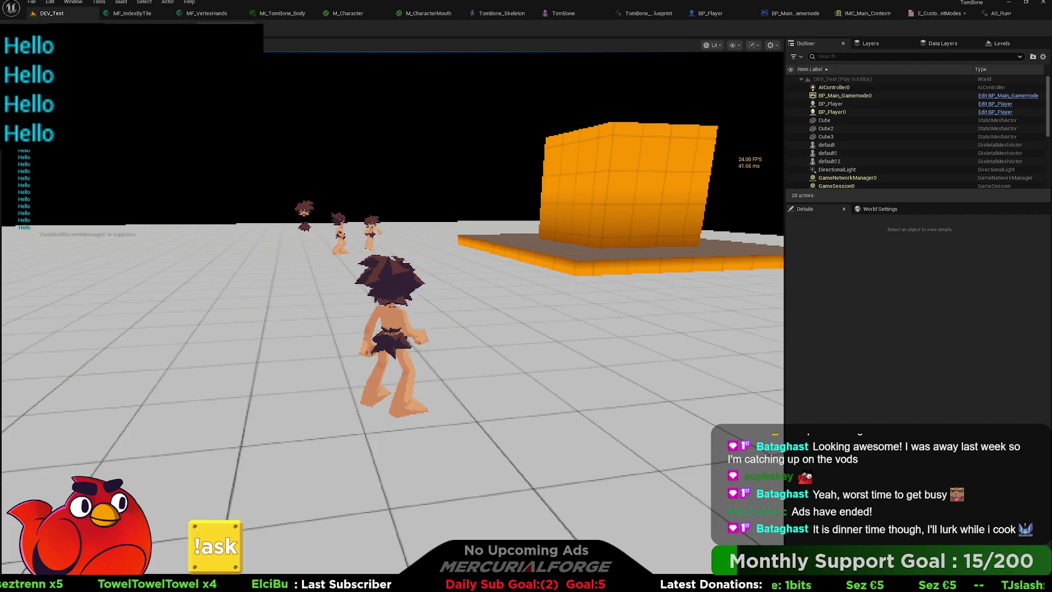
key("Escape")
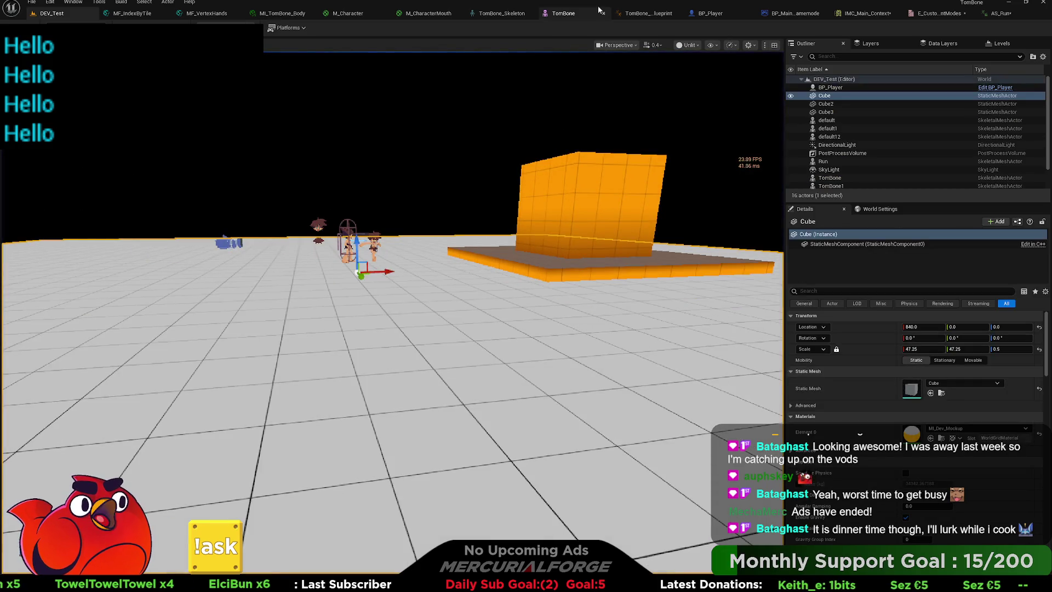
left_click(740, 16)
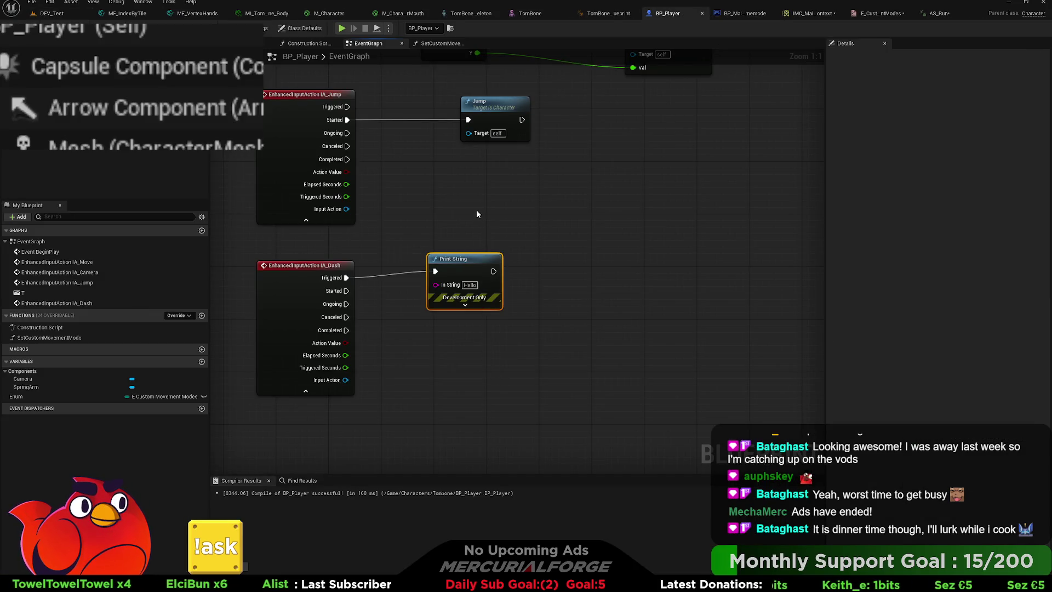
key("Delete")
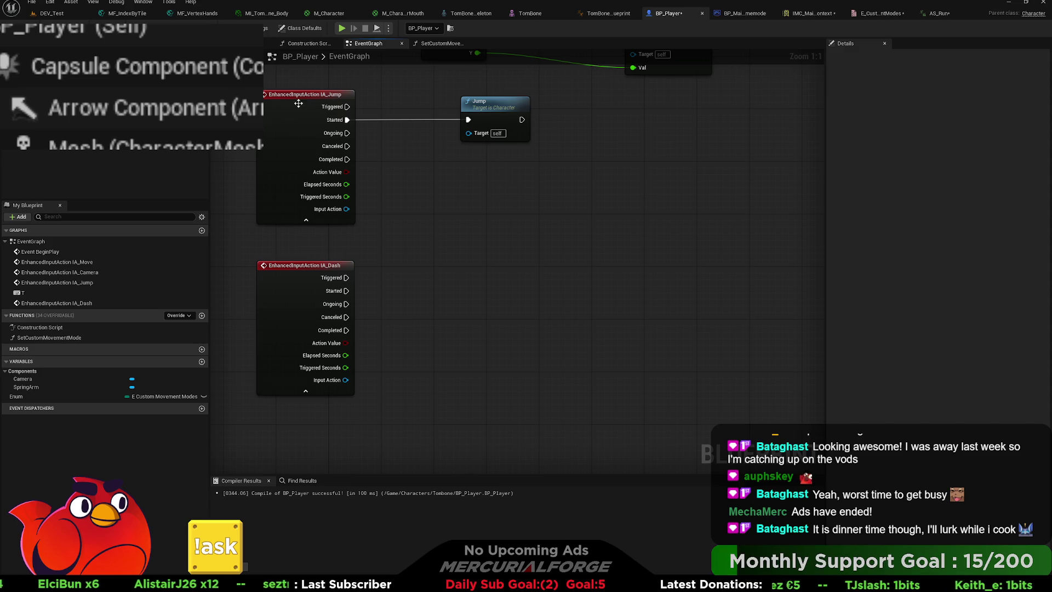
key("ctrl+space")
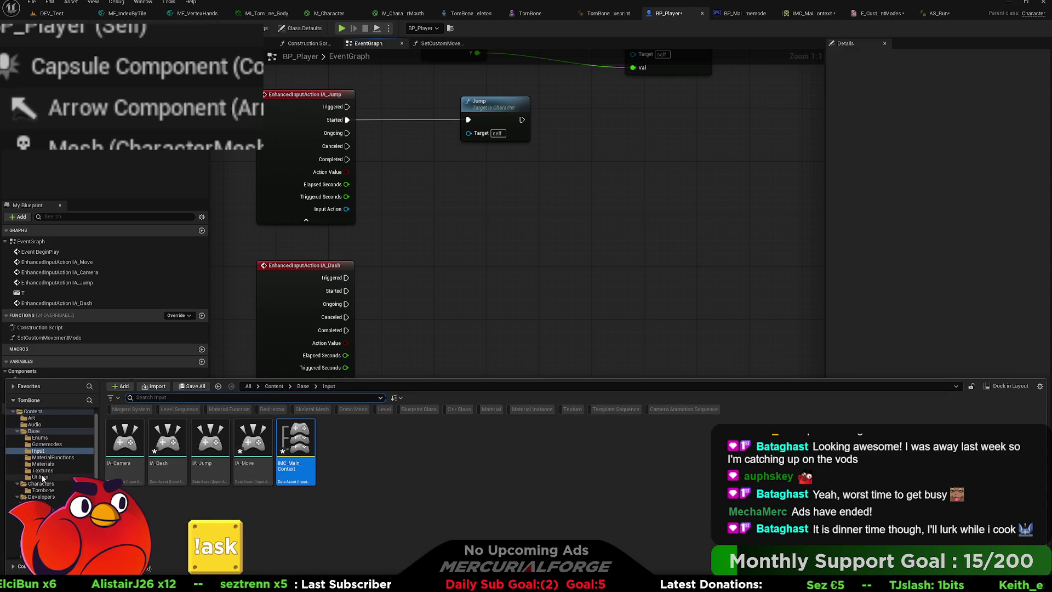
Add an Enumeration in Base/Enums named E_PlayerMovementState and open it for editing.
left_click(39, 437)
left_click(230, 474)
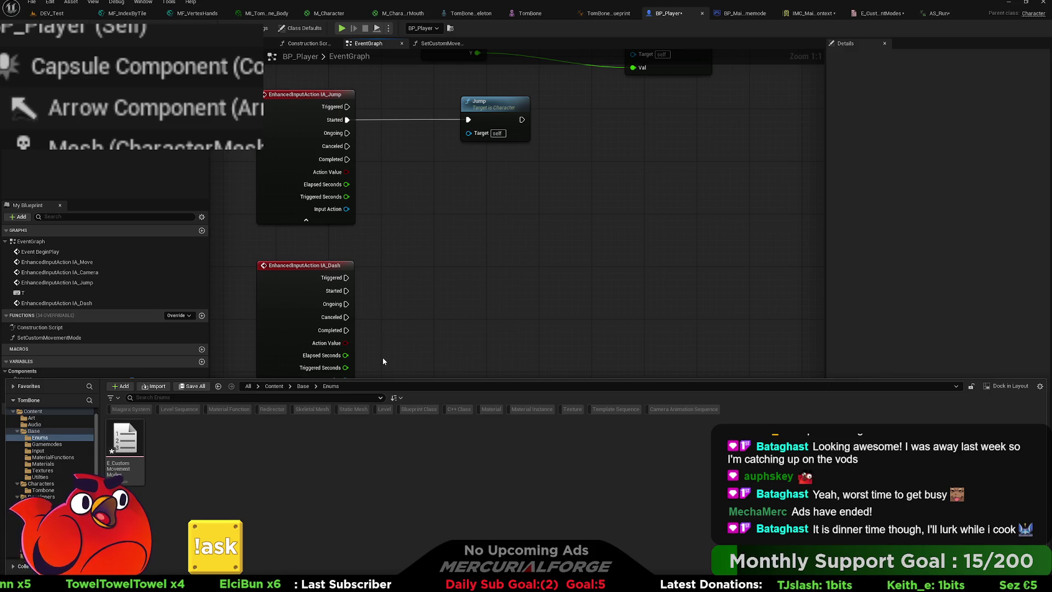
type("E_")
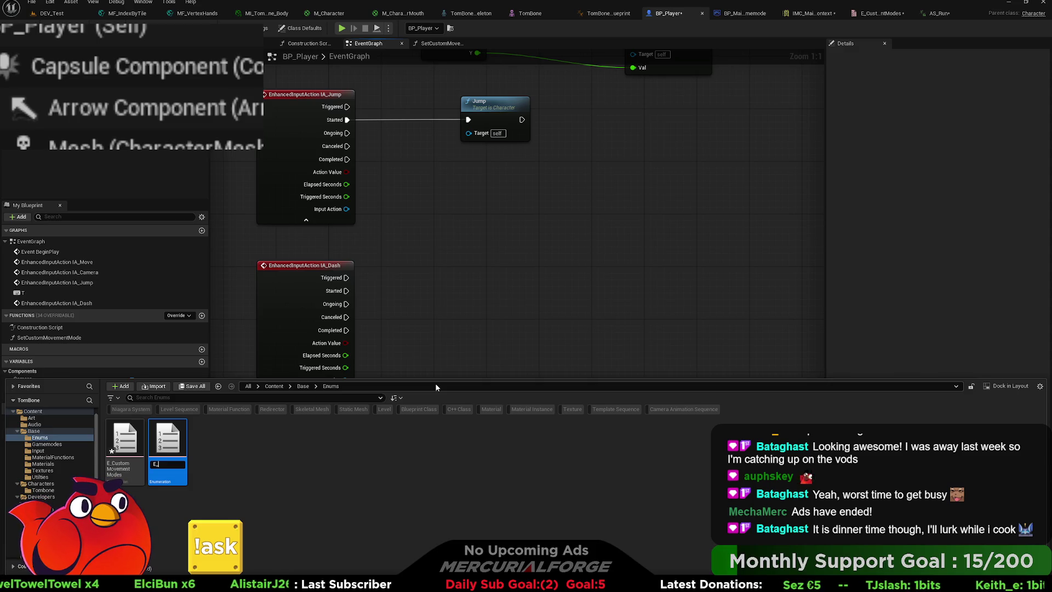
type("Player")
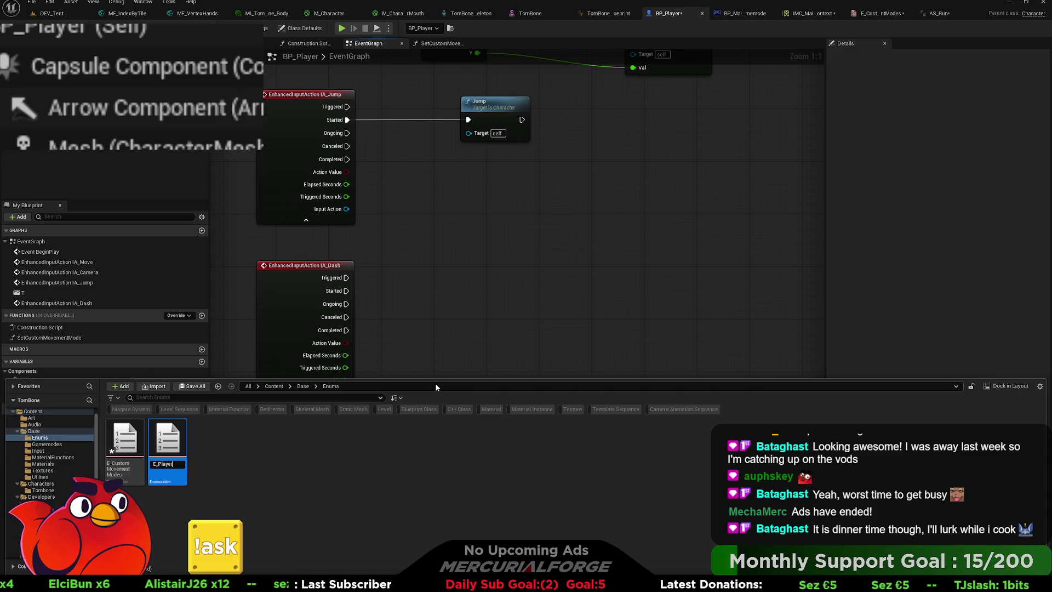
type("ovementState")
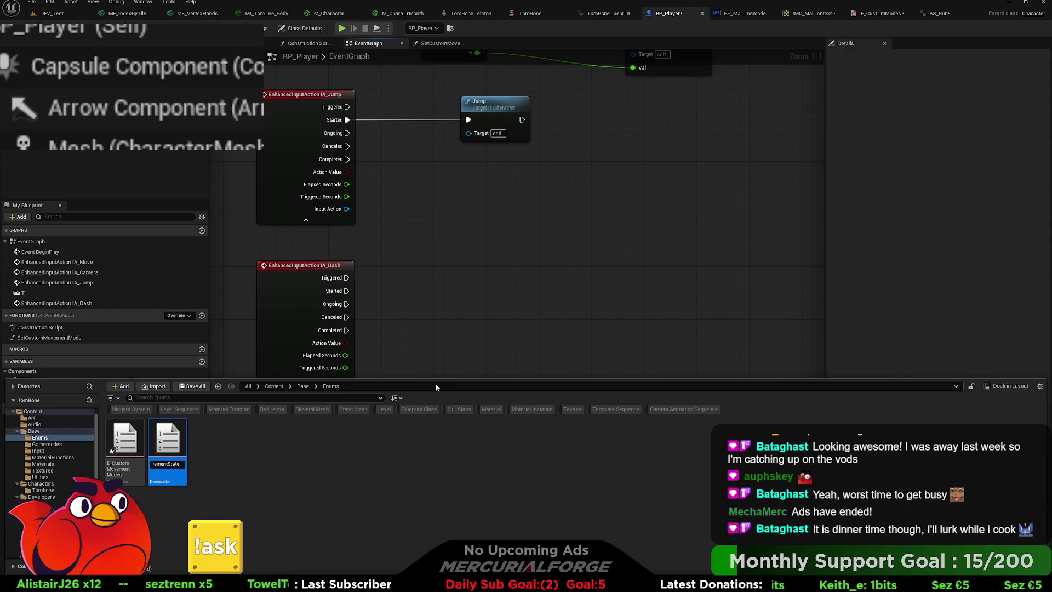
key("BackSpace")
key("ctrl+a")
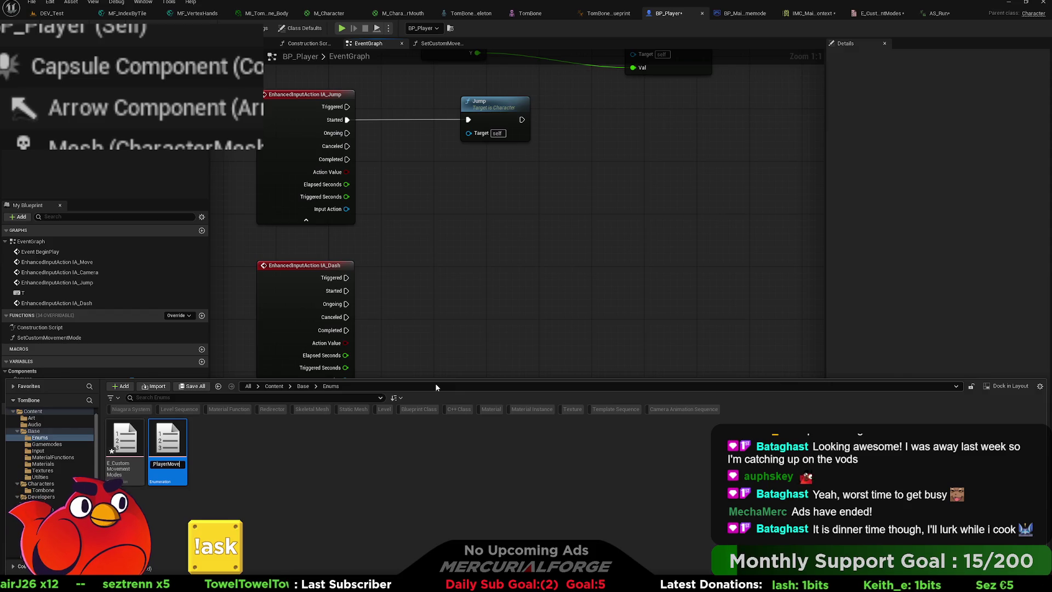
type("E_Player")
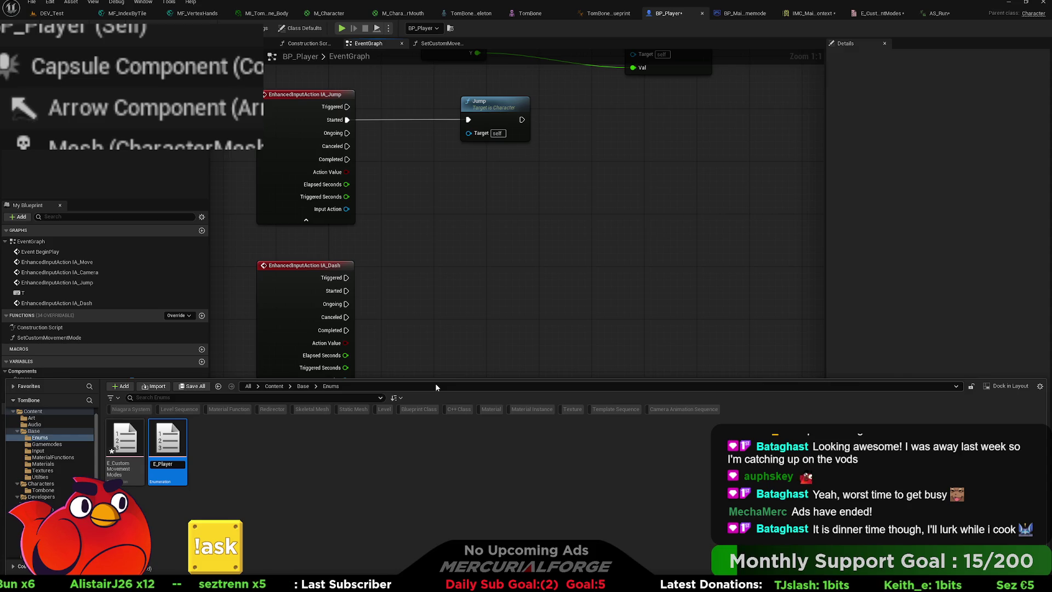
type("MovementState")
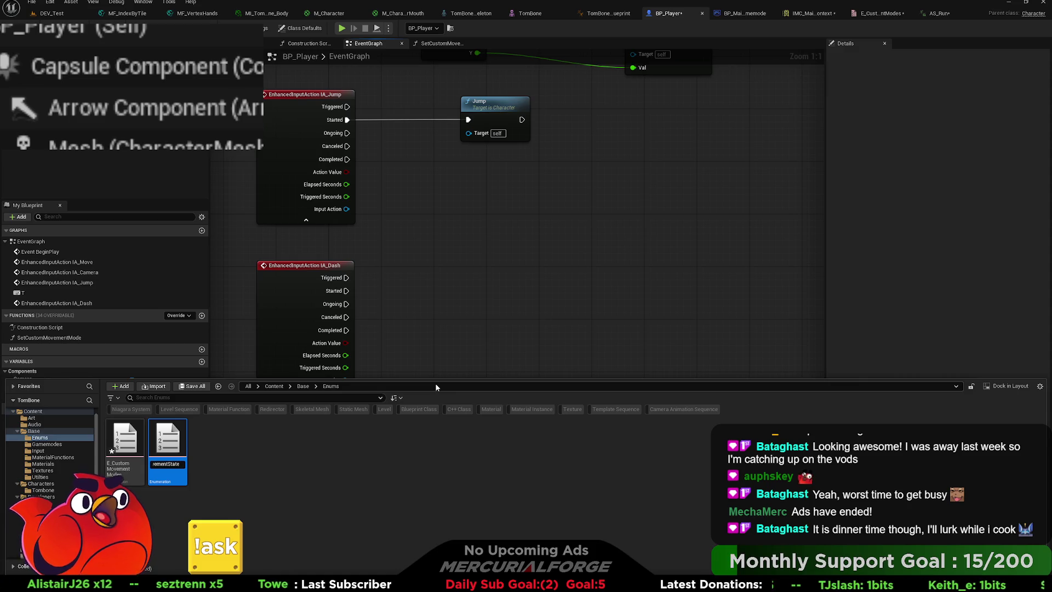
key("Return")
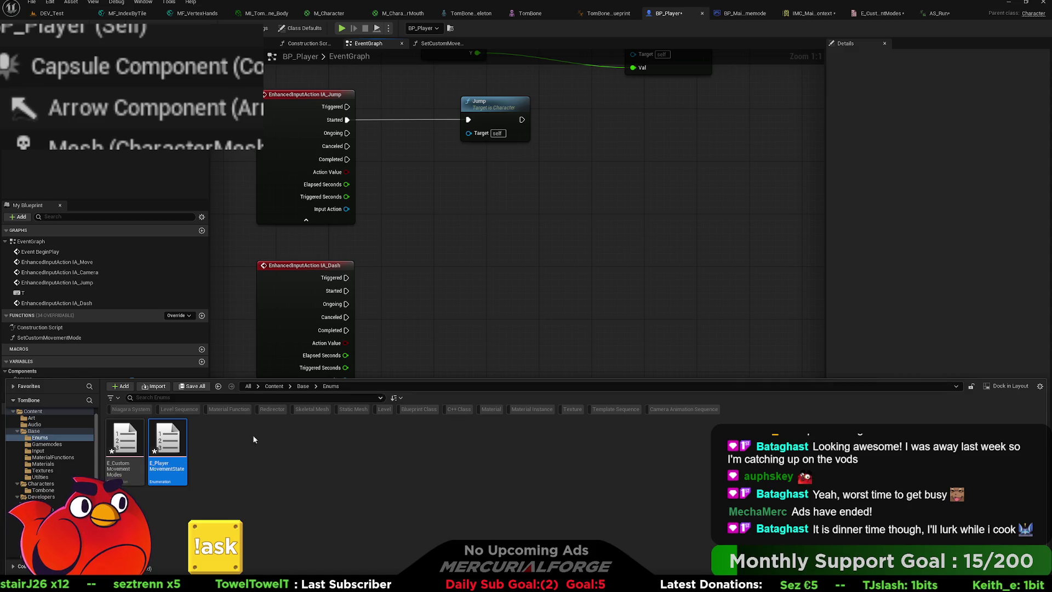
double_click(167, 441)
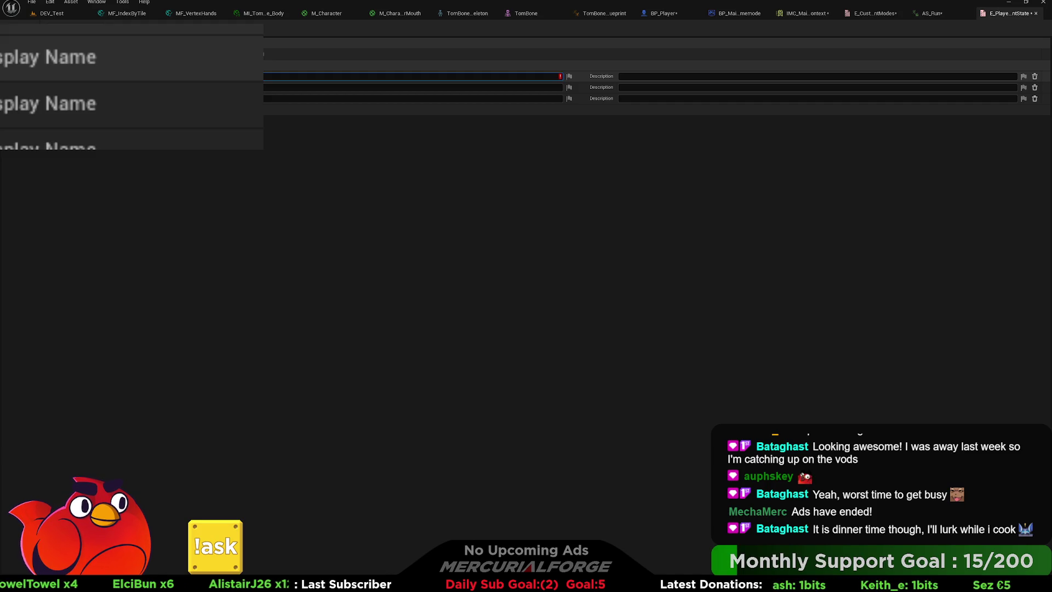
Confirm the enum entry names, save all modified assets, and bring up AS_Run.
key("Return")
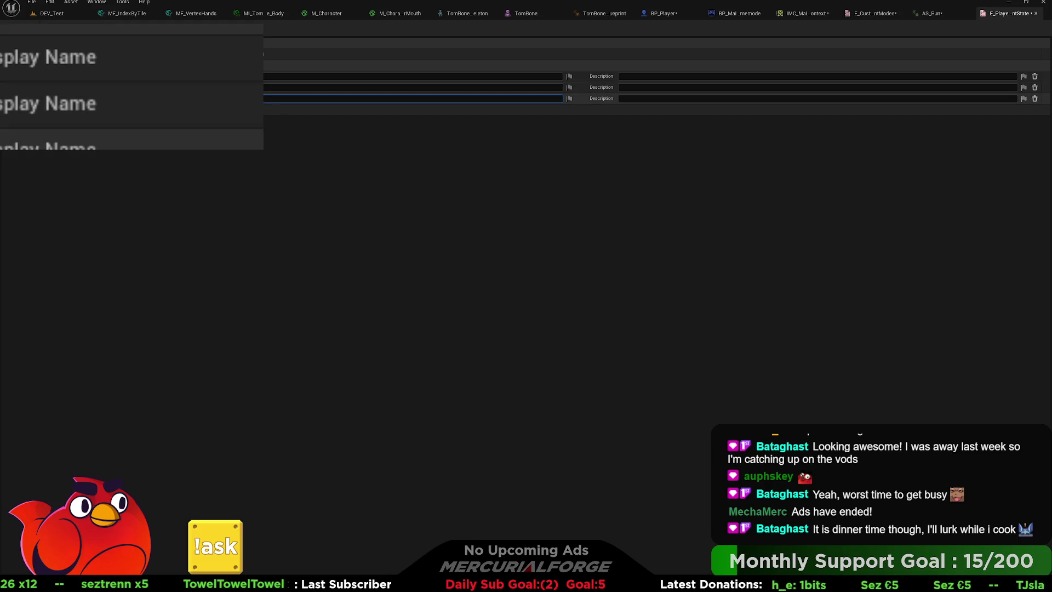
key("Escape")
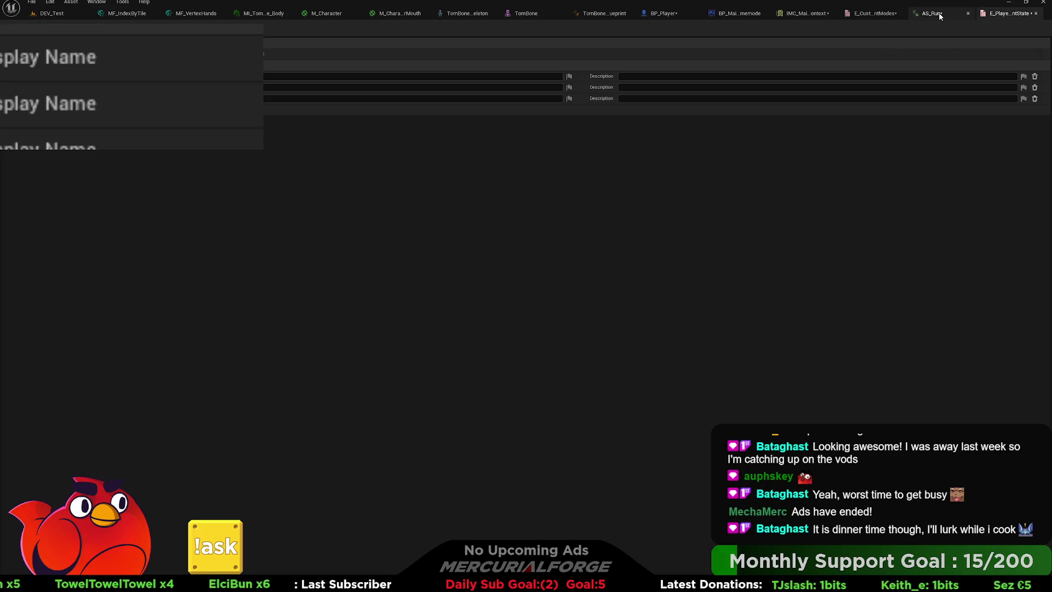
key("ctrl+shift+s")
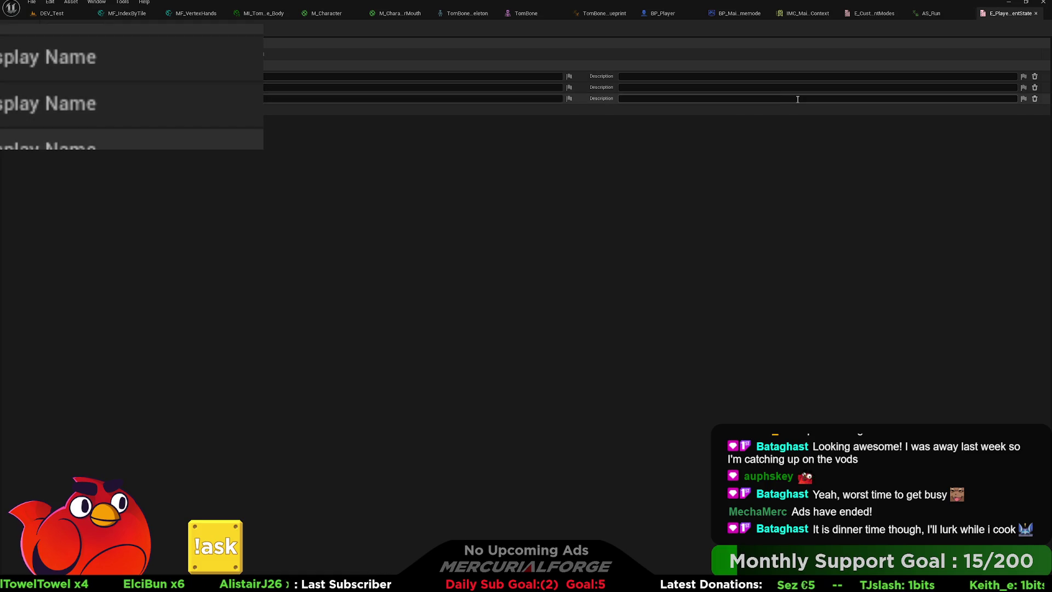
left_click(933, 13)
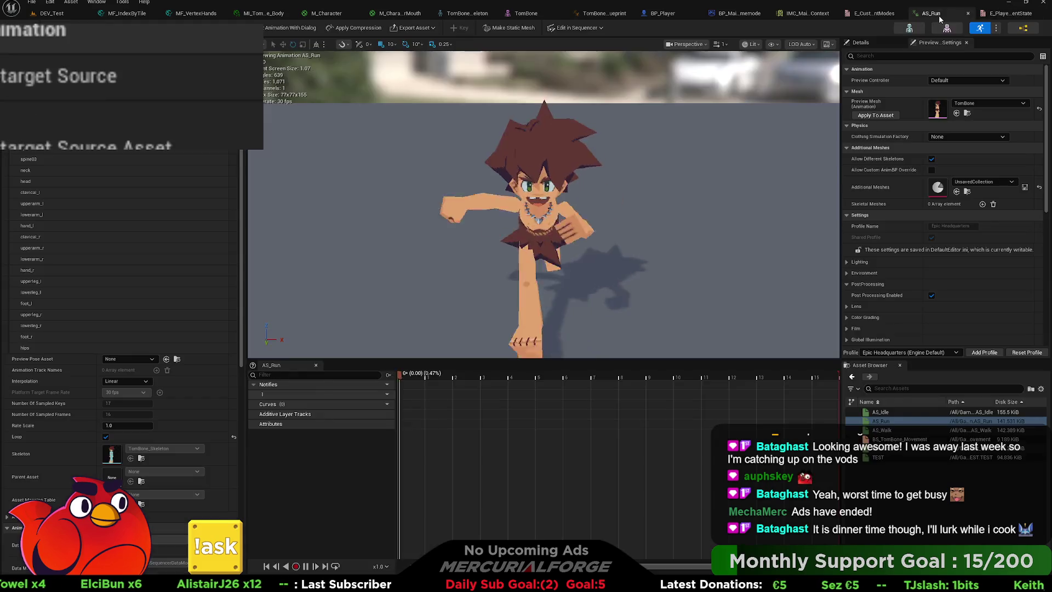
Change BP_Player's Enum variable type to E Player Movement State.
left_click(740, 13)
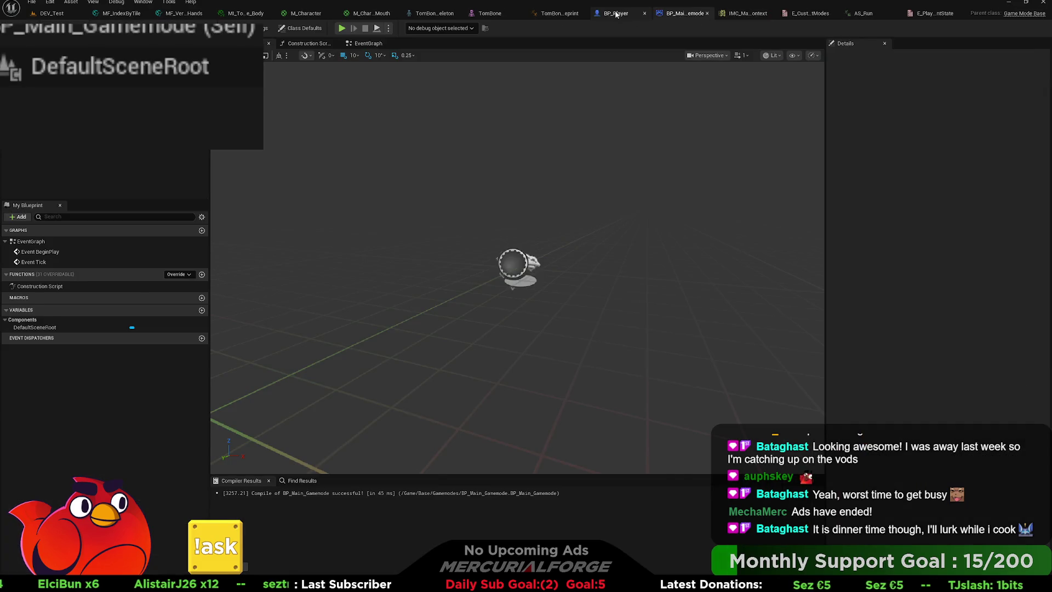
left_click(625, 13)
mouse_move(346, 278)
left_mouse_down()
mouse_move(470, 279)
mouse_move(468, 225)
left_mouse_up()
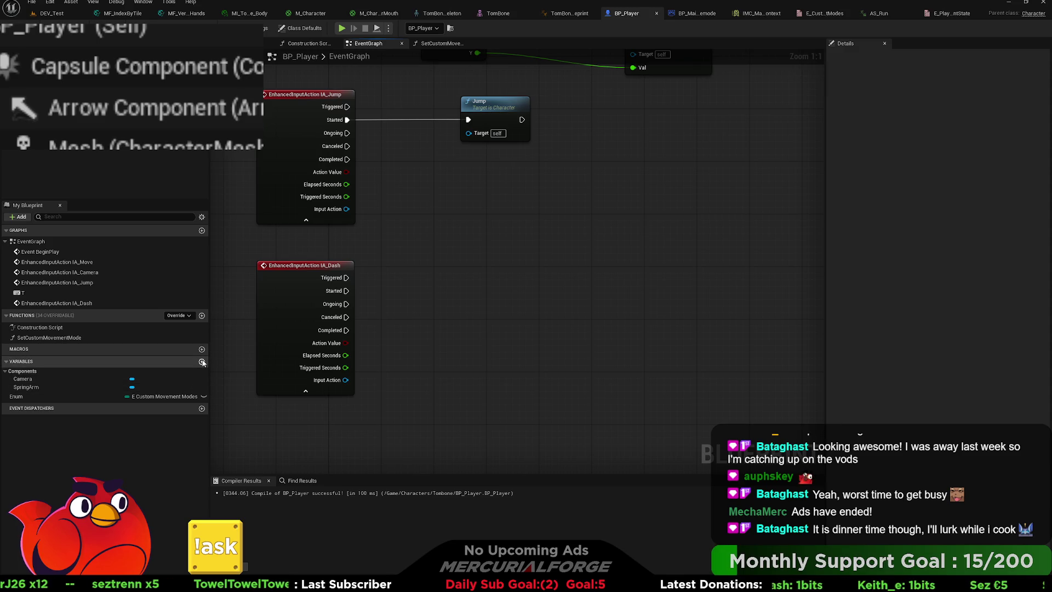
left_click(60, 395)
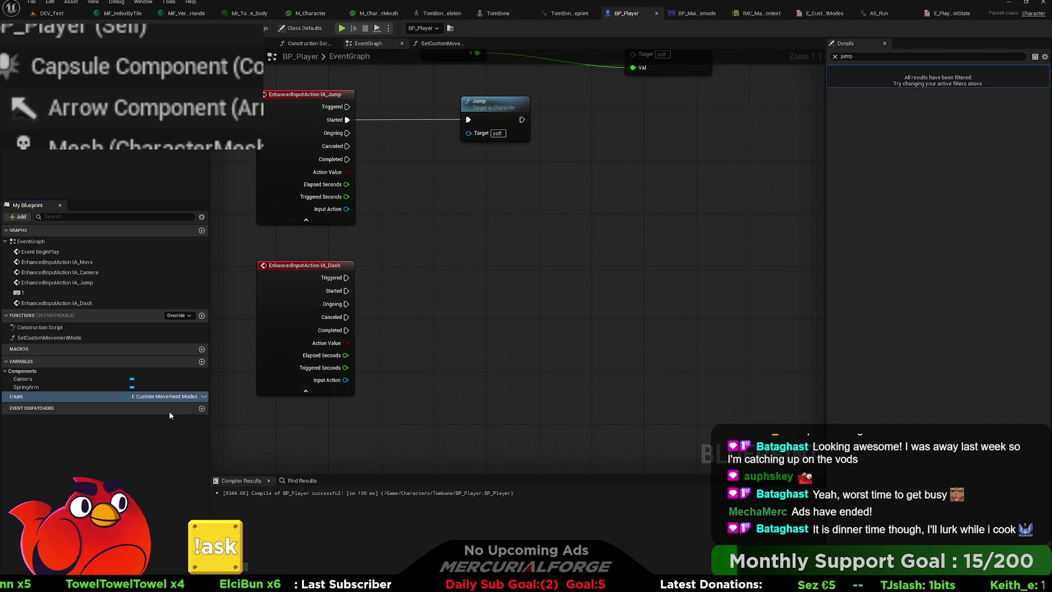
key("ctrl+z")
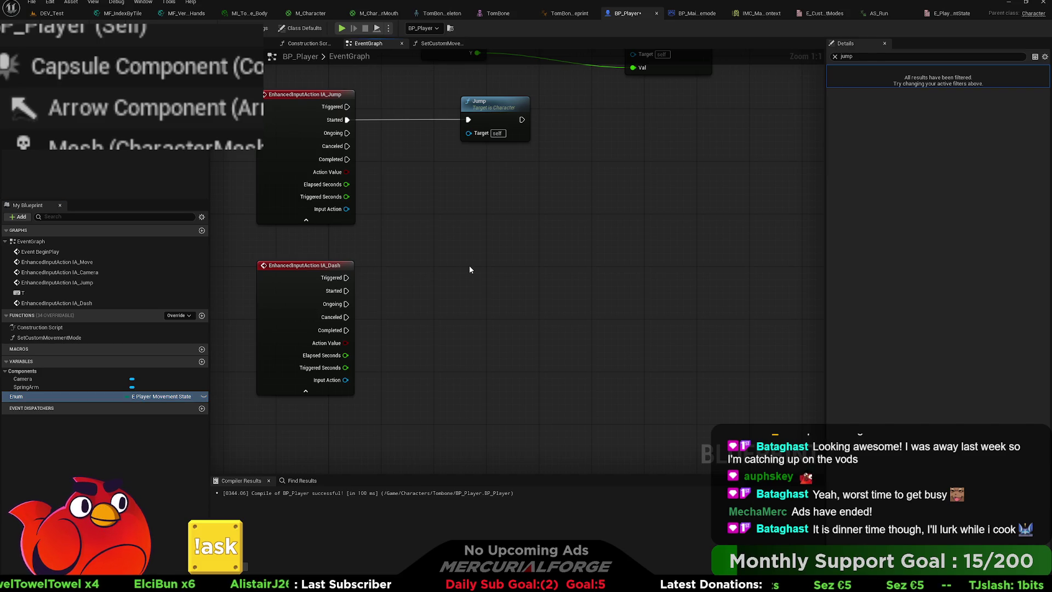
Wire IA_Dash Triggered into a SET Enum node set to Dash, then compile.
key("ctrl+v")
left_click_drag(349, 278, 502, 270)
left_click(508, 299)
left_click(505, 317)
left_click(546, 343)
left_click_drag(536, 297, 493, 297)
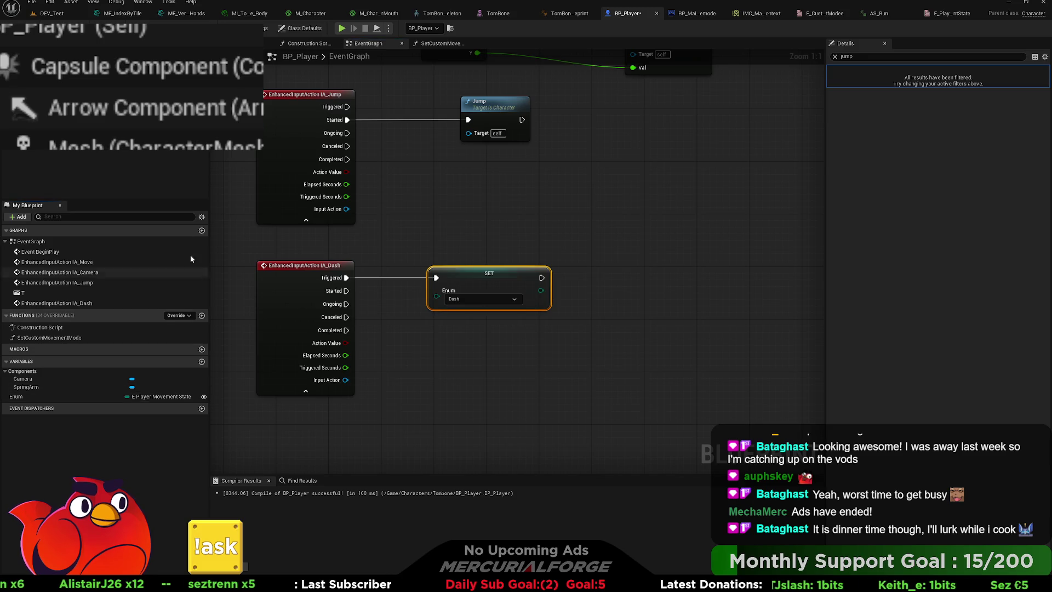
key("F7")
left_click(570, 13)
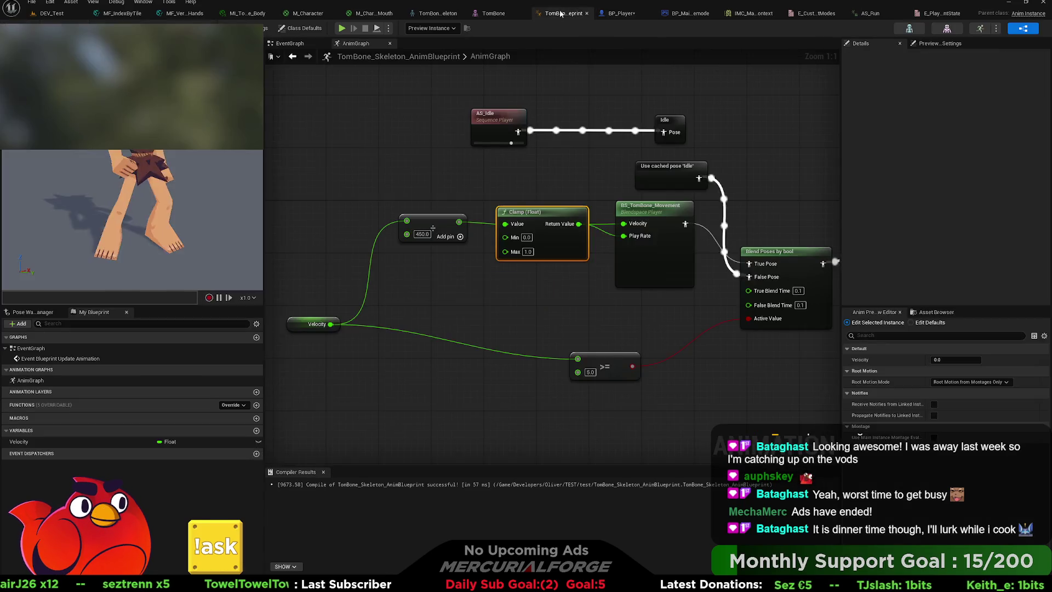
Cast Try Get Pawn Owner to BP_Player and wire the cast into the update event.
left_click(289, 43)
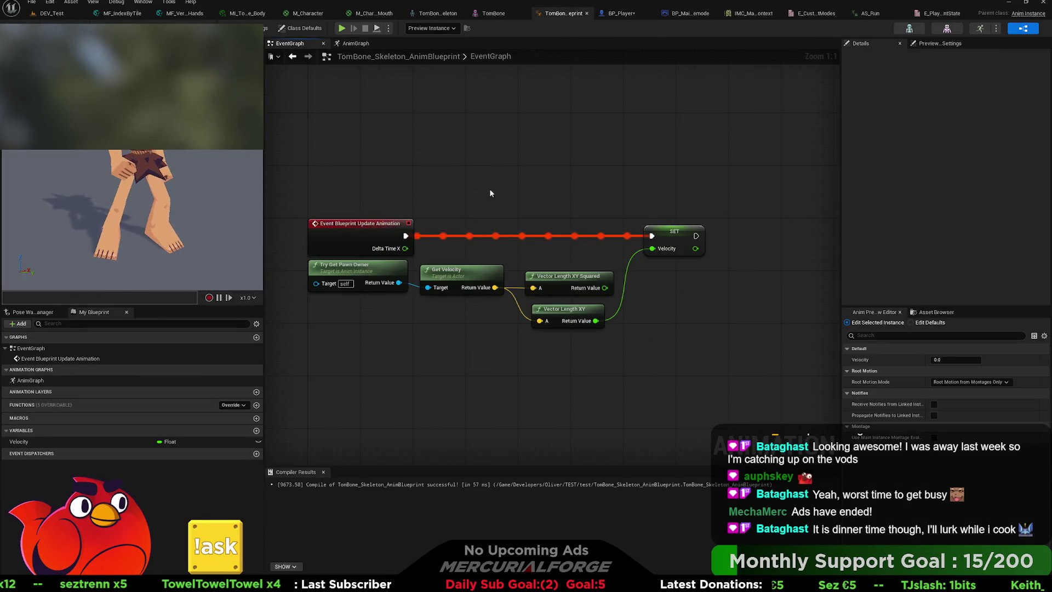
mouse_move(526, 221)
left_mouse_down()
mouse_move(505, 206)
mouse_move(528, 186)
mouse_move(518, 201)
left_mouse_up()
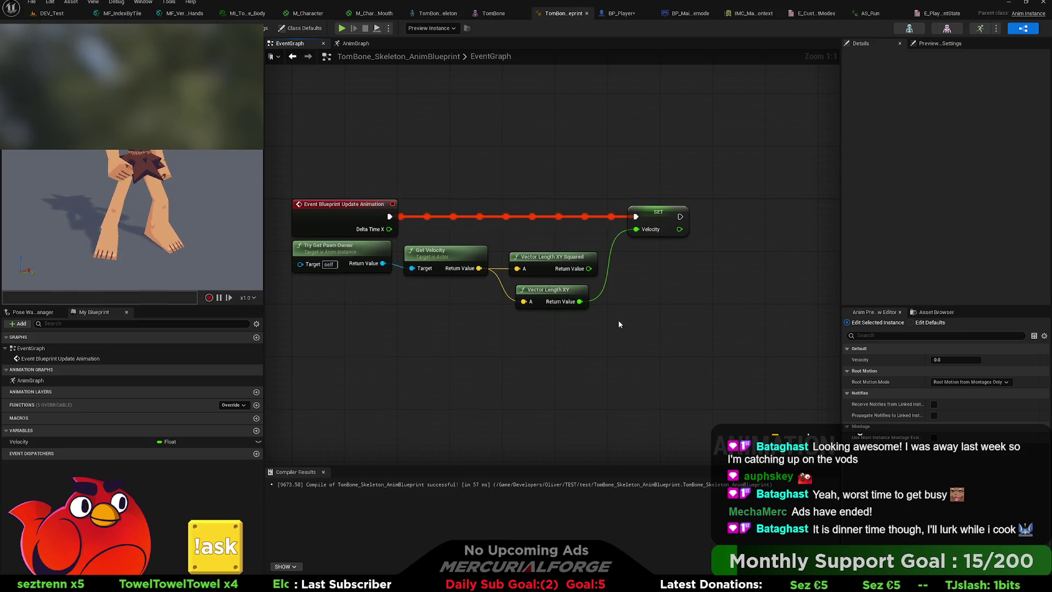
left_click_drag(703, 338, 411, 171)
left_click_drag(450, 251, 567, 251)
left_click_drag(383, 263, 422, 295)
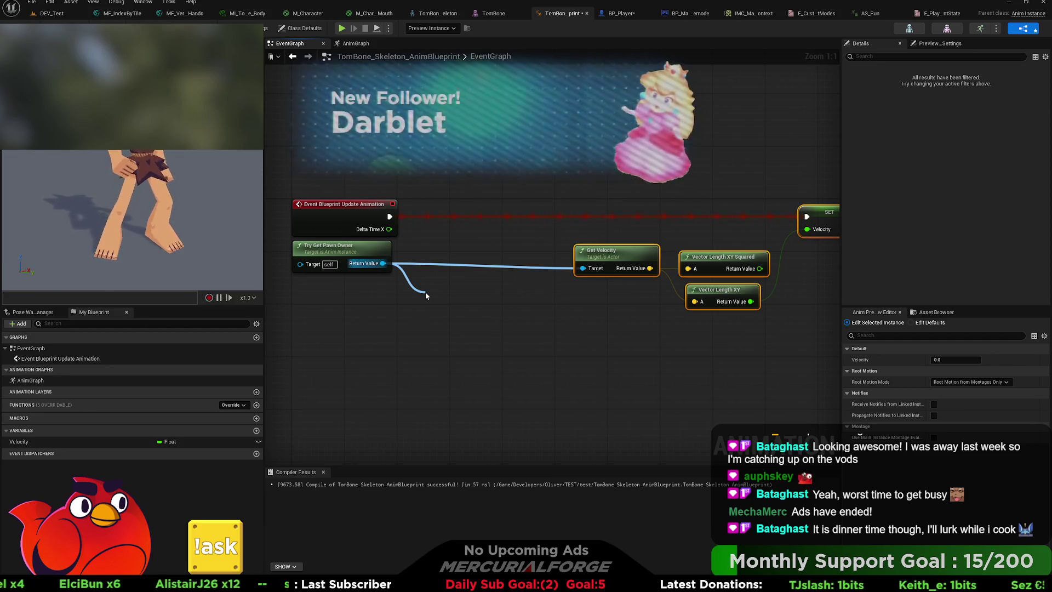
mouse_move(426, 292)
left_mouse_down()
mouse_move(440, 261)
mouse_move(440, 208)
mouse_move(435, 219)
left_mouse_up()
left_click(441, 300)
mouse_move(525, 223)
left_mouse_down()
mouse_move(421, 225)
mouse_move(703, 218)
left_mouse_up()
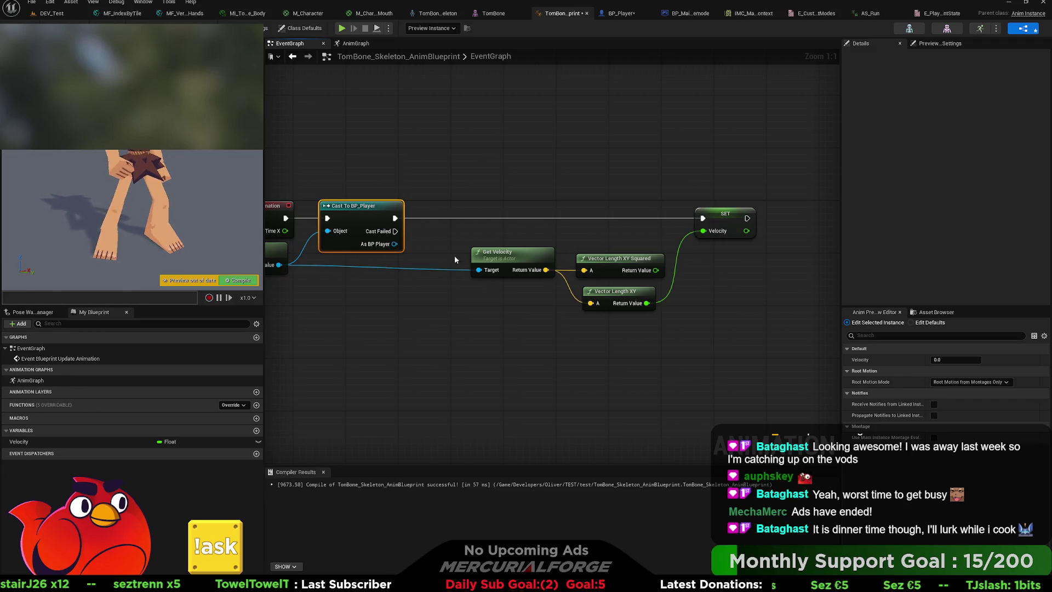
Promote As BP Player to a PlayerController variable and chain its SET before SET Velocity.
mouse_move(401, 265)
left_mouse_down()
mouse_move(497, 224)
mouse_move(419, 240)
mouse_move(529, 240)
mouse_move(483, 241)
left_mouse_up()
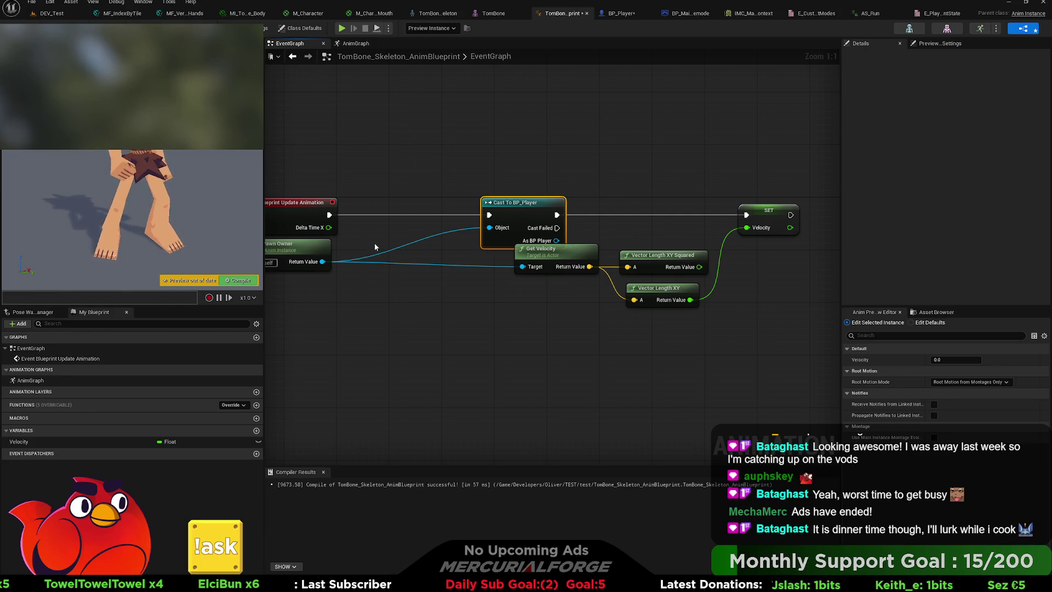
left_click_drag(368, 245, 423, 254)
left_click_drag(607, 222, 521, 223)
mouse_move(554, 327)
left_mouse_down()
mouse_move(498, 248)
mouse_move(499, 288)
left_mouse_up()
mouse_move(506, 244)
left_mouse_down()
mouse_move(565, 238)
mouse_move(595, 271)
left_mouse_up()
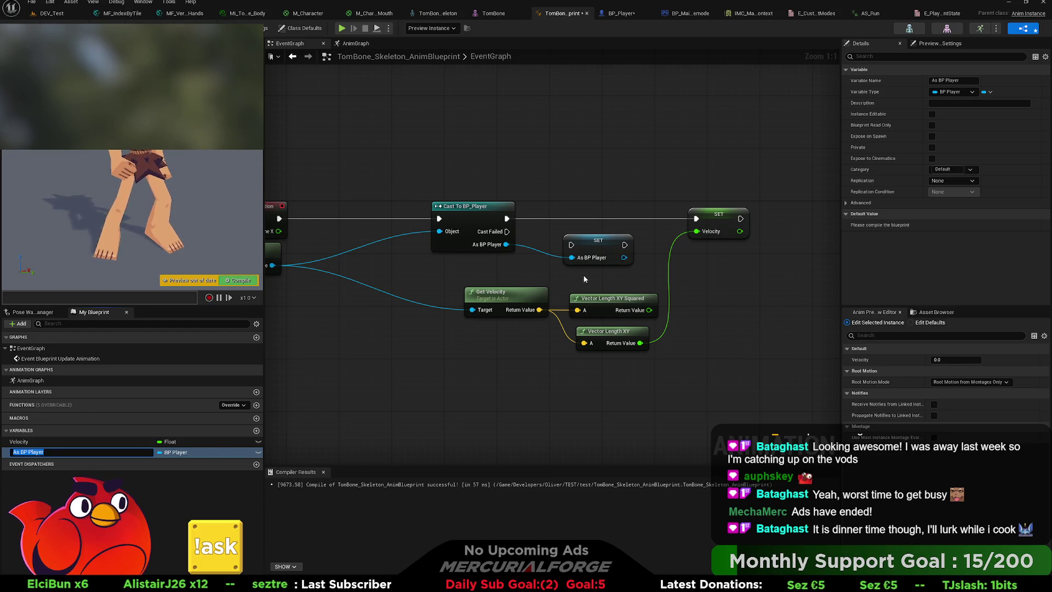
key("Return")
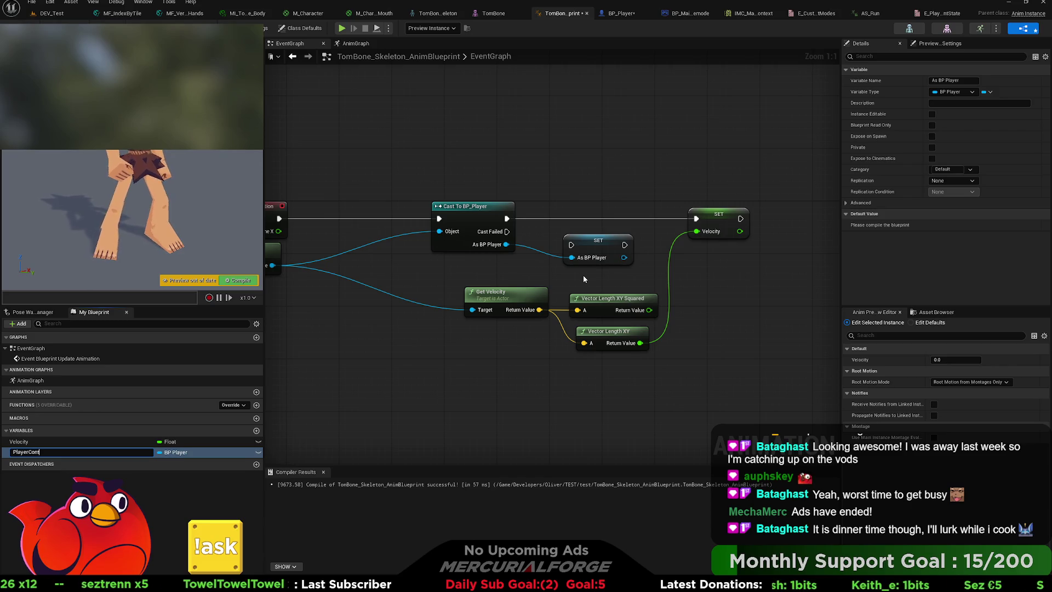
type("roller")
mouse_move(605, 245)
left_mouse_down()
mouse_move(603, 218)
mouse_move(507, 218)
left_mouse_up()
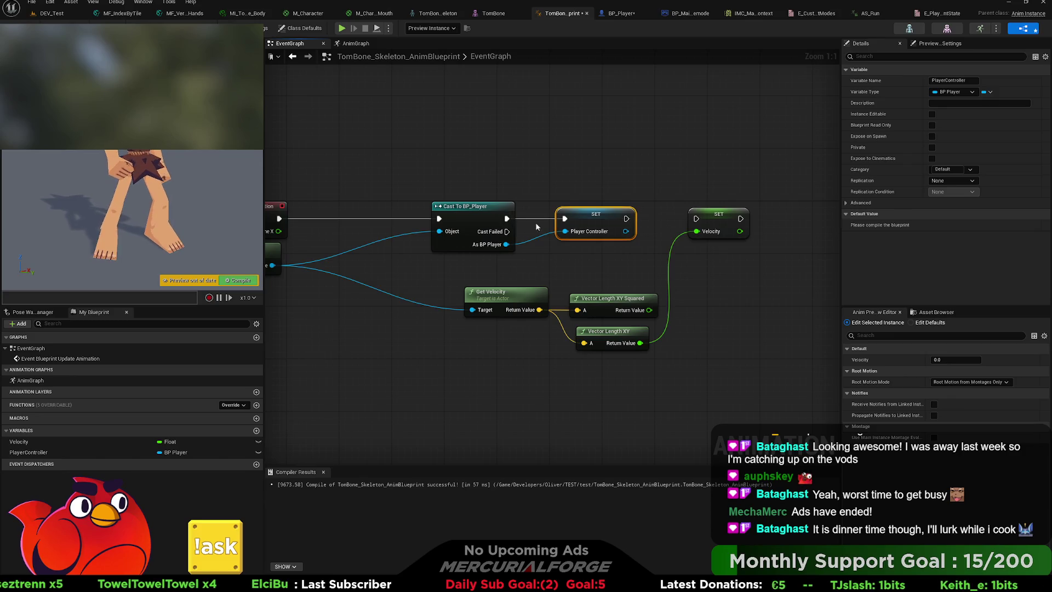
mouse_move(626, 219)
left_mouse_down()
mouse_move(696, 219)
mouse_move(578, 217)
left_mouse_up()
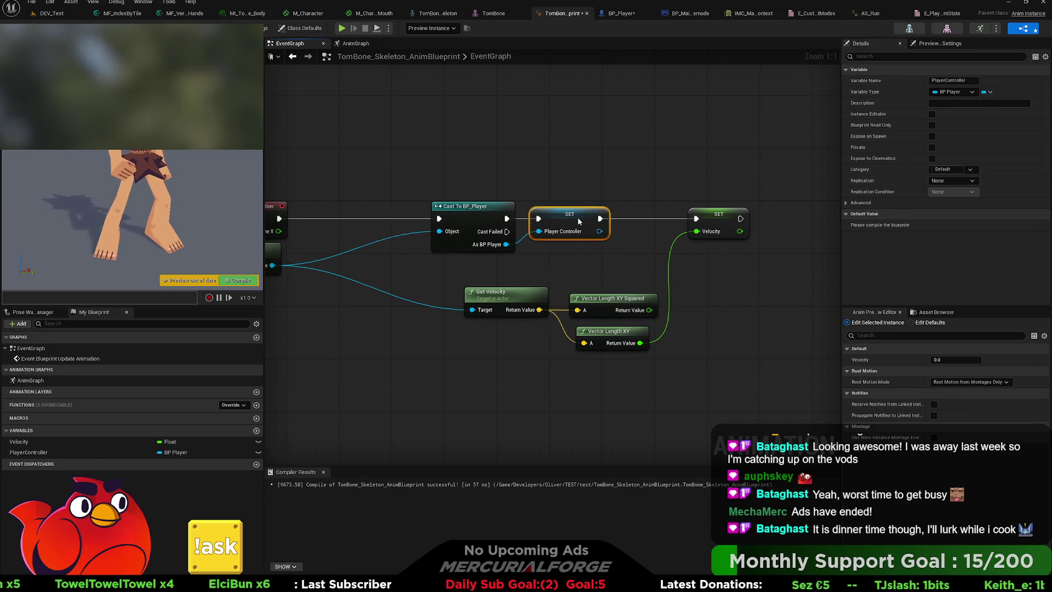
key("Home")
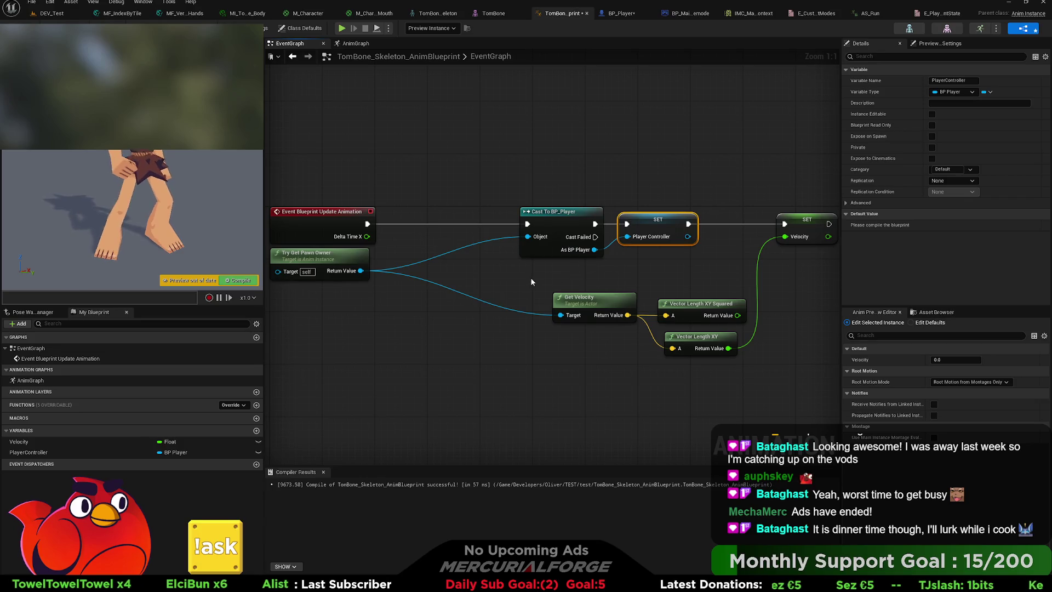
left_click(66, 452)
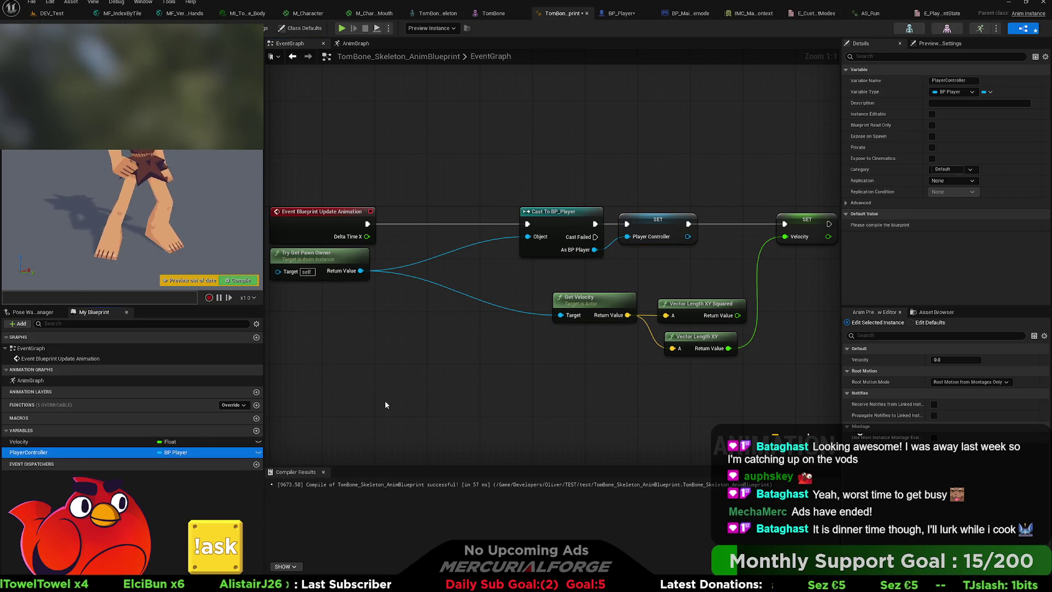
Add PlayerController getters with a validity check and rearrange the velocity nodes.
left_click_drag(563, 318, 537, 318)
left_click(40, 454)
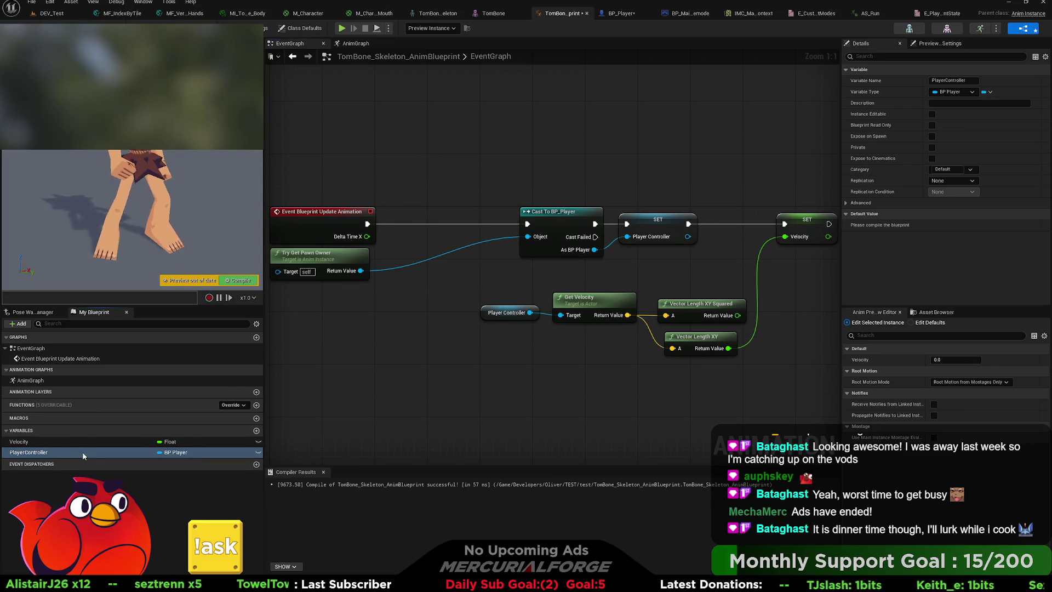
left_click(416, 190)
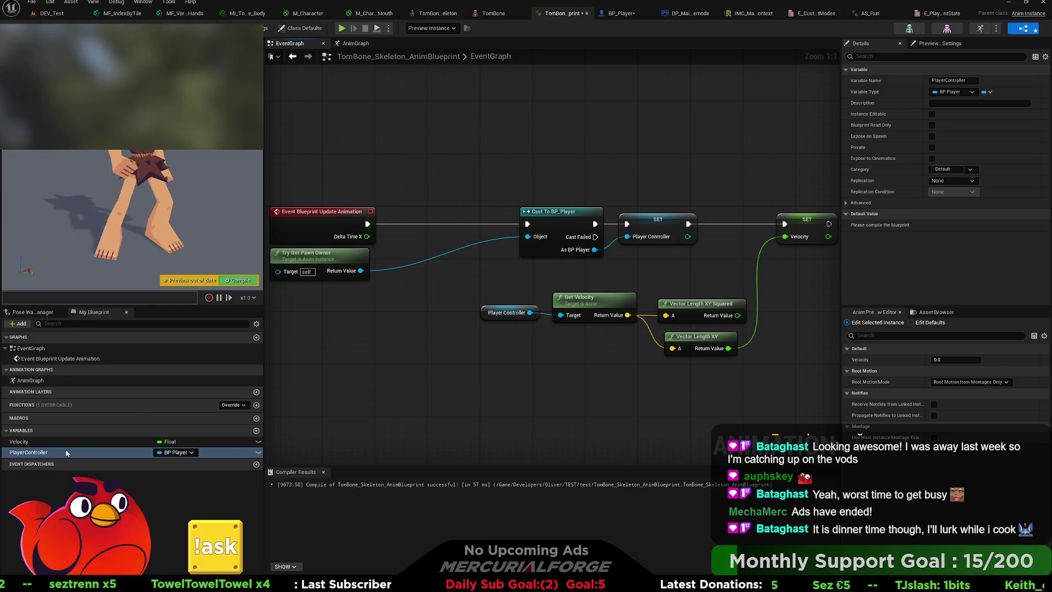
key("ctrl+v")
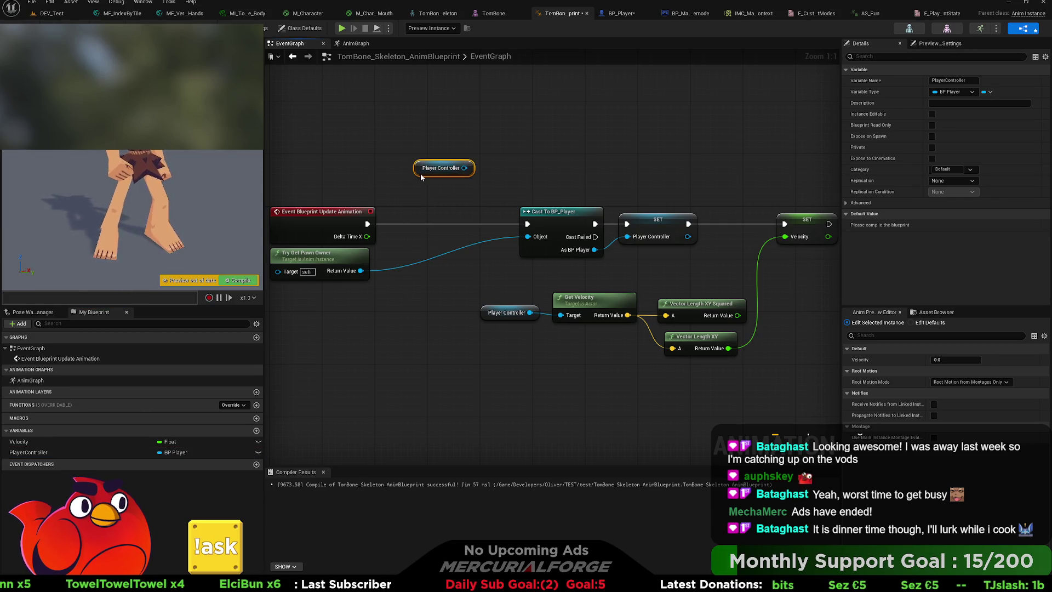
key("q")
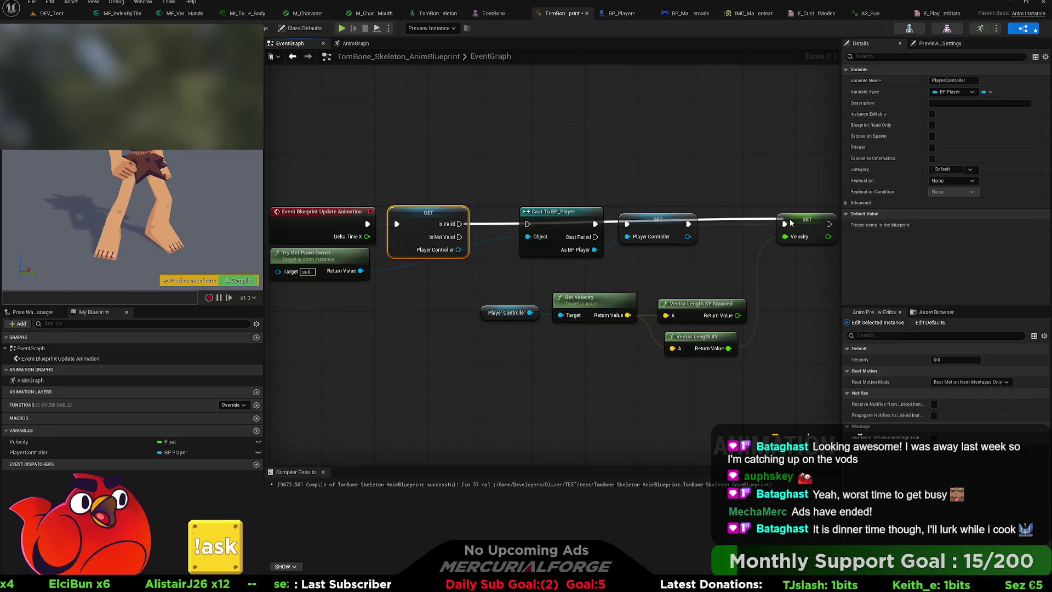
left_click_drag(788, 227, 642, 193)
mouse_move(708, 369)
left_mouse_down()
mouse_move(332, 257)
mouse_move(408, 279)
mouse_move(561, 279)
left_mouse_up()
mouse_move(564, 235)
left_mouse_down()
mouse_move(350, 173)
mouse_move(316, 262)
mouse_move(368, 220)
mouse_move(359, 213)
mouse_move(470, 189)
left_mouse_up()
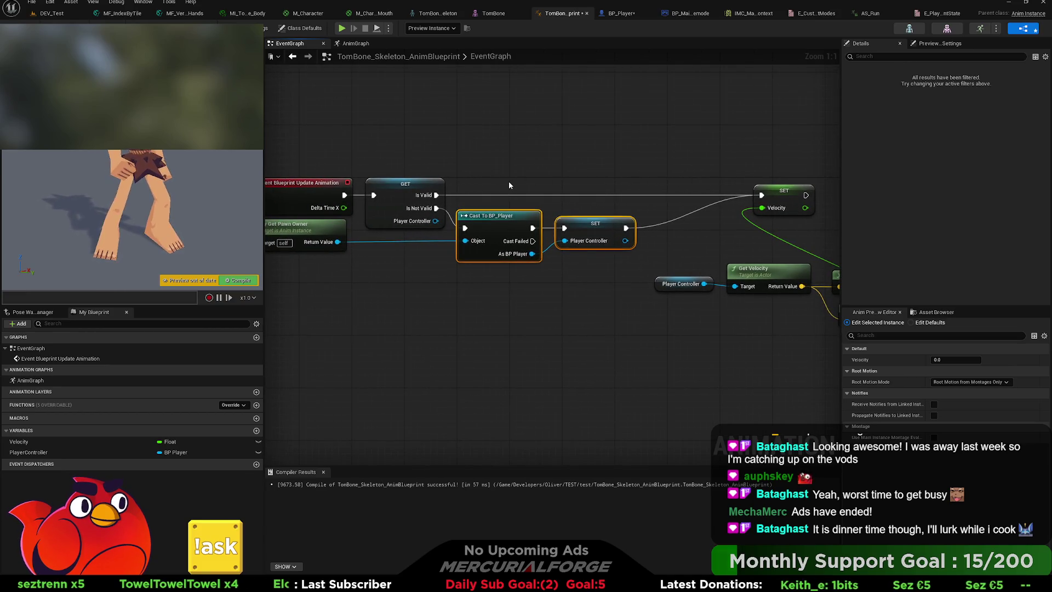
left_click_drag(628, 201, 414, 194)
left_click(678, 331)
mouse_move(678, 332)
left_mouse_down()
mouse_move(489, 253)
mouse_move(504, 268)
mouse_move(366, 267)
left_mouse_up()
mouse_move(435, 248)
left_mouse_down()
mouse_move(656, 236)
mouse_move(280, 281)
left_mouse_up()
Feed PlayerController's Enum to the Switch, driven by a Sequence's Then 1 after SET Velocity.
left_click(92, 453)
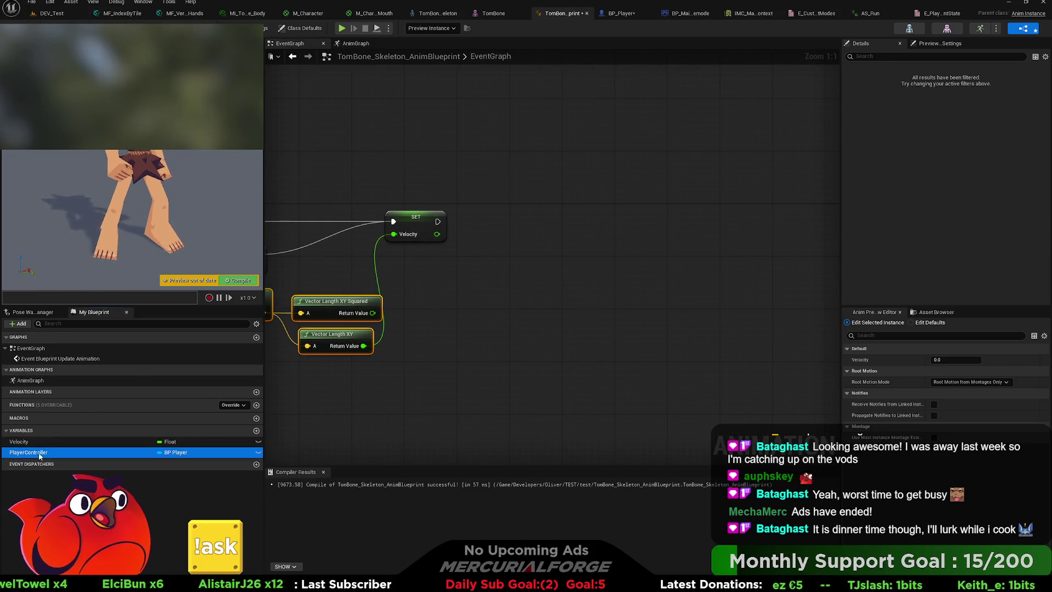
mouse_move(441, 281)
left_mouse_down()
mouse_move(529, 245)
mouse_move(629, 252)
left_mouse_up()
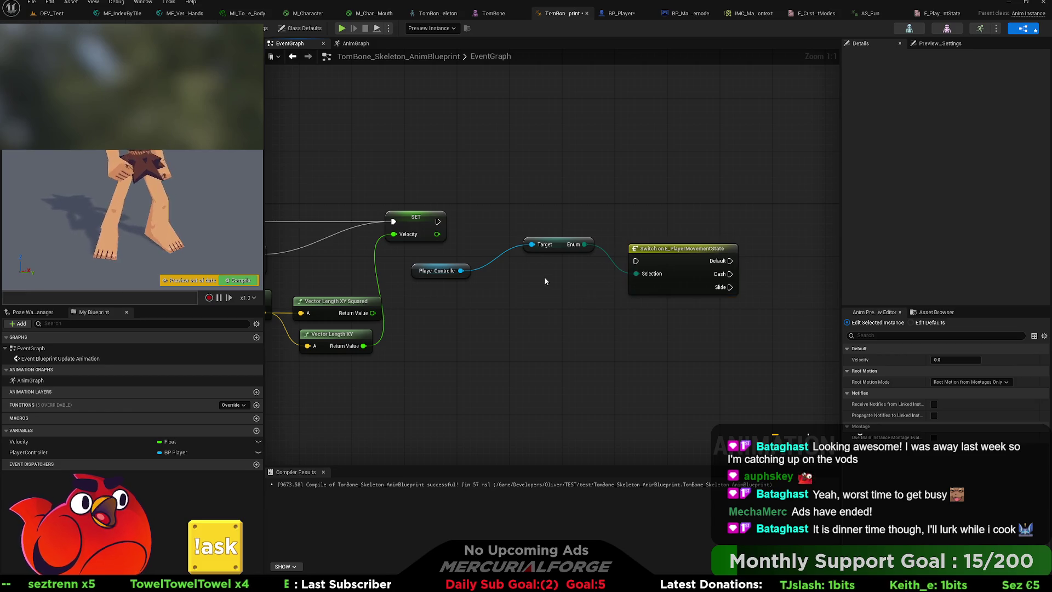
left_click_drag(558, 245, 518, 271)
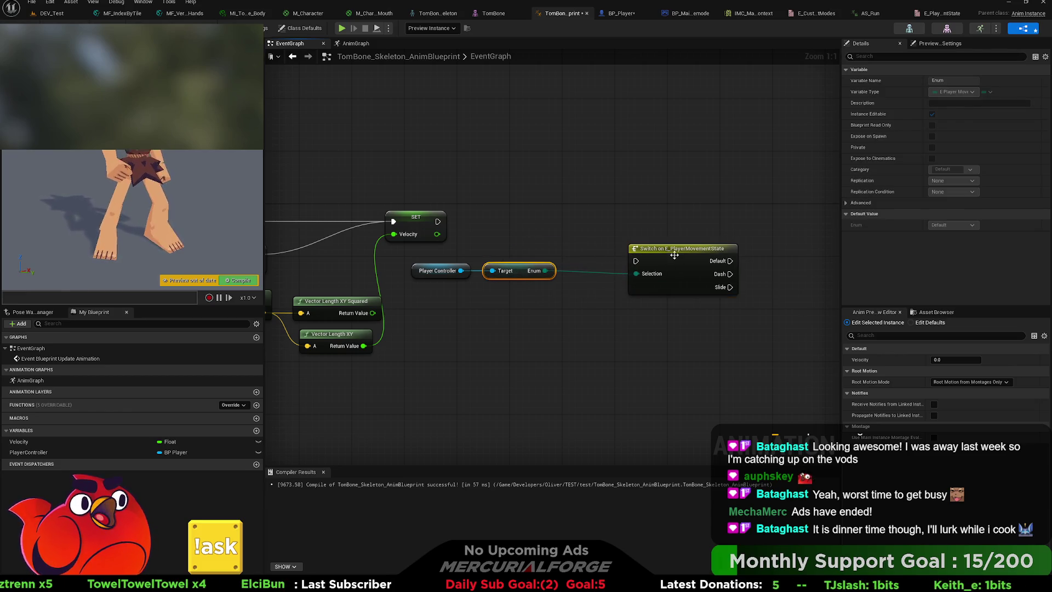
left_click_drag(685, 249, 658, 249)
mouse_move(438, 221)
left_mouse_down()
mouse_move(494, 218)
mouse_move(527, 192)
left_mouse_up()
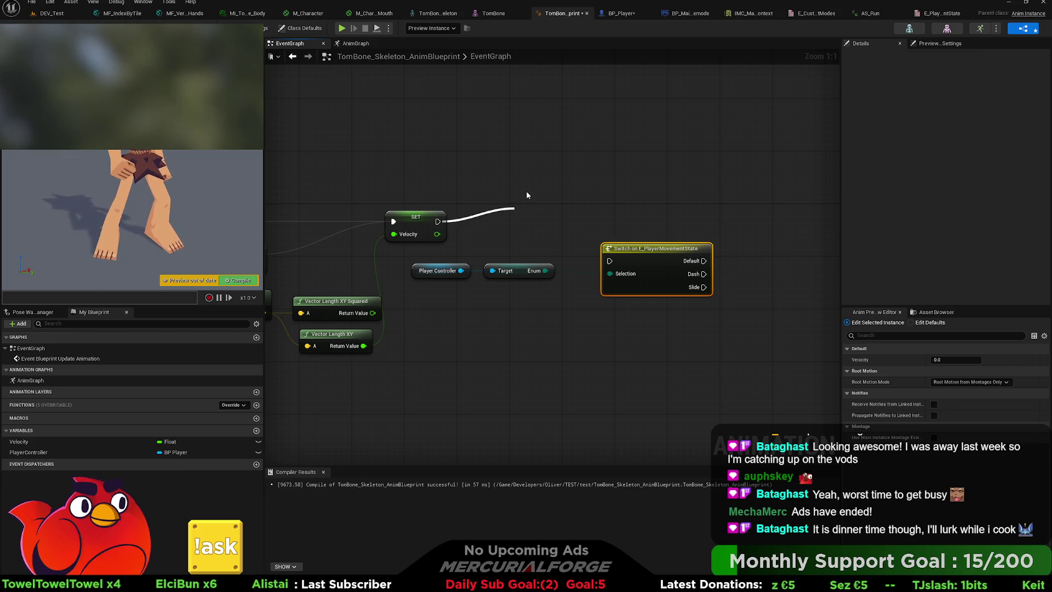
key("Return")
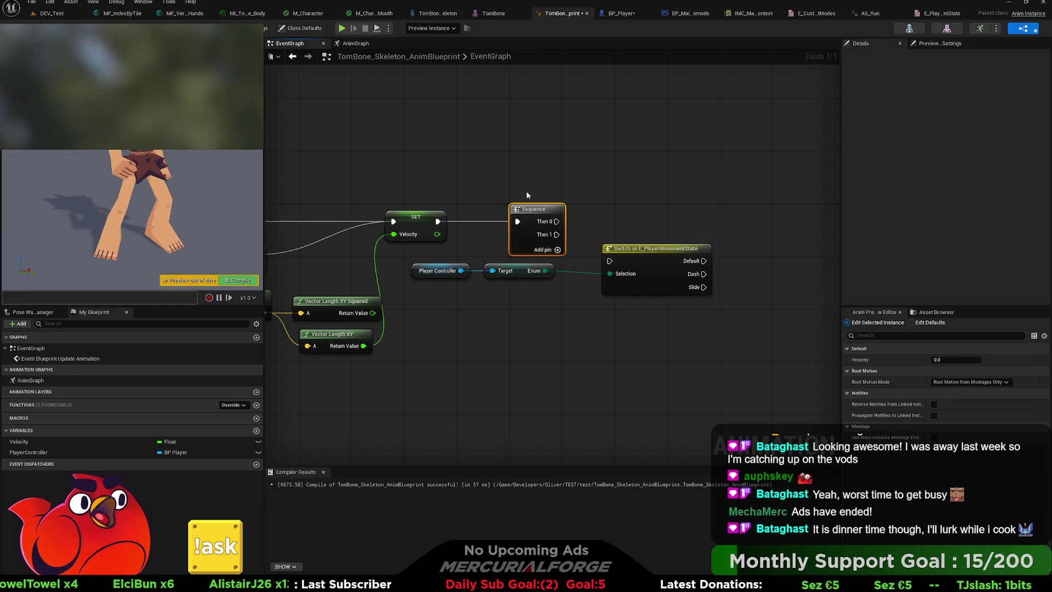
left_click_drag(558, 236, 609, 260)
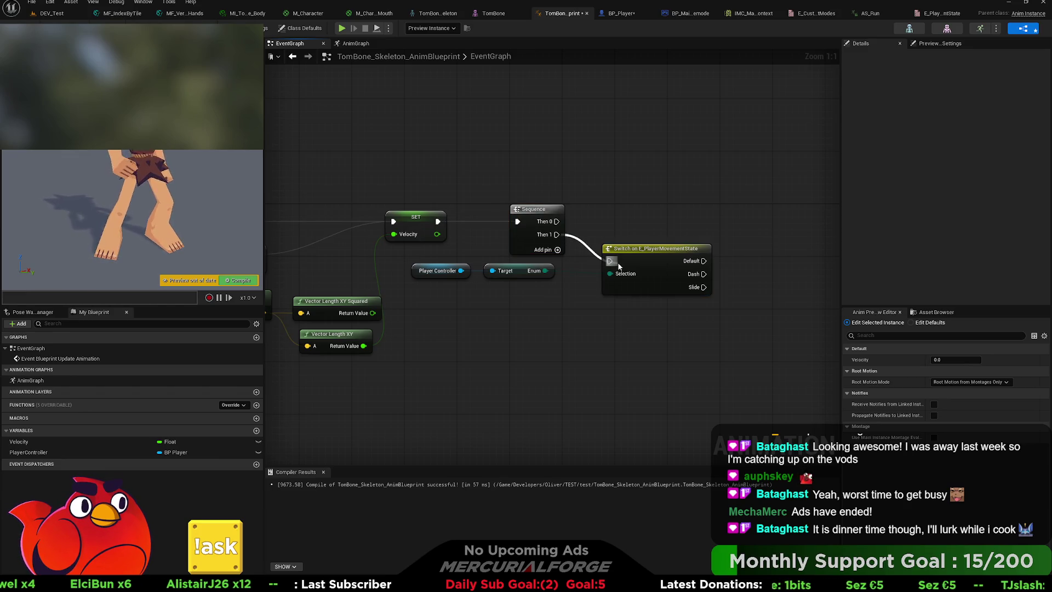
left_click_drag(651, 309, 534, 302)
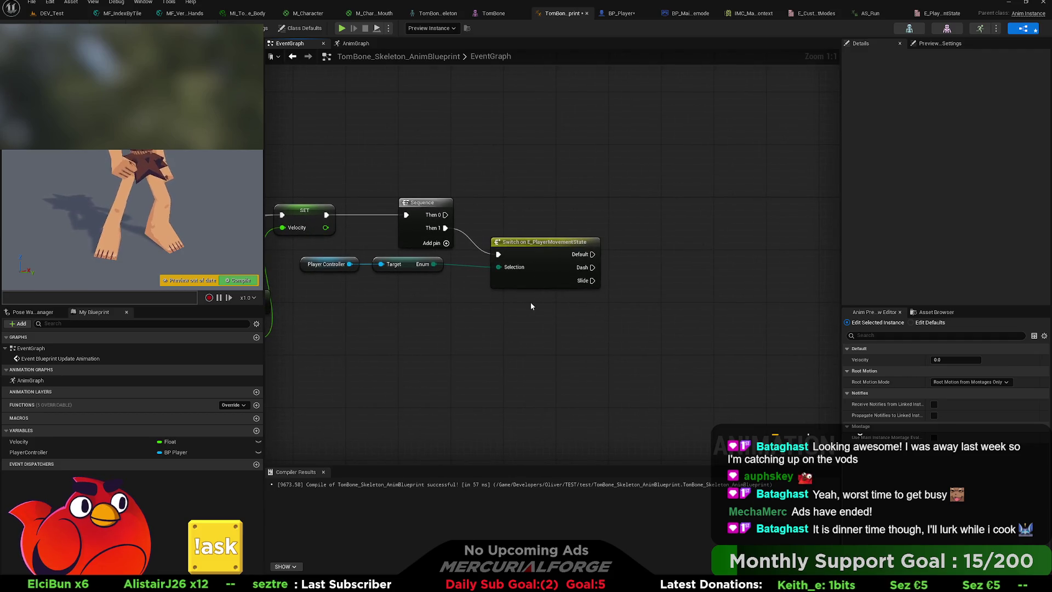
Delete the Switch on E_PlayerMovementState node and go to BP_Player's event graph.
mouse_move(411, 298)
left_mouse_down()
mouse_move(283, 259)
mouse_move(353, 267)
left_mouse_up()
left_click(493, 246)
key("Delete")
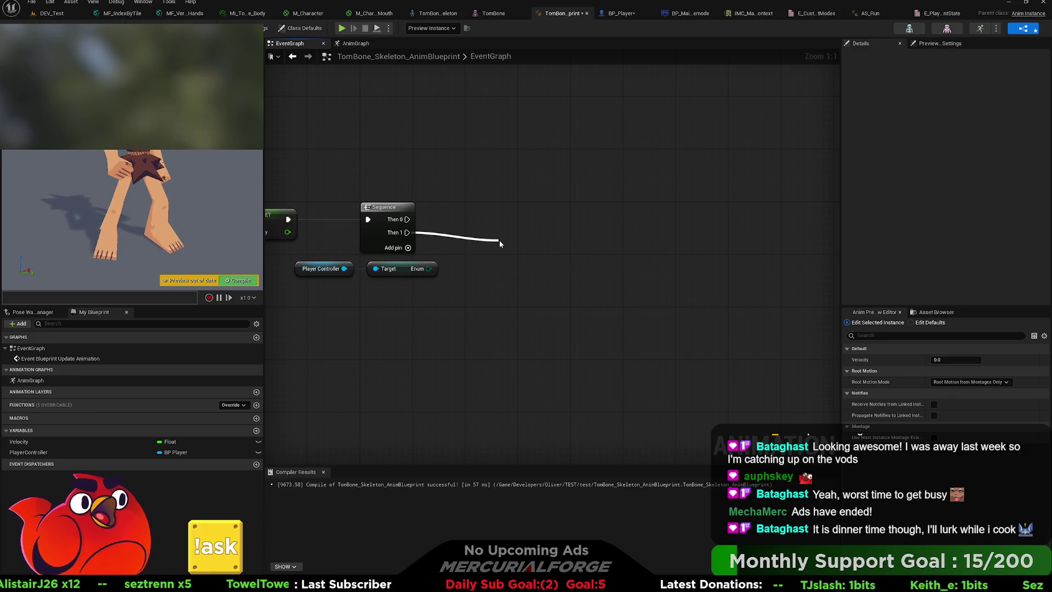
mouse_move(332, 270)
left_mouse_down()
mouse_move(334, 285)
mouse_move(385, 303)
left_mouse_up()
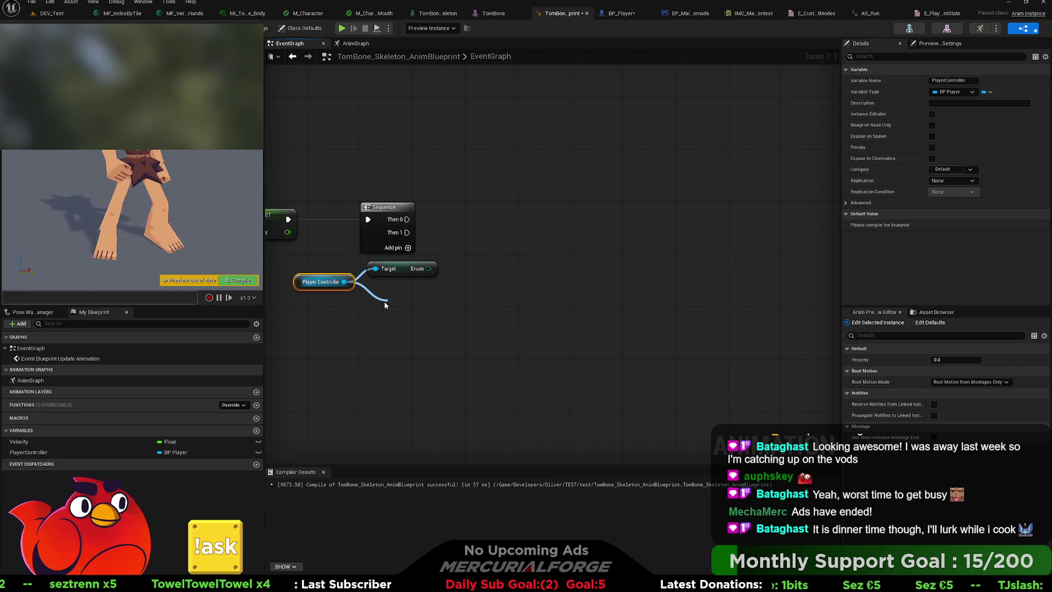
left_click_drag(385, 303, 384, 302)
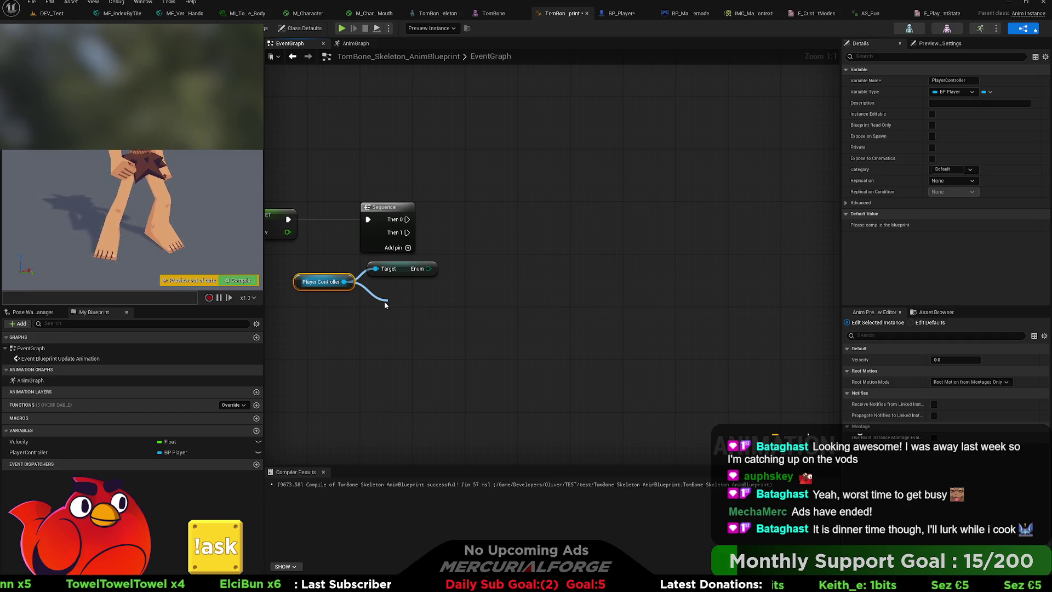
left_click_drag(384, 302, 384, 303)
left_click(622, 14)
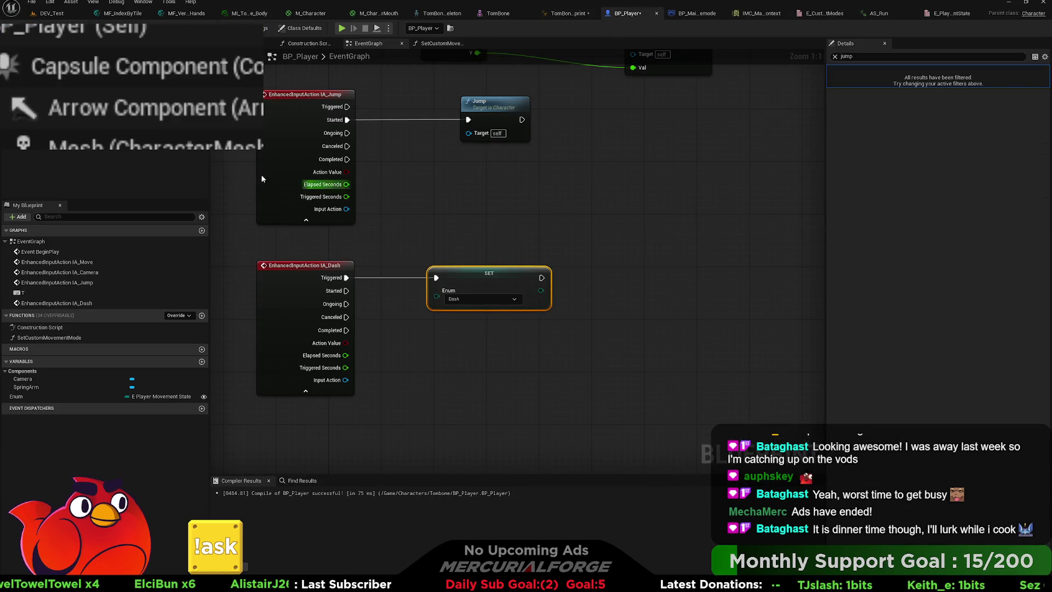
Clear the jump filter in BP_Player's Details to review all Character Movement properties.
left_click(66, 159)
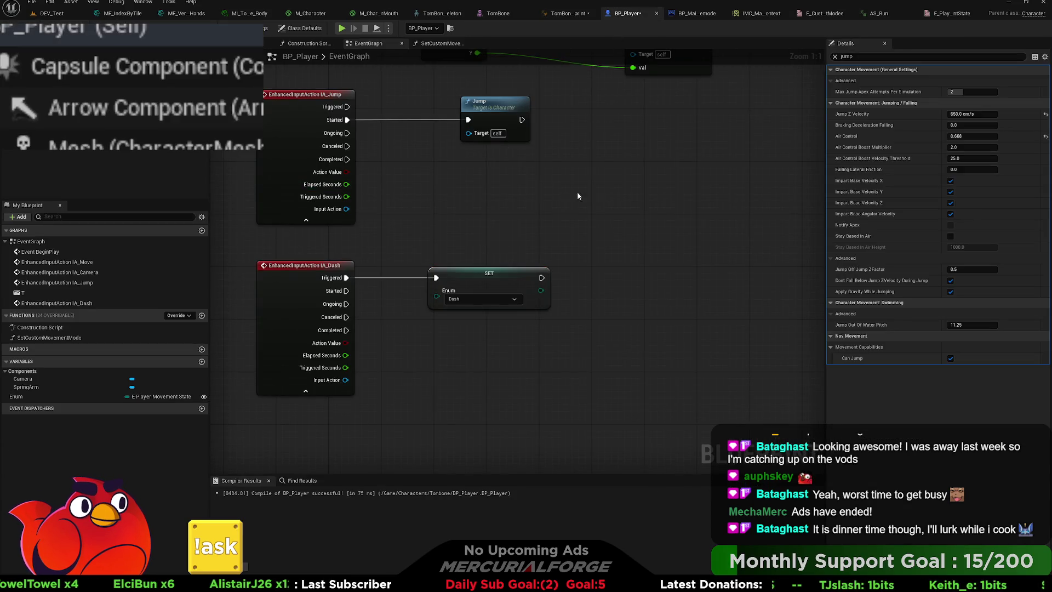
left_click(835, 56)
scroll(840, 221, "down", 3)
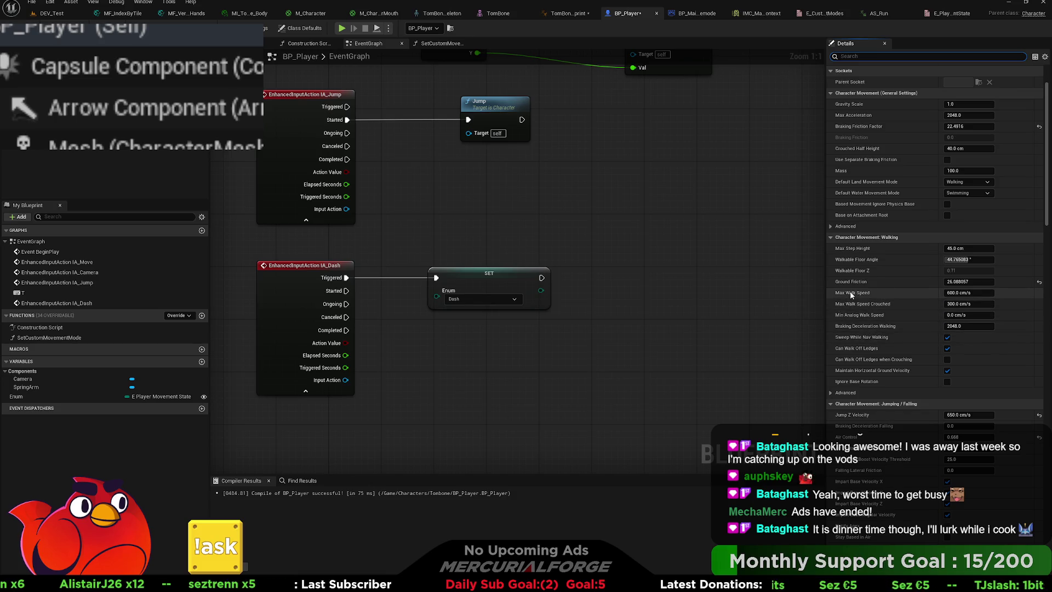
left_click(626, 228)
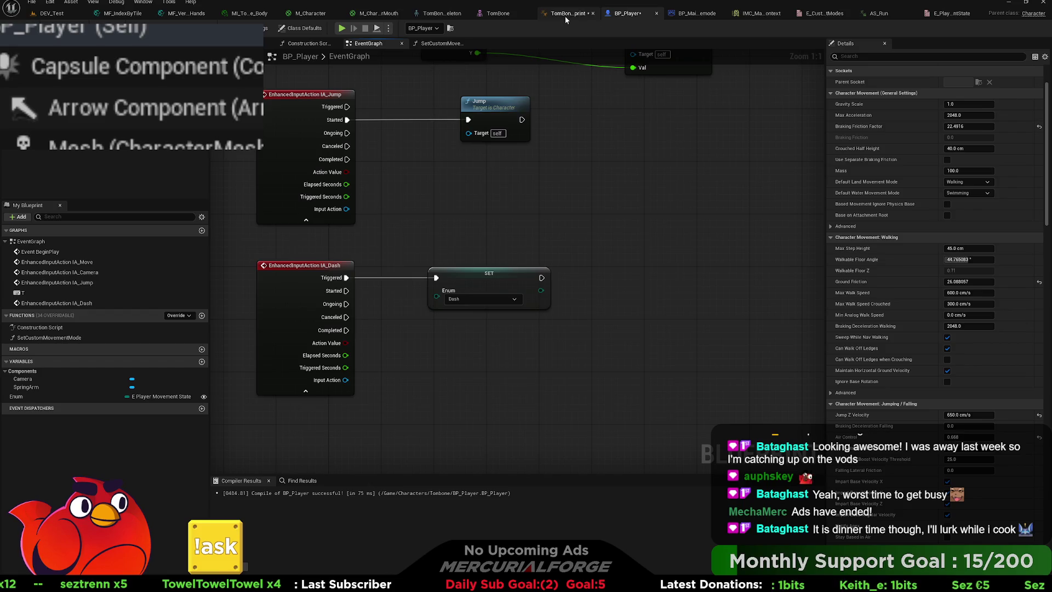
Return to the TomBone anim graph and drag a wire from the Player Controller output.
left_click(443, 15)
left_click(564, 13)
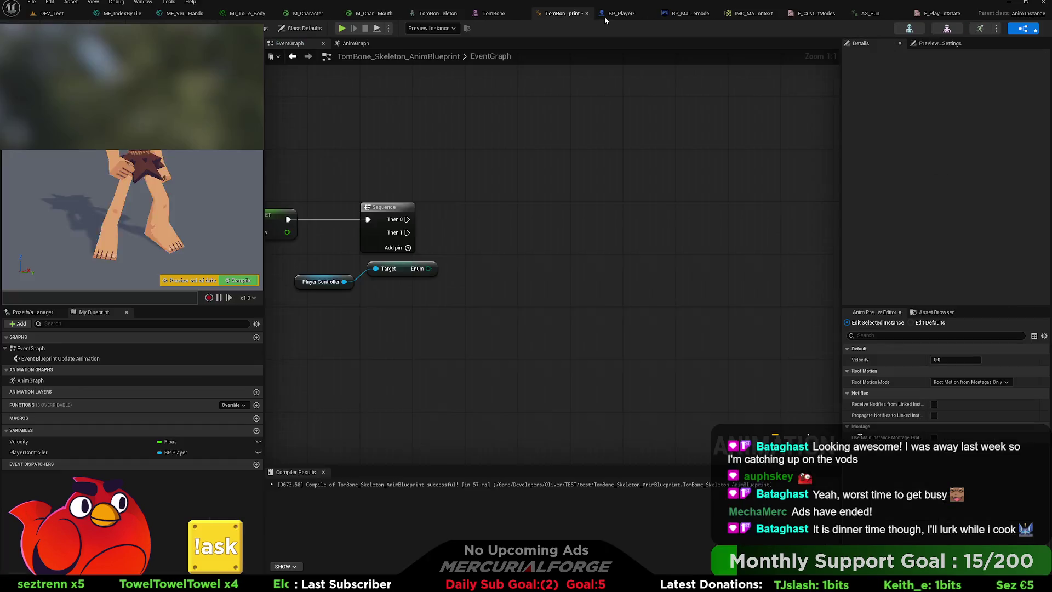
left_click(622, 13)
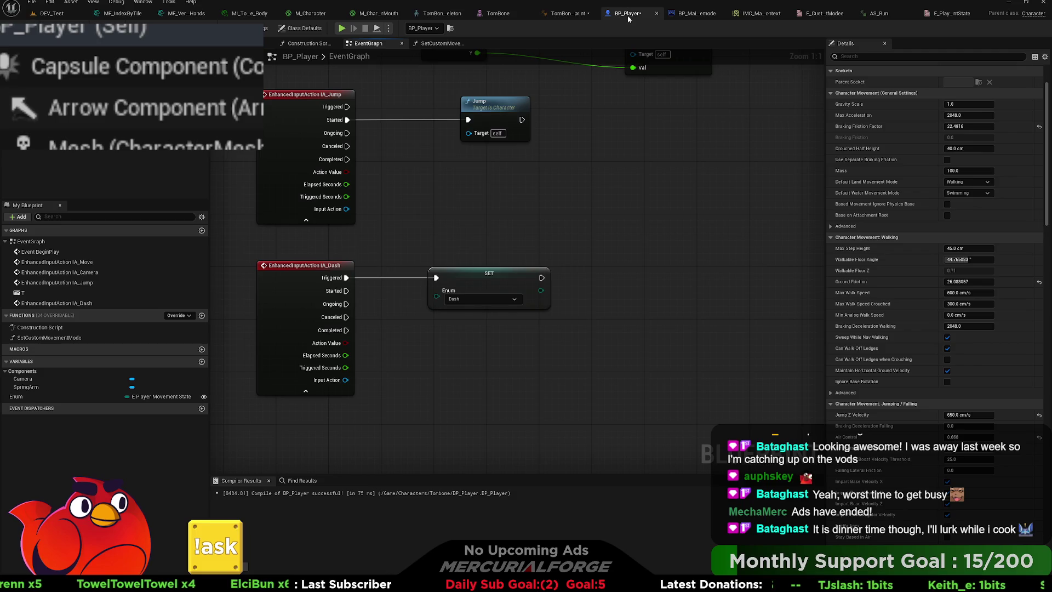
left_click(563, 15)
left_click_drag(344, 282, 389, 311)
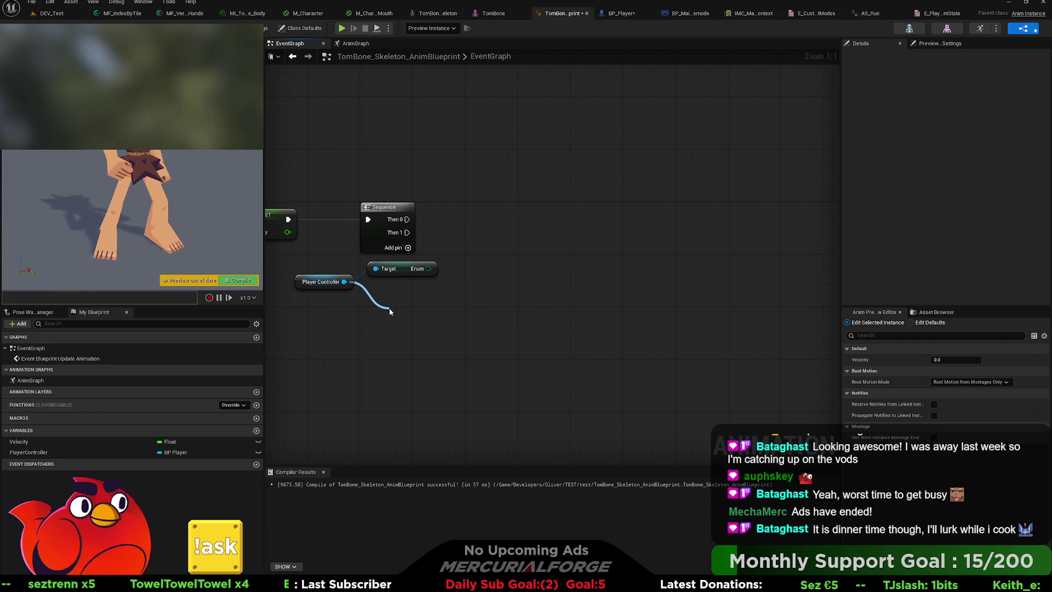
Add a Get Movement Component node from Player Controller and drag from its return value.
left_click_drag(389, 311, 390, 311)
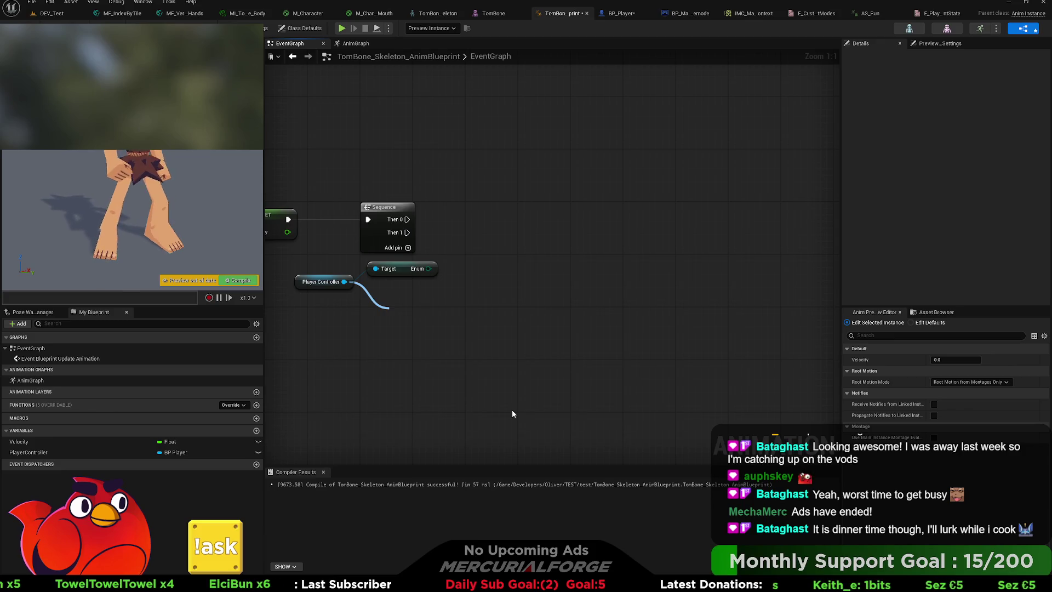
left_click(463, 469)
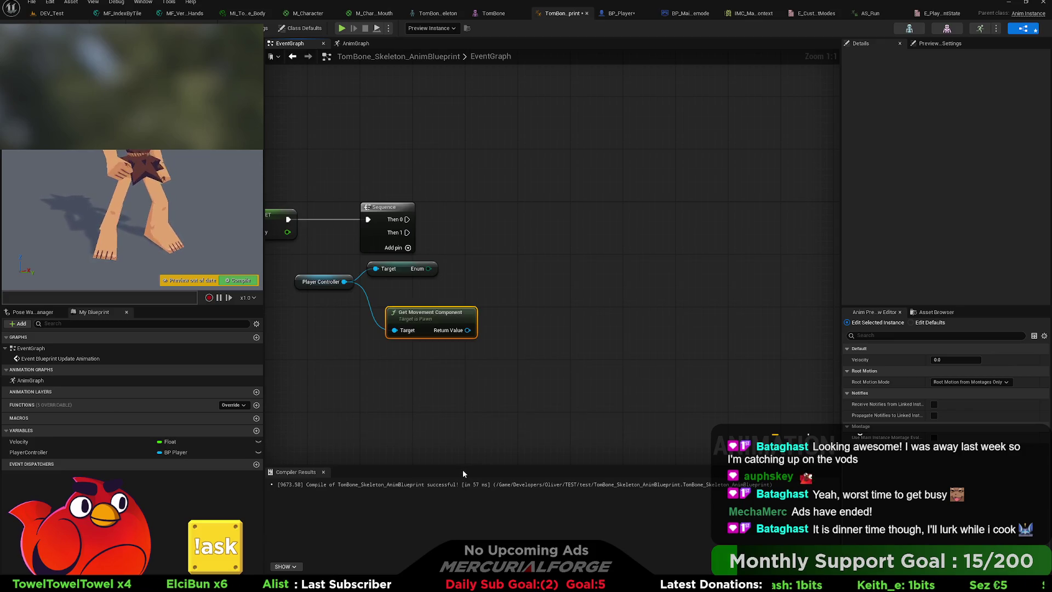
mouse_move(441, 310)
left_mouse_down()
mouse_move(520, 303)
mouse_move(497, 281)
mouse_move(466, 288)
left_mouse_up()
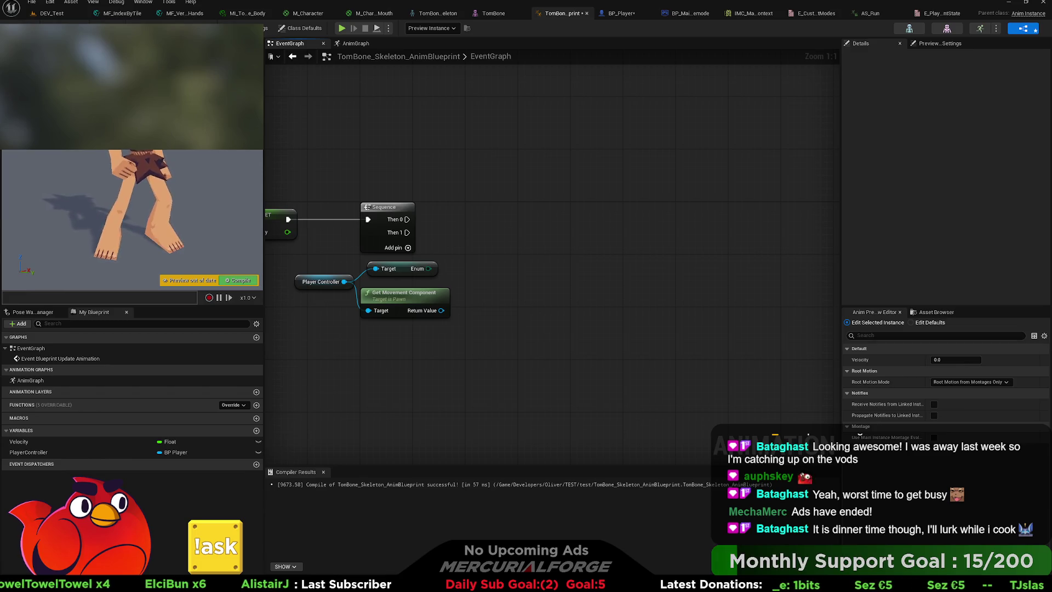
Replace Get Movement Component with a Character Movement getter from Player Controller.
left_click(408, 312)
key("Delete")
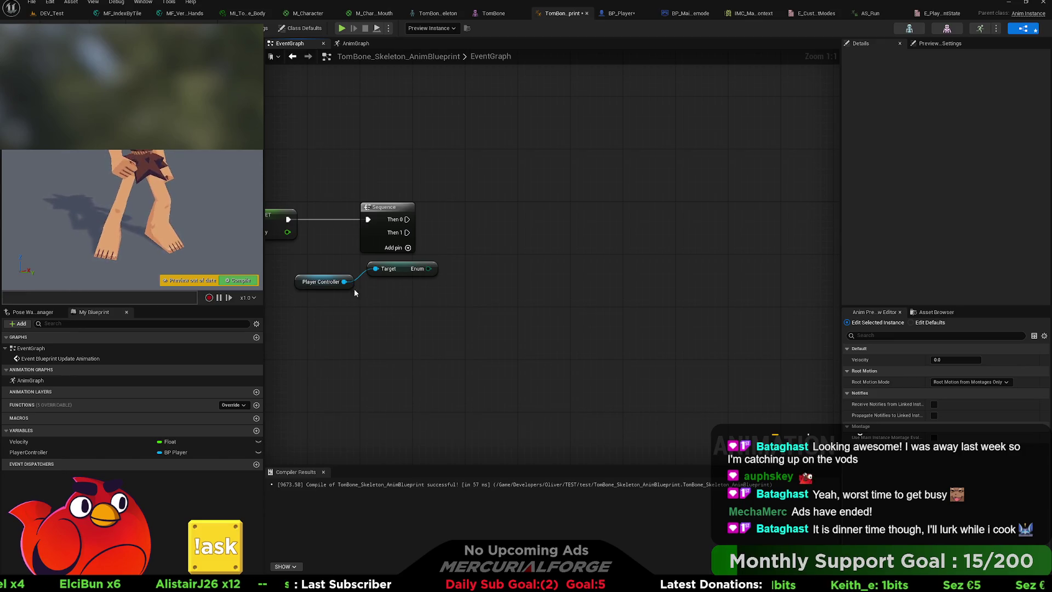
left_click_drag(344, 282, 384, 315)
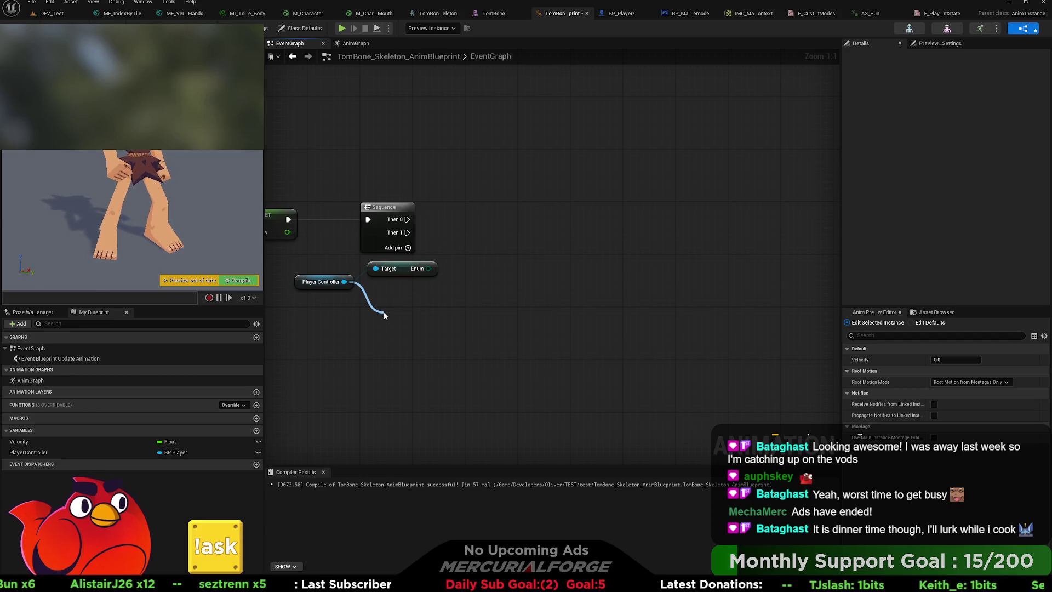
left_click_drag(384, 315, 384, 315)
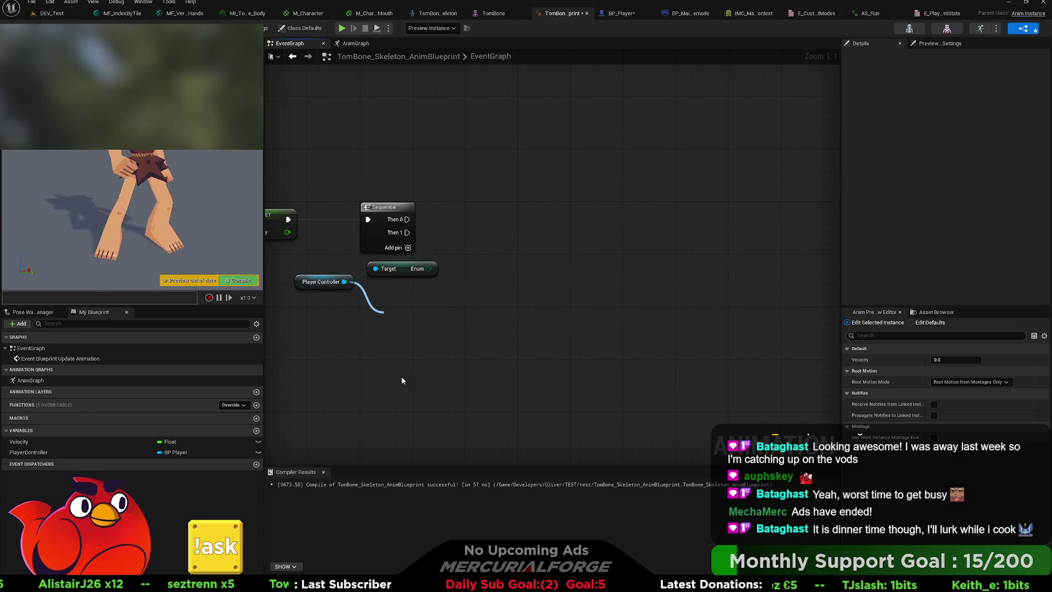
left_click(423, 472)
mouse_move(398, 307)
left_mouse_down()
mouse_move(497, 295)
mouse_move(567, 268)
mouse_move(586, 233)
mouse_move(613, 229)
mouse_move(508, 246)
mouse_move(504, 231)
left_mouse_up()
Move the SET node aside, delete the leftover Switch node, and rewire the Enum pin.
left_click_drag(430, 268, 467, 235)
mouse_move(610, 227)
left_mouse_down()
mouse_move(635, 277)
mouse_move(682, 286)
left_mouse_up()
left_click(510, 242)
key("Delete")
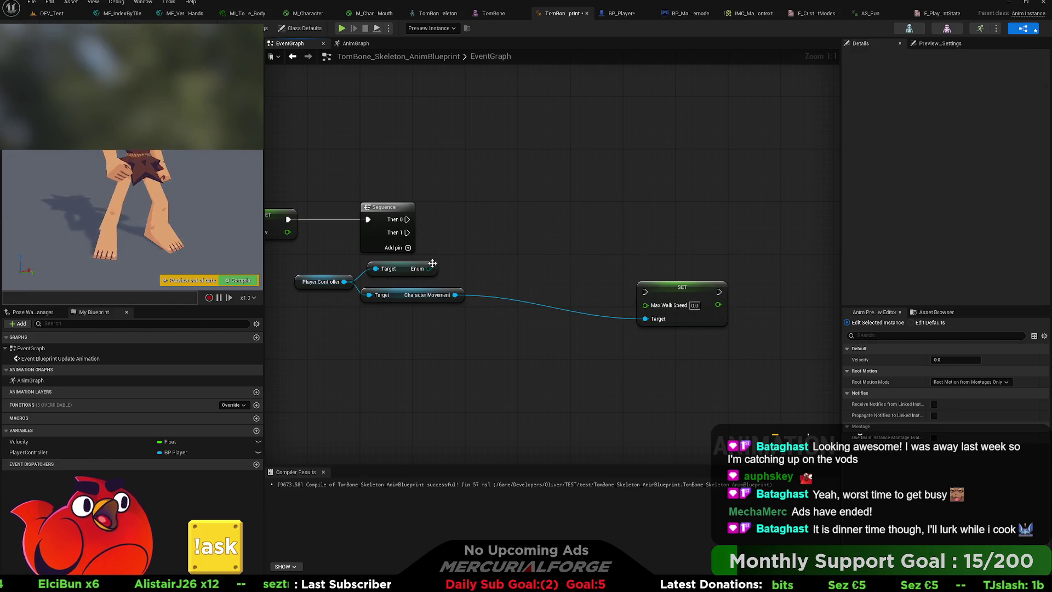
mouse_move(429, 268)
left_mouse_down()
mouse_move(497, 234)
mouse_move(648, 307)
mouse_move(571, 229)
left_mouse_up()
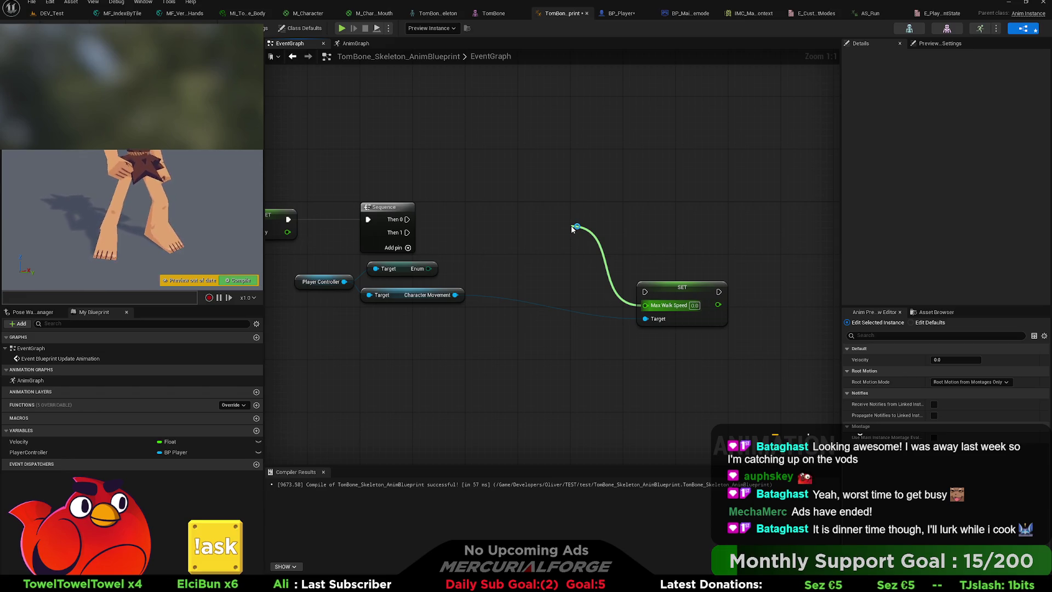
Wire a Select node indexed by the movement Enum into Max Walk Speed, arranging the getter nodes beside it.
key("Return")
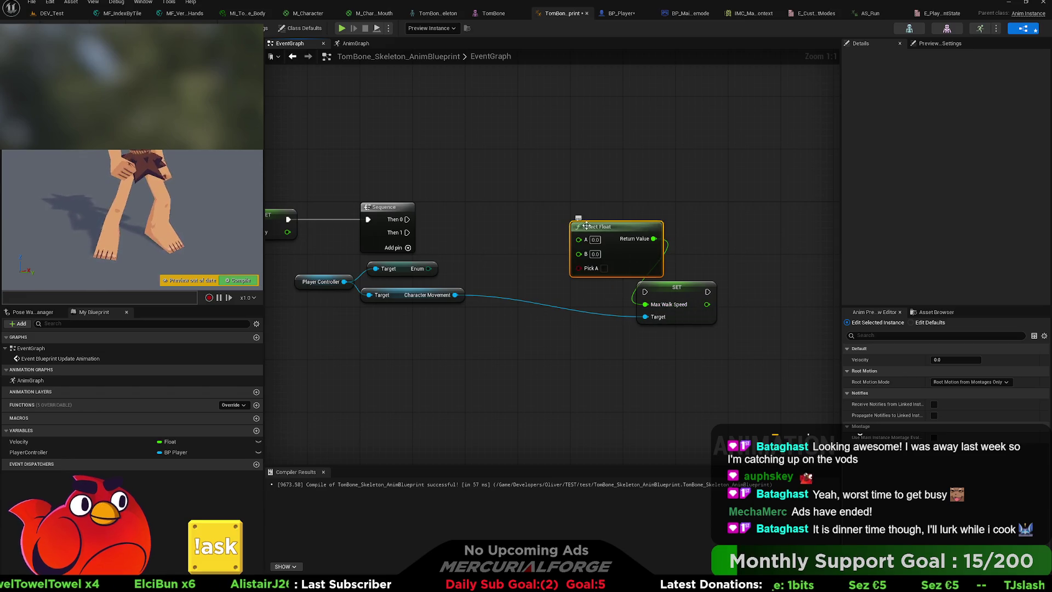
key("ctrl+z")
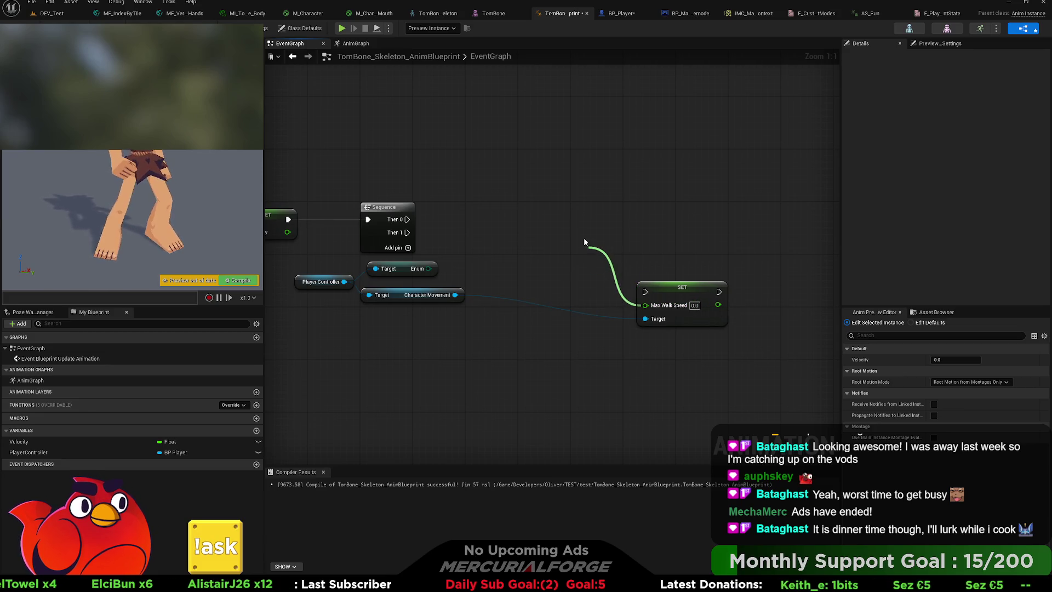
left_click_drag(585, 241, 542, 220)
key("ctrl+y")
left_click_drag(478, 331, 302, 266)
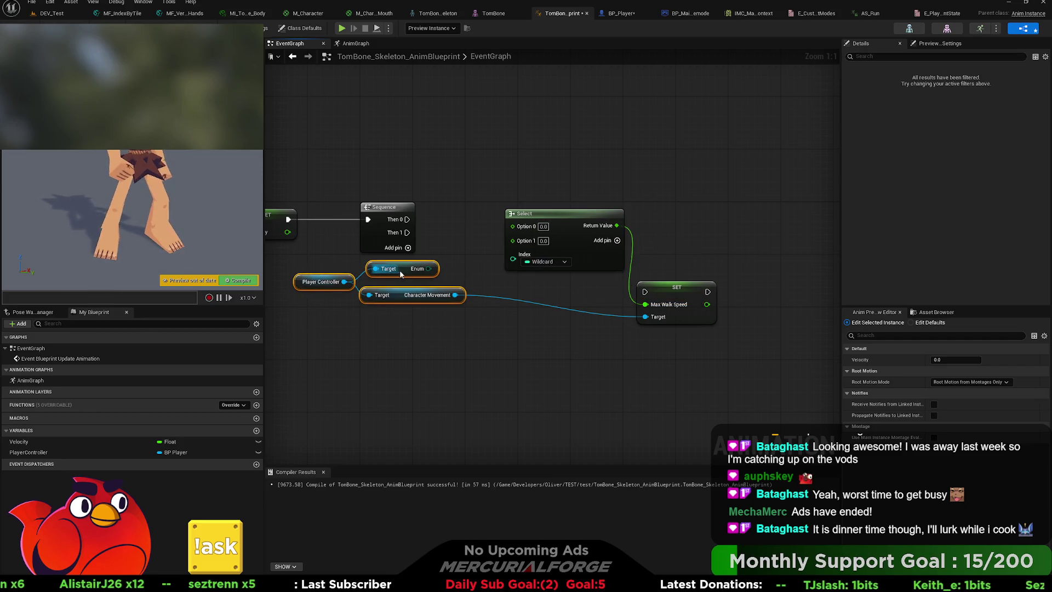
mouse_move(421, 269)
left_mouse_down()
mouse_move(381, 322)
mouse_move(512, 268)
mouse_move(513, 277)
left_mouse_up()
mouse_move(419, 376)
left_mouse_down()
mouse_move(285, 314)
mouse_move(296, 315)
left_mouse_up()
left_click_drag(368, 322, 421, 303)
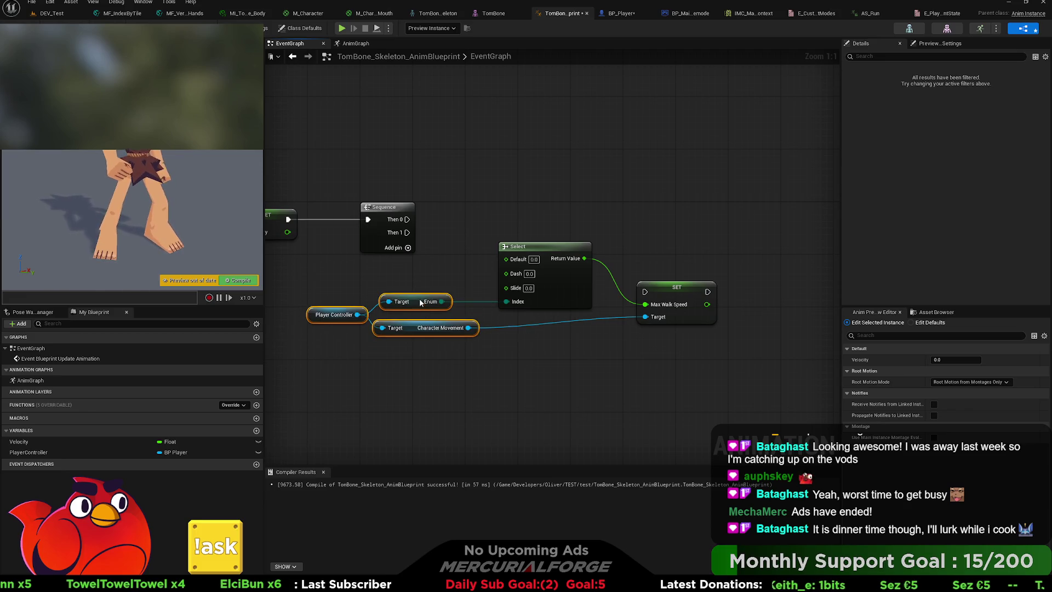
Connect Sequence Then 1 to the SET node and tidy that wire with a reroute point.
left_click_drag(645, 292, 407, 233)
double_click(447, 236)
left_click_drag(448, 235, 612, 235)
left_click(652, 264)
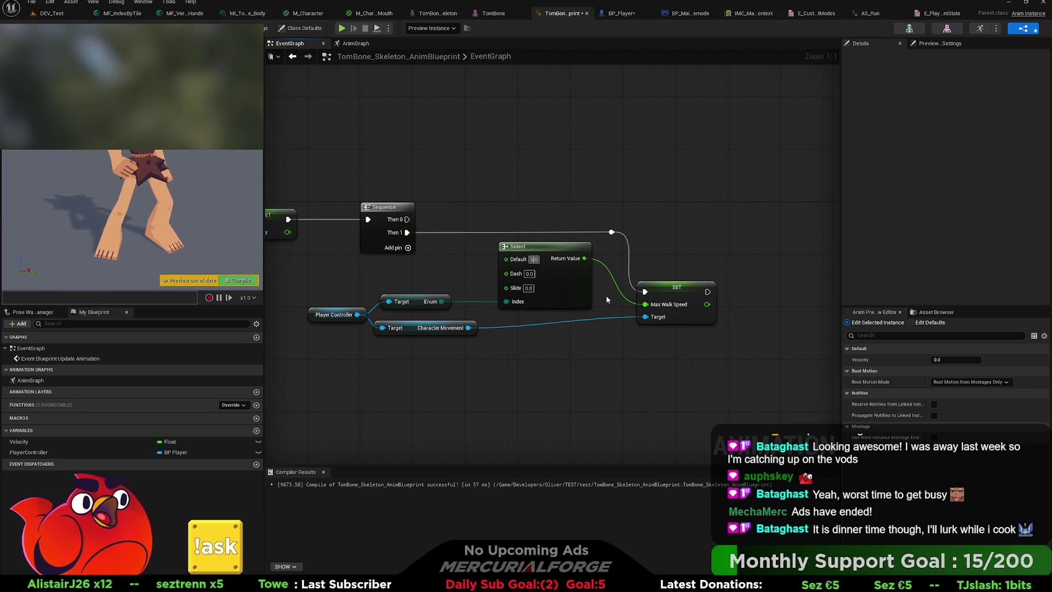
Enter 450.0 for Default and 850.0 for Dash in the Select, leave Slide at 0, and compile.
type("0")
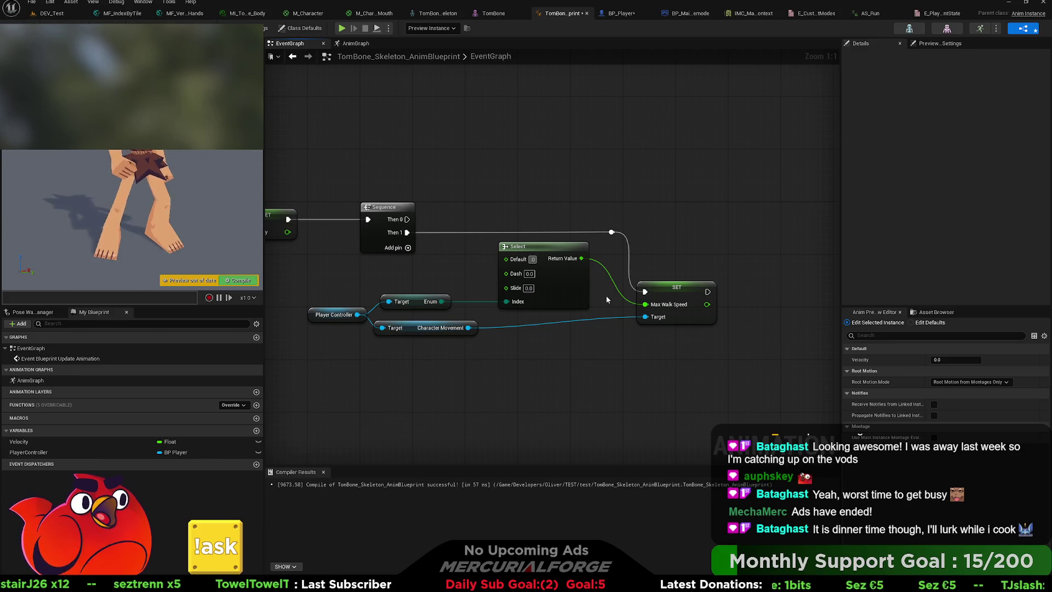
type("45")
key("Return")
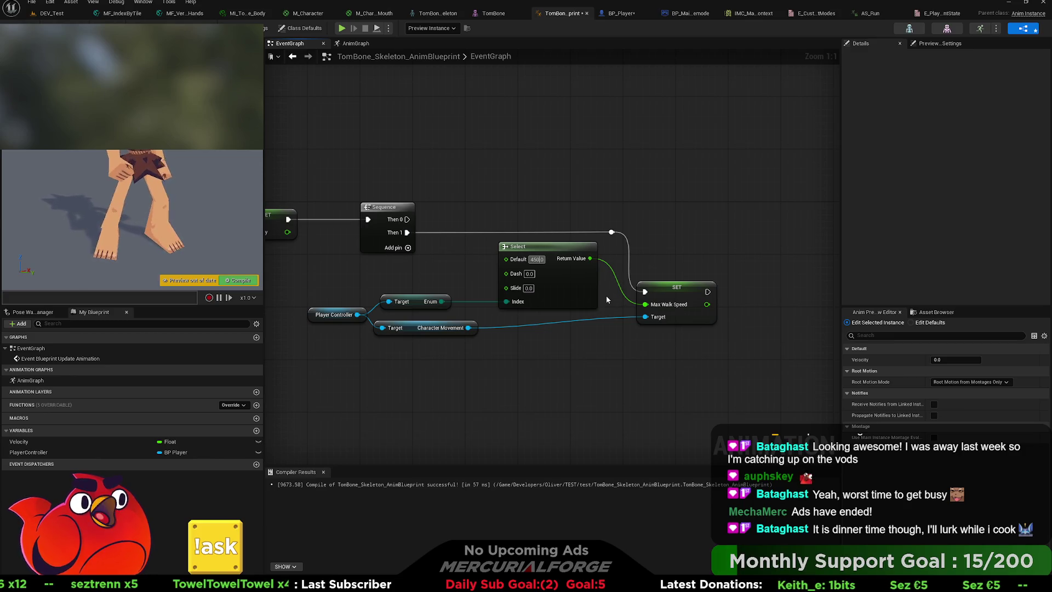
type(".")
key("Tab")
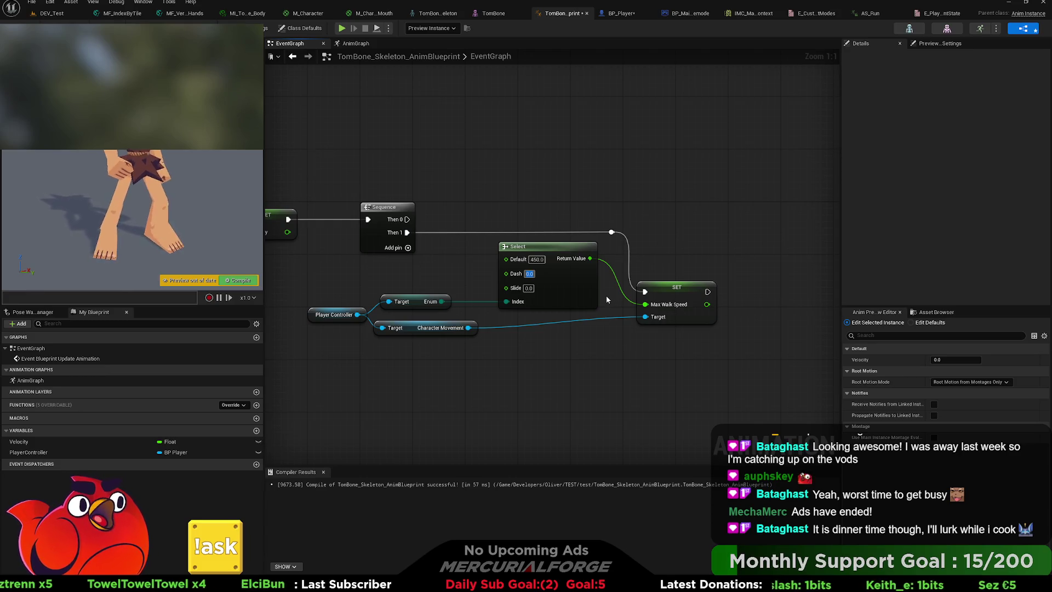
type("850")
key("Tab")
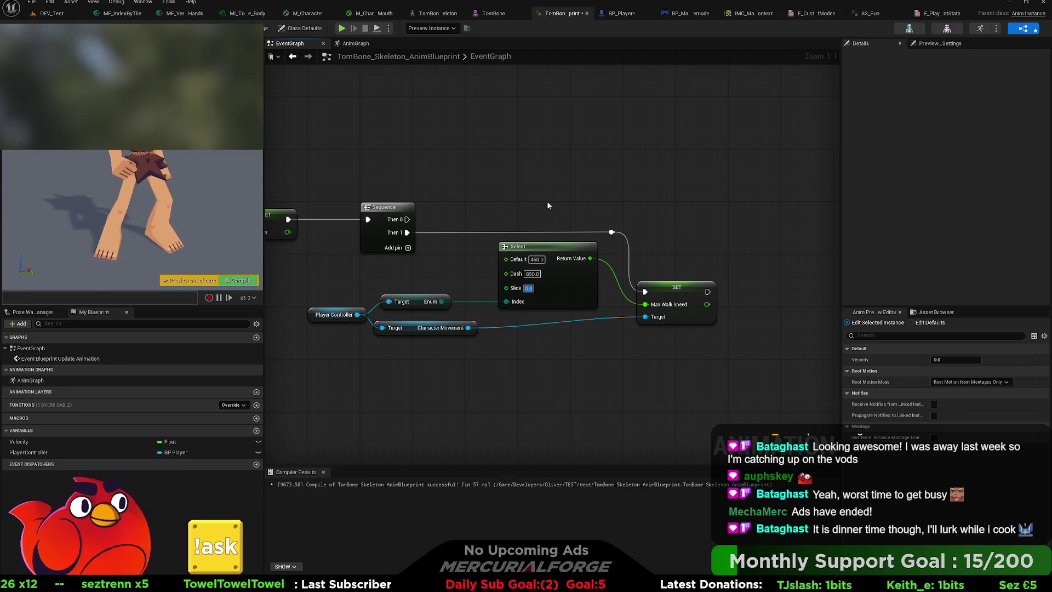
key("F7")
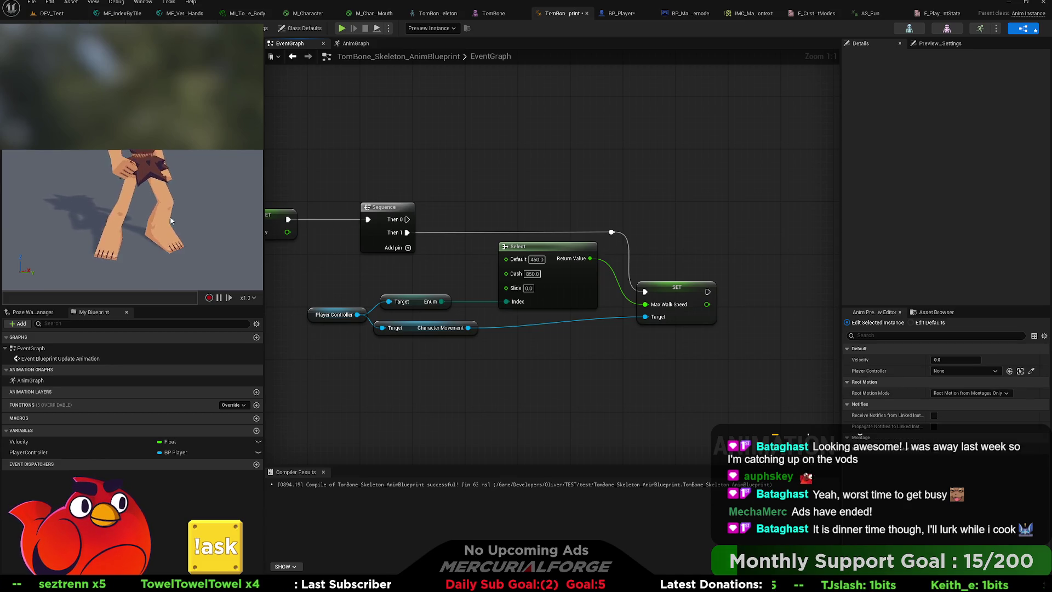
left_click(52, 13)
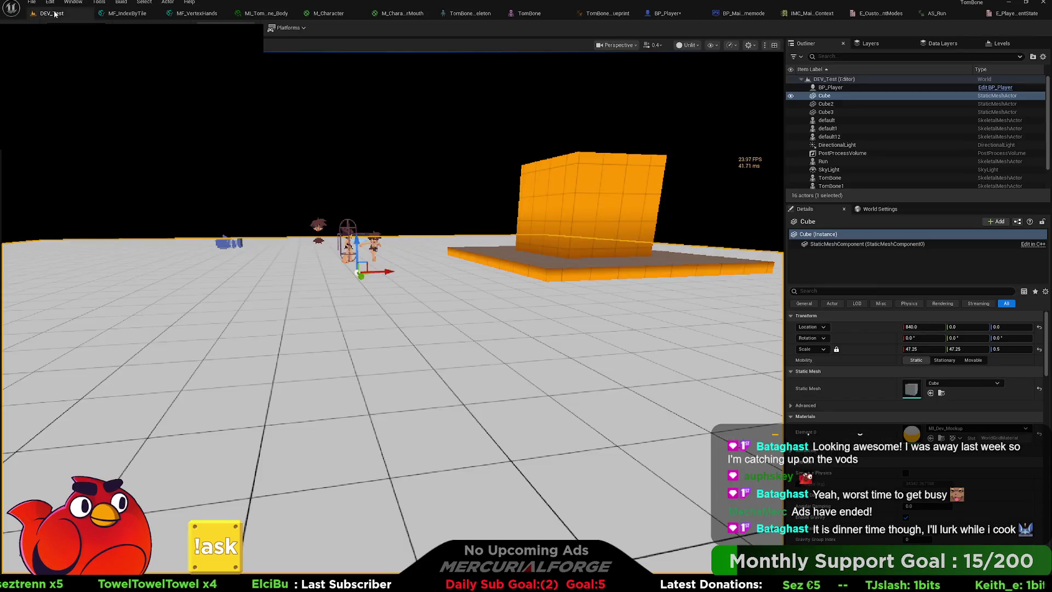
Play DEV_Test in the editor, run the character around with WASD, then stop and return to BP_Player.
key("alt+p")
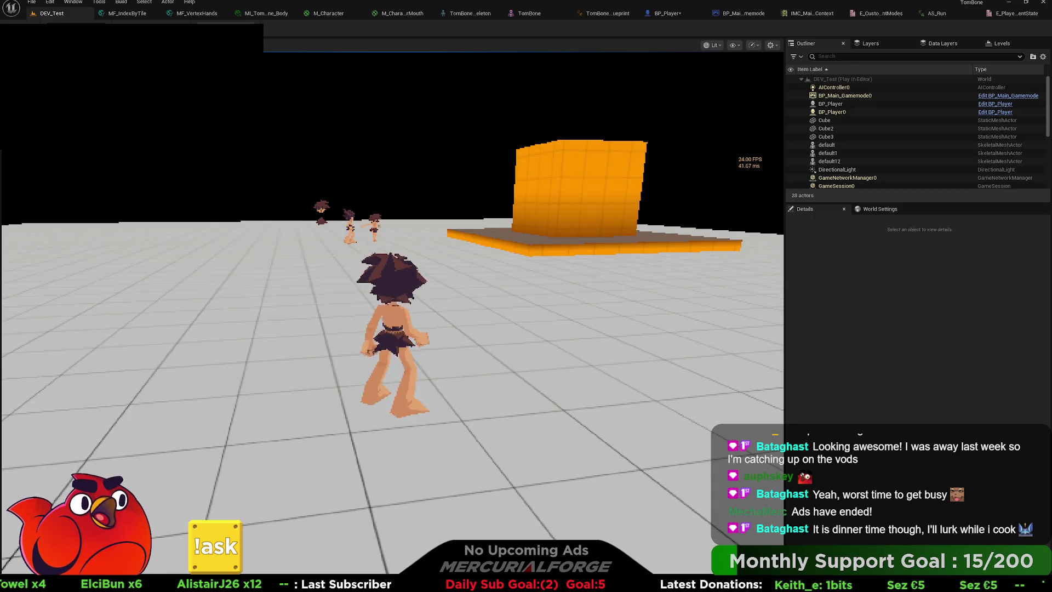
key("w")
key("d")
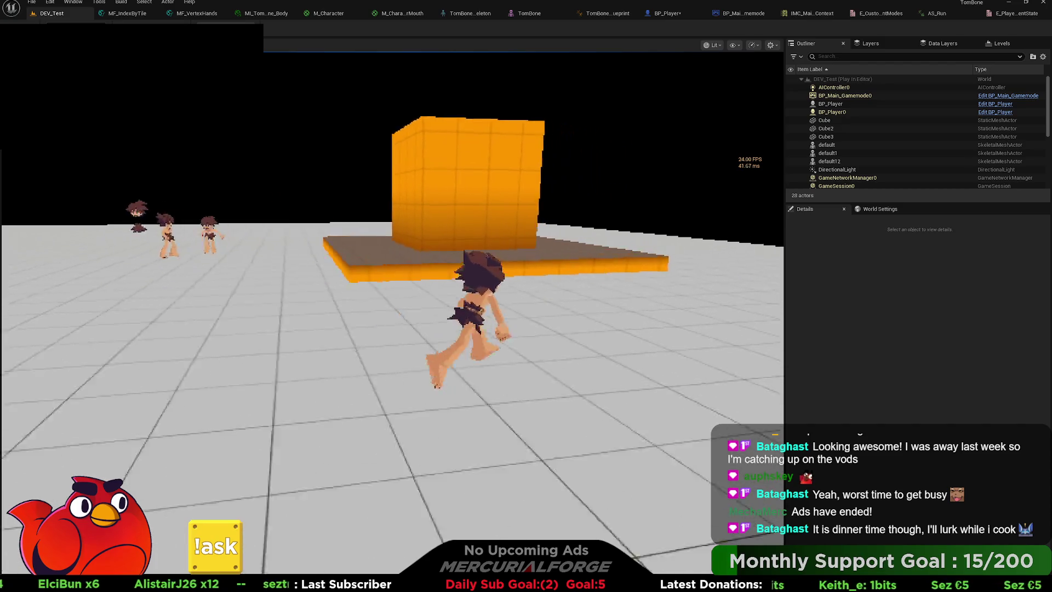
key("w")
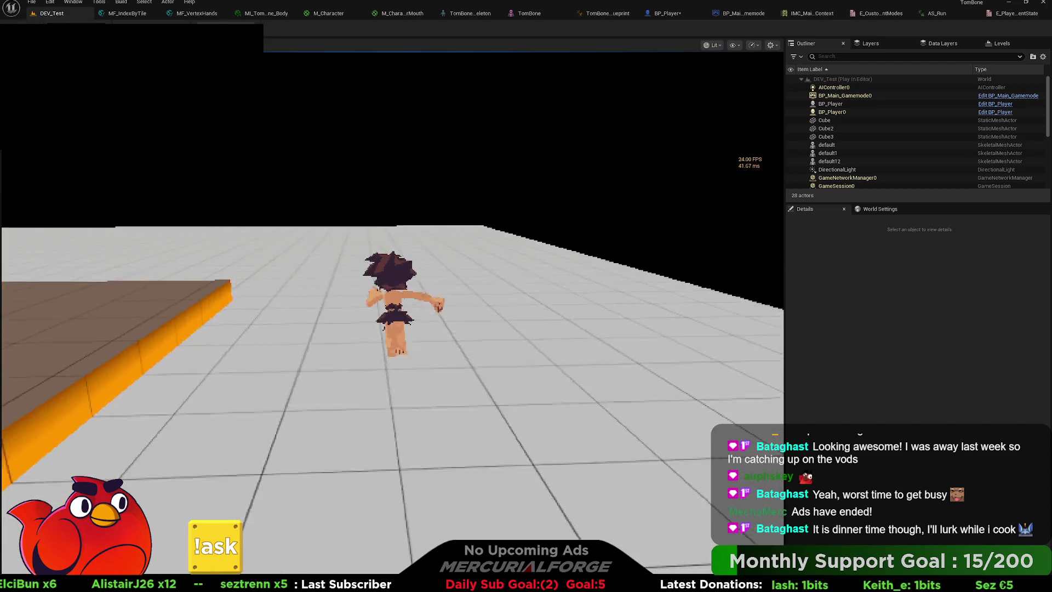
key("a")
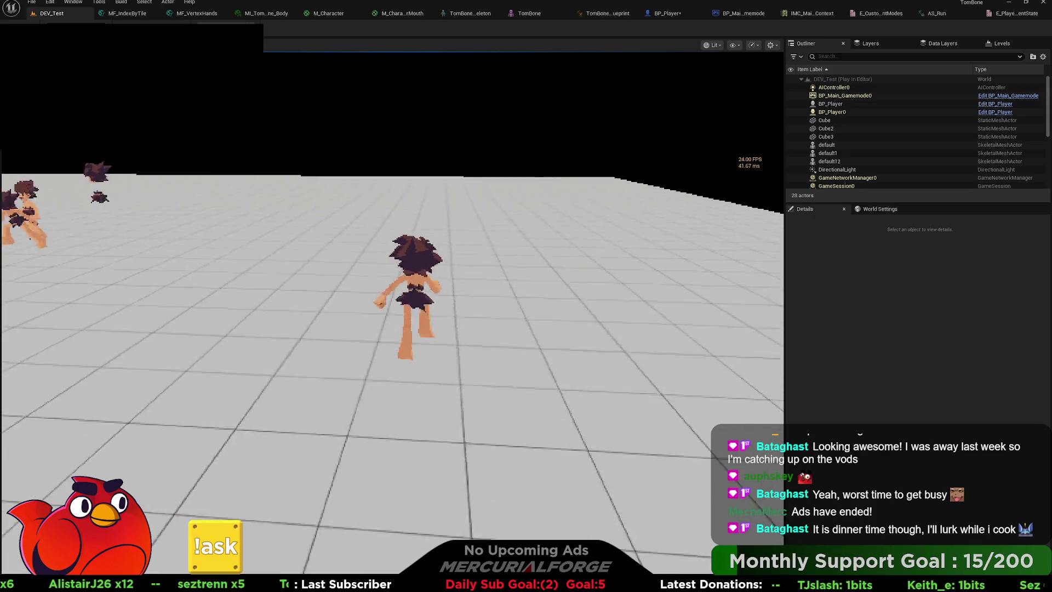
key("d")
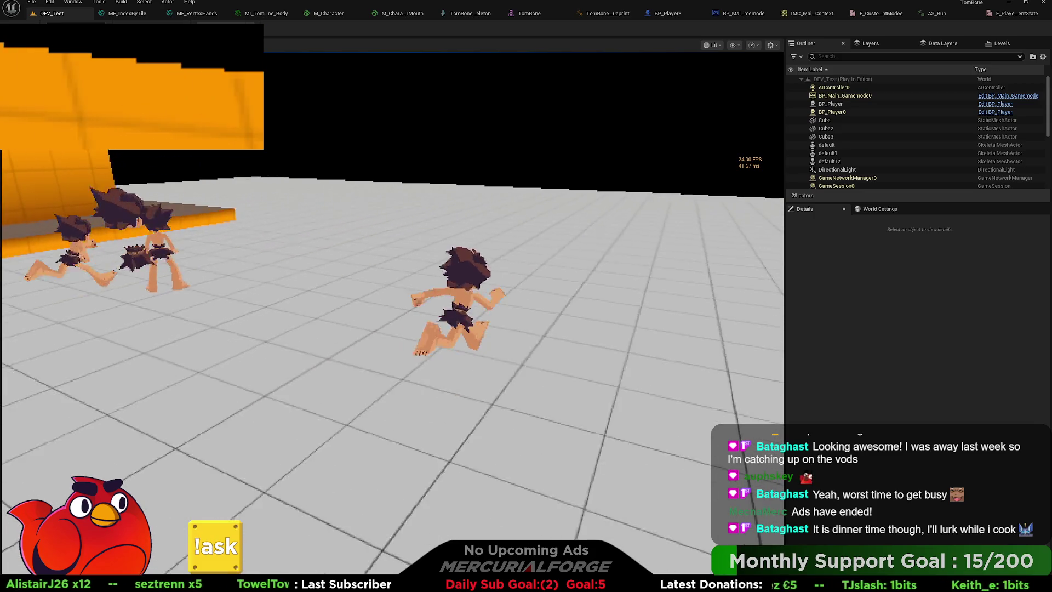
key("a")
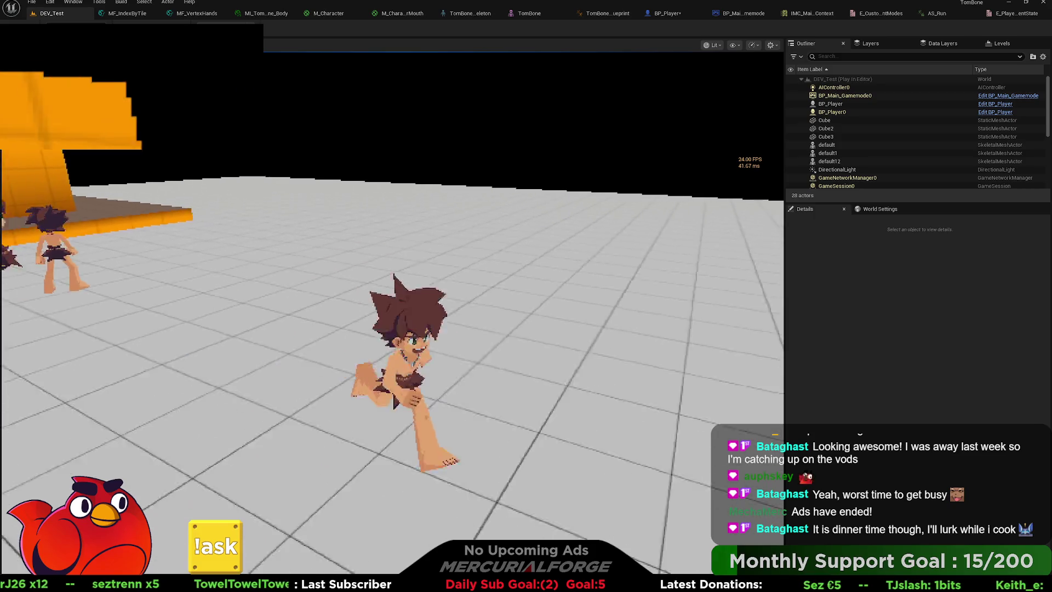
key("Escape")
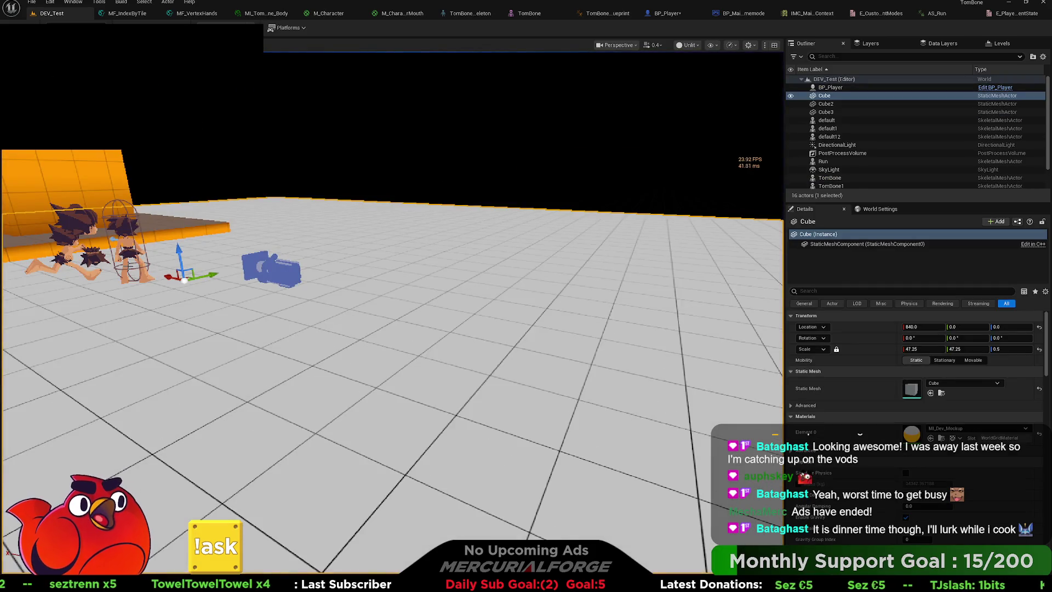
left_click(666, 13)
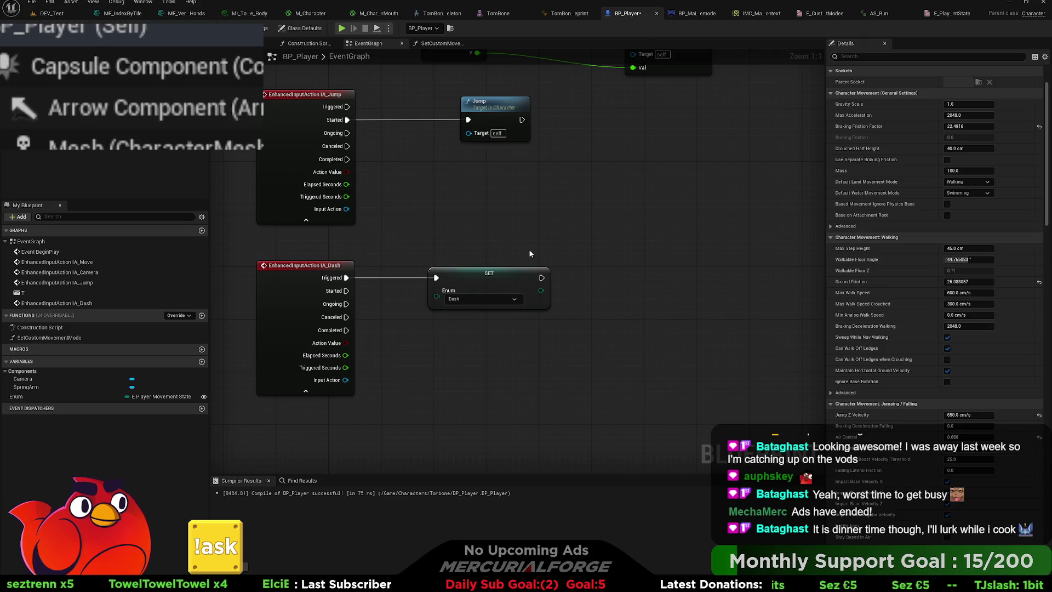
Wire IA_Dash Started to the Dash SET node and Completed to a duplicate SET set to Default.
left_click_drag(531, 256, 509, 205)
left_click_drag(450, 236, 493, 264)
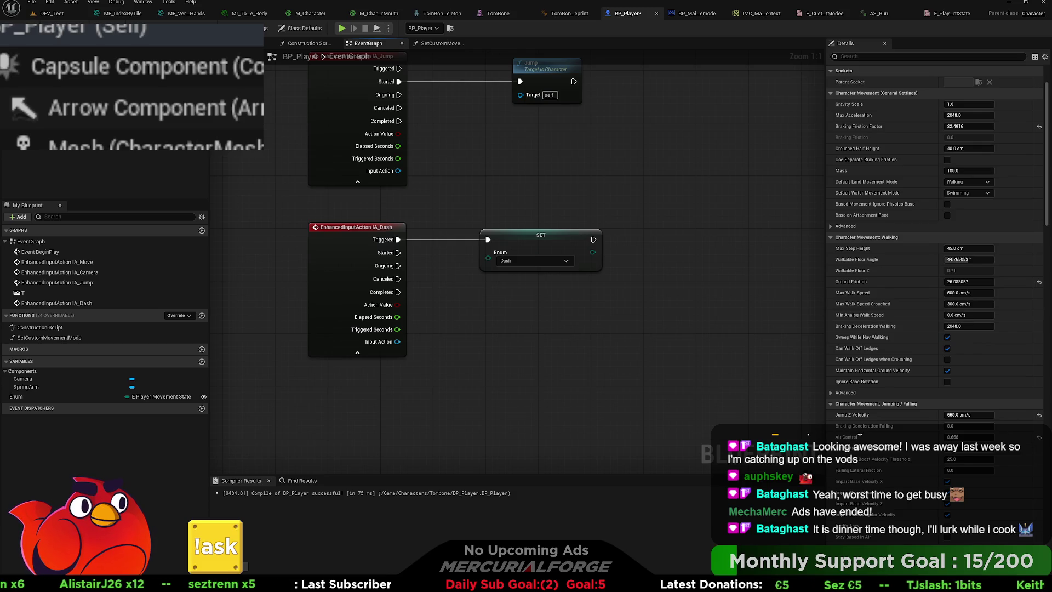
left_click_drag(399, 252, 489, 241)
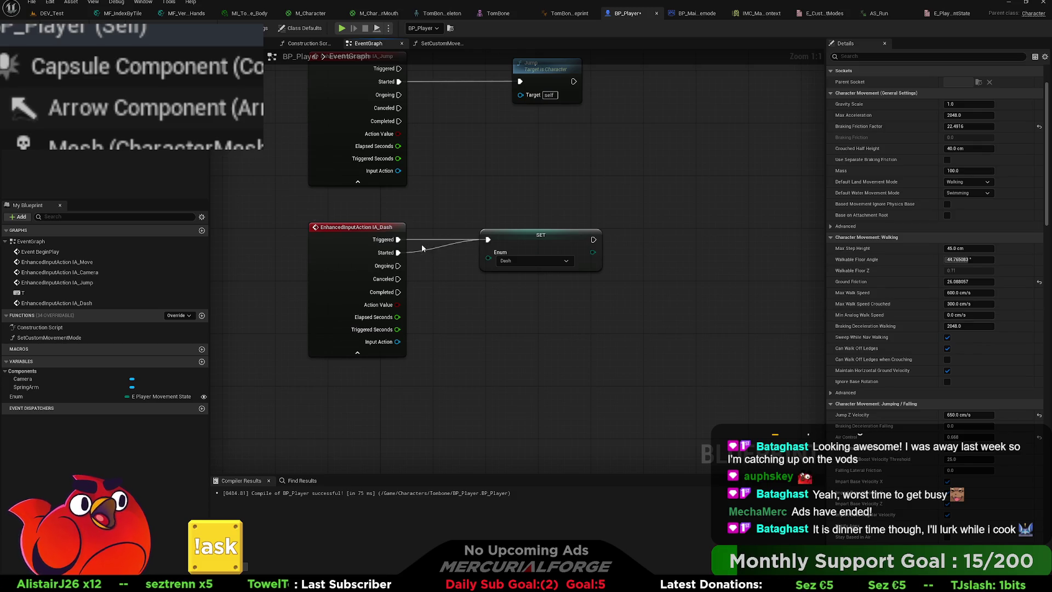
left_click(524, 246)
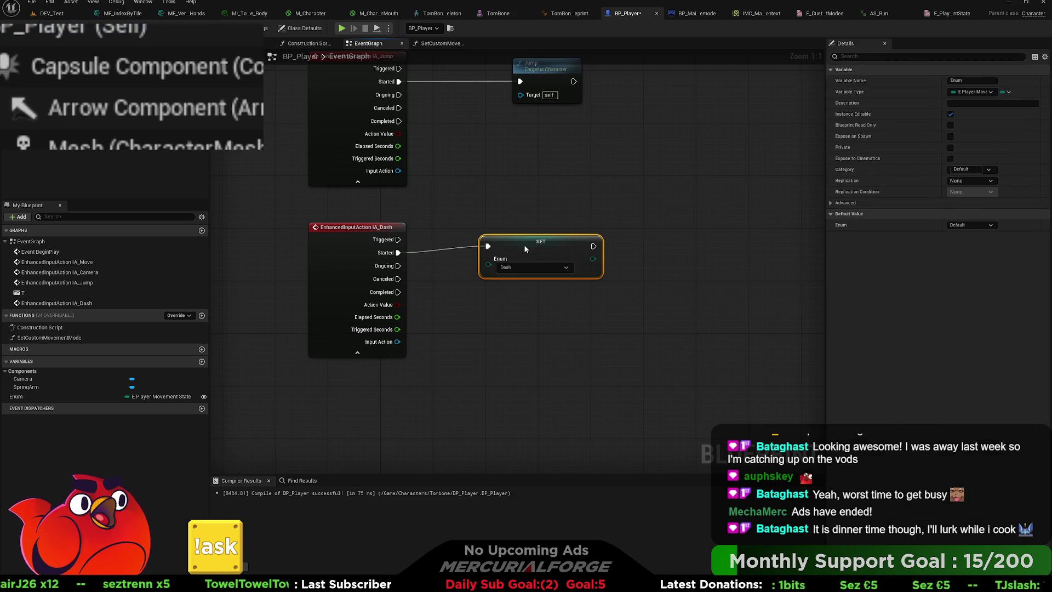
left_click_drag(523, 246, 528, 302)
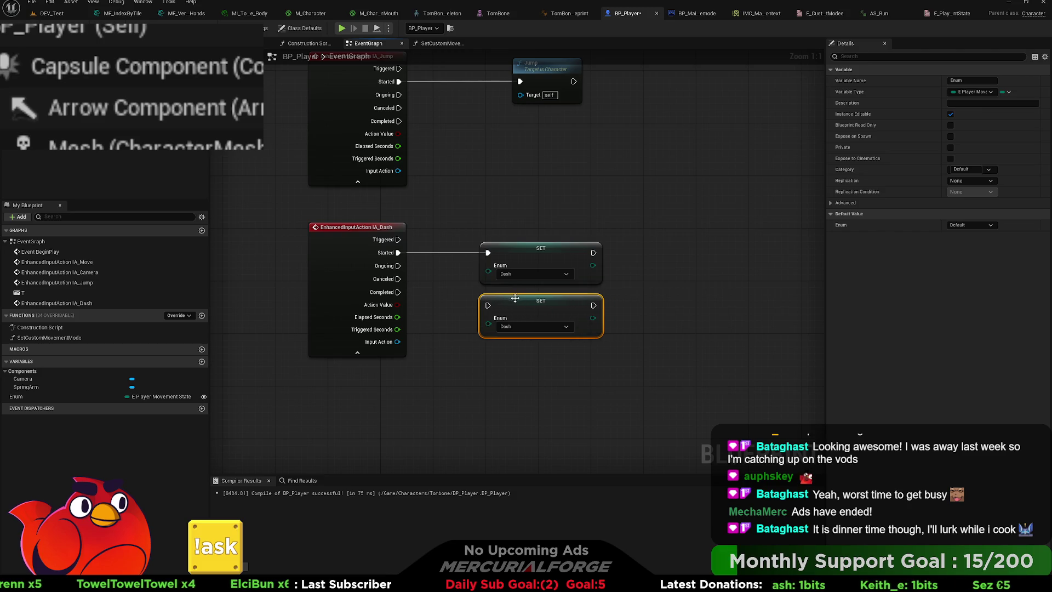
left_click_drag(398, 292, 487, 306)
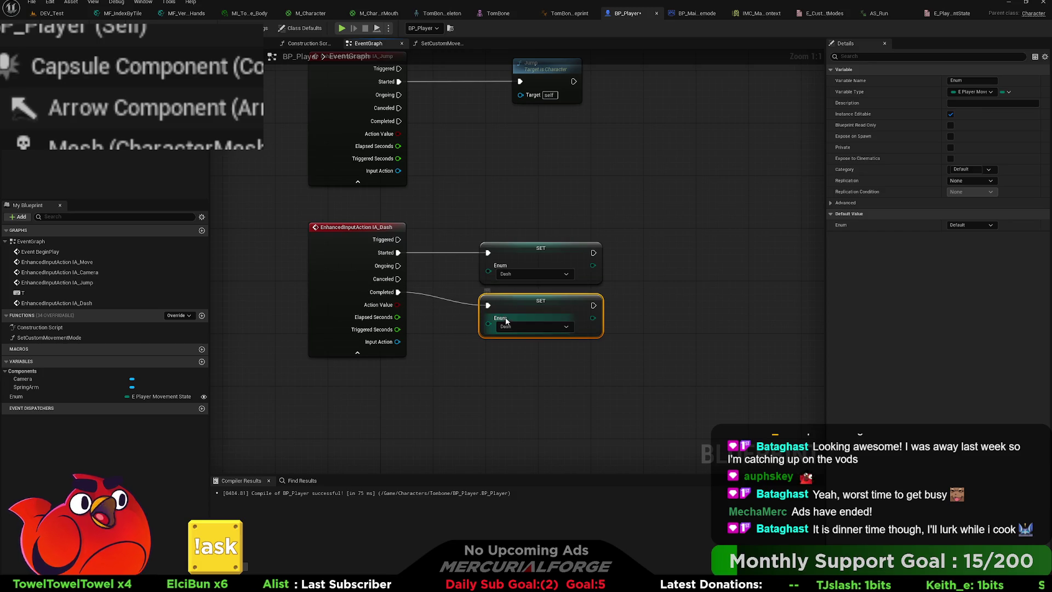
left_click(521, 341)
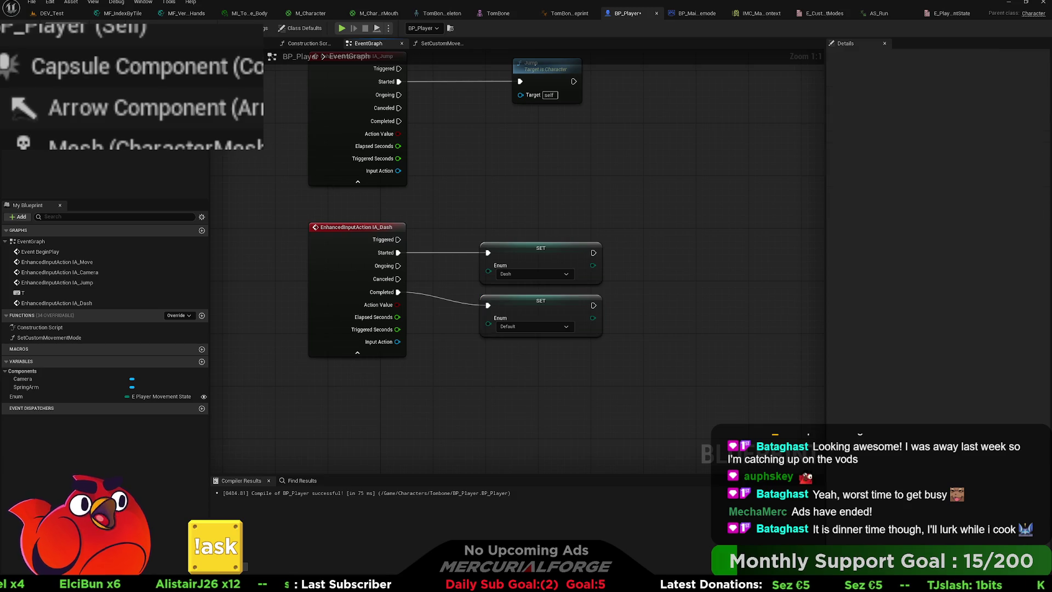
Pan the event graph to review the IA_Move, IA_Camera, IA_Jump, T key and BeginPlay nodes.
mouse_move(520, 417)
left_mouse_down()
mouse_move(544, 160)
mouse_move(560, 107)
mouse_move(548, 109)
mouse_move(508, 213)
mouse_move(485, 234)
left_mouse_up()
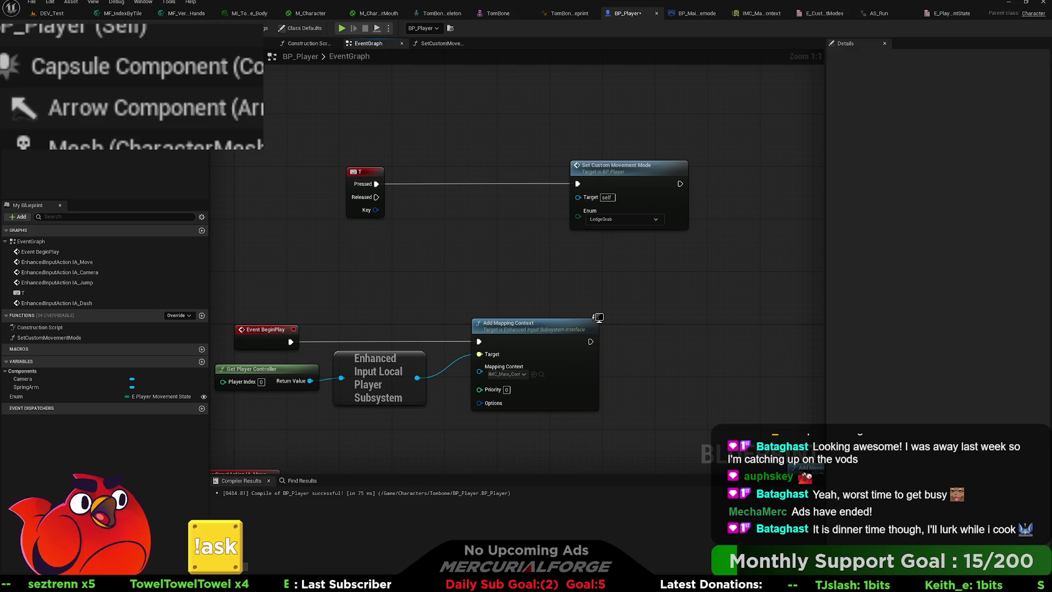
mouse_move(459, 285)
left_mouse_down()
mouse_move(645, 184)
mouse_move(504, 312)
mouse_move(492, 406)
left_mouse_up()
mouse_move(412, 154)
left_mouse_down()
mouse_move(392, 235)
mouse_move(397, 184)
mouse_move(406, 186)
left_mouse_up()
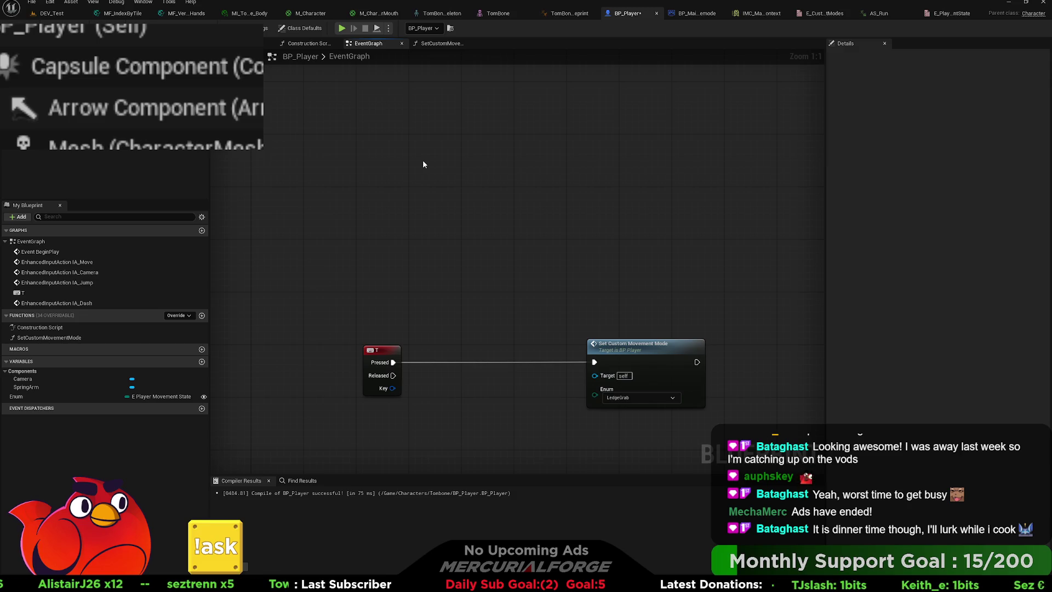
scroll(476, 288, "down", 4)
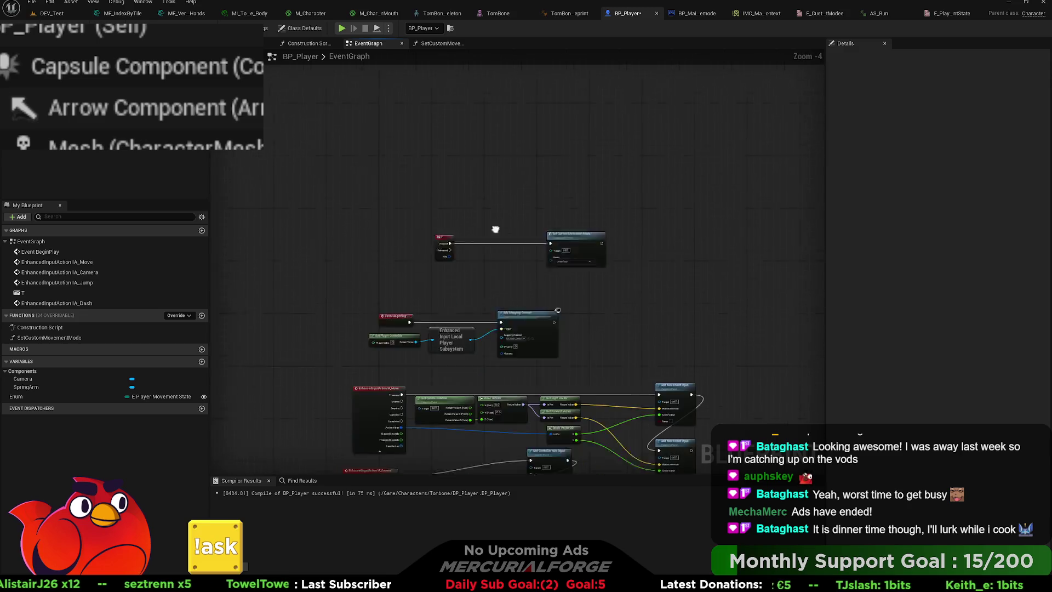
scroll(511, 273, "up", 4)
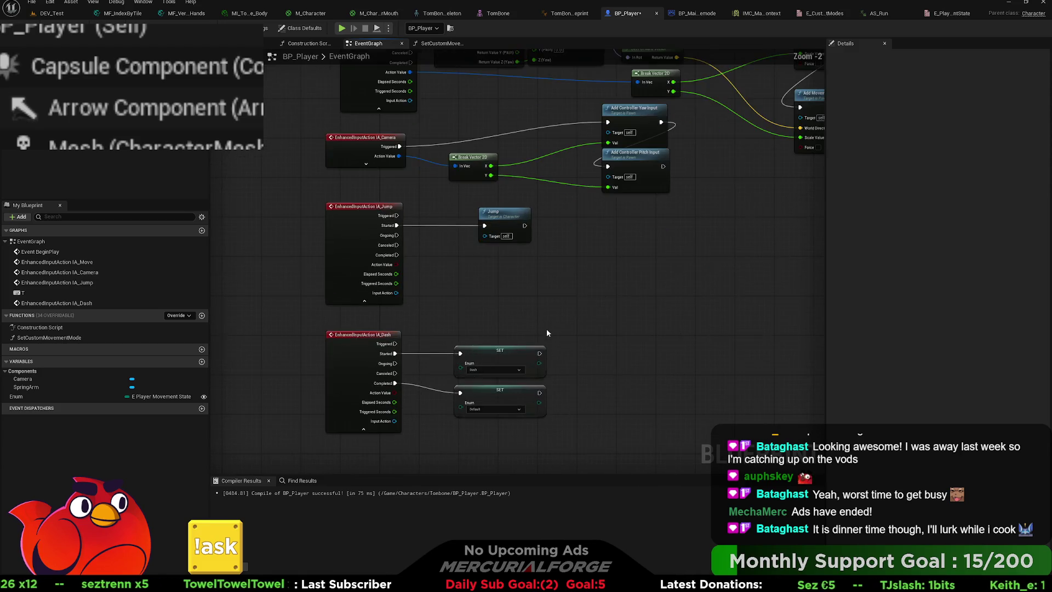
scroll(554, 274, "down", 2)
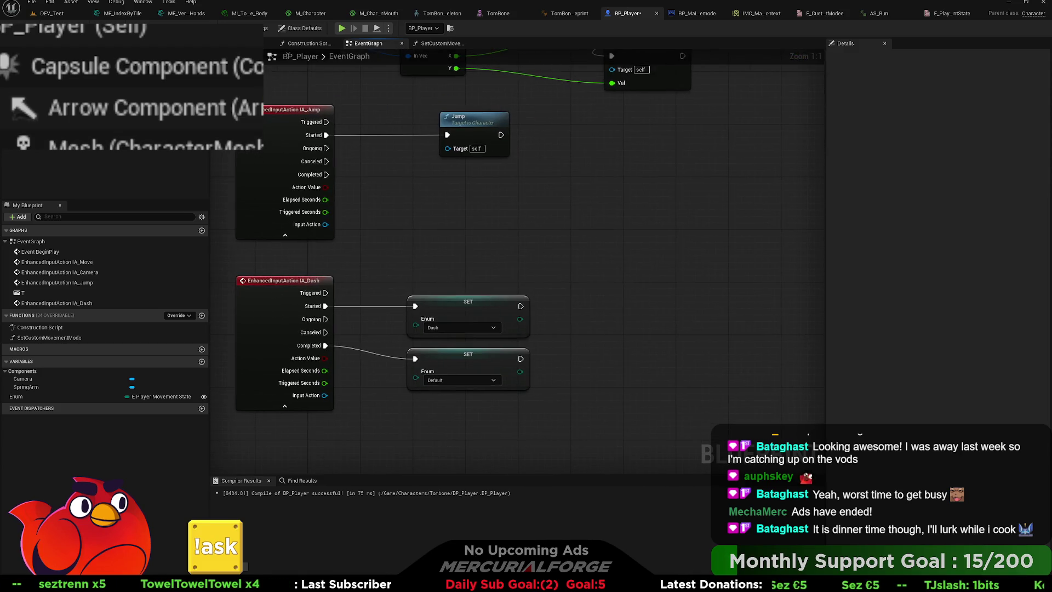
left_click(52, 13)
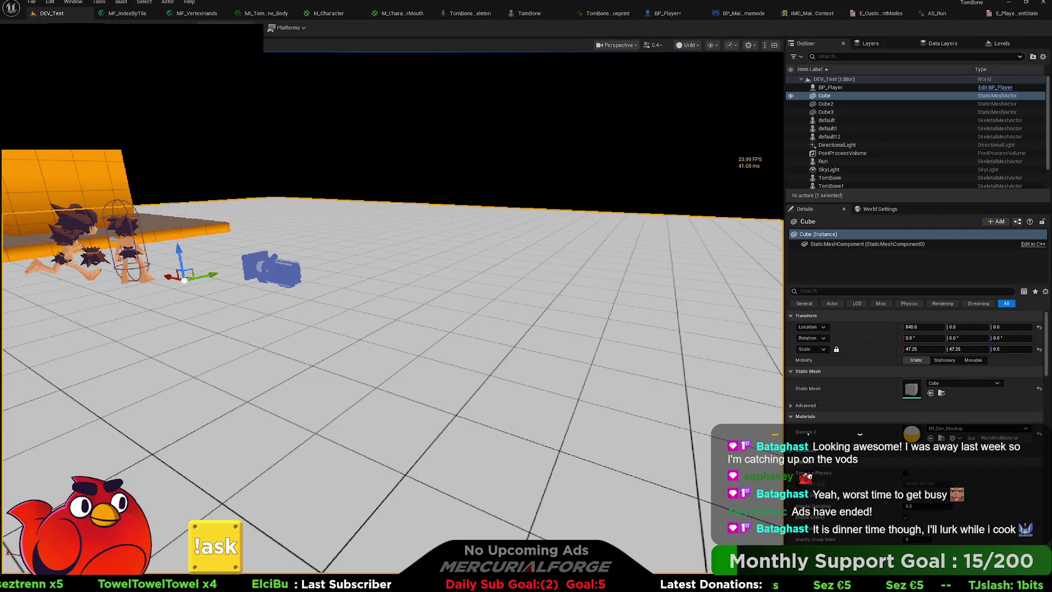
Create a new folder named Debug inside Content/UI from the Content Drawer.
key("ctrl+space")
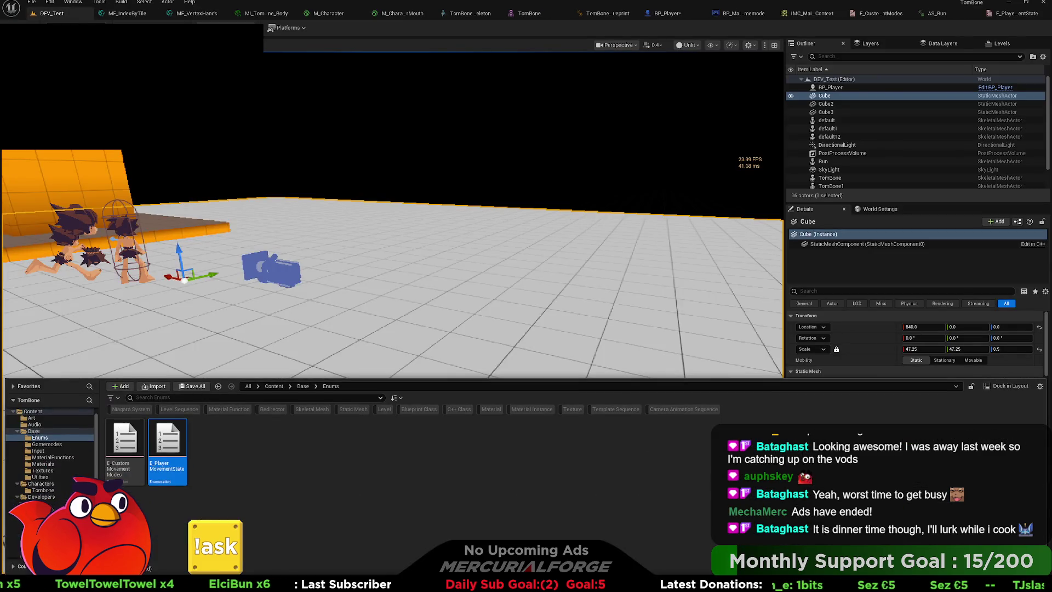
scroll(49, 466, "down", 1)
left_click(22, 554)
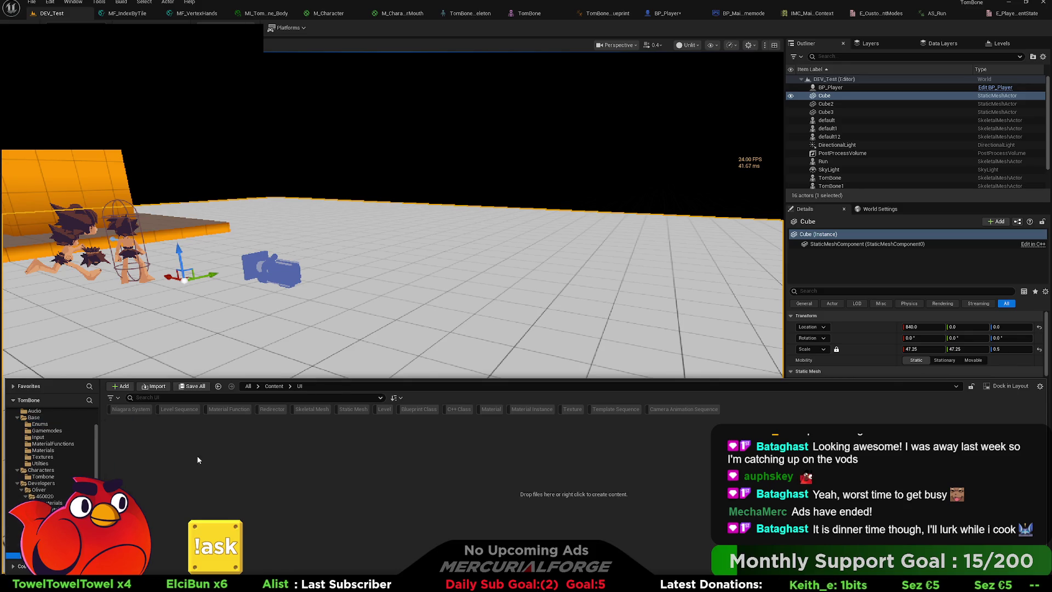
key("ctrl+shift+n")
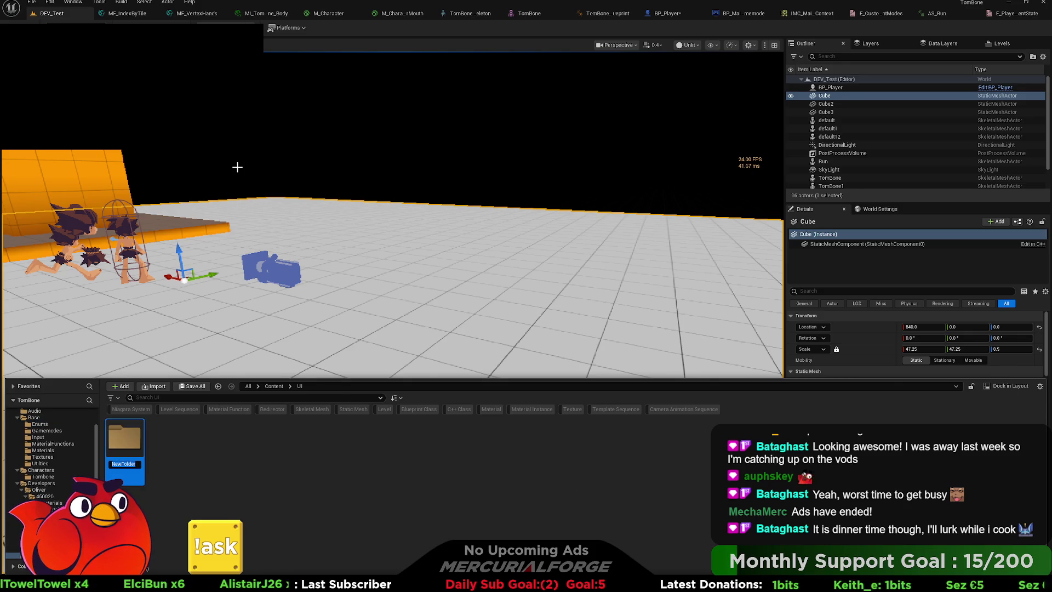
type("Debug")
key("Return")
key("Return")
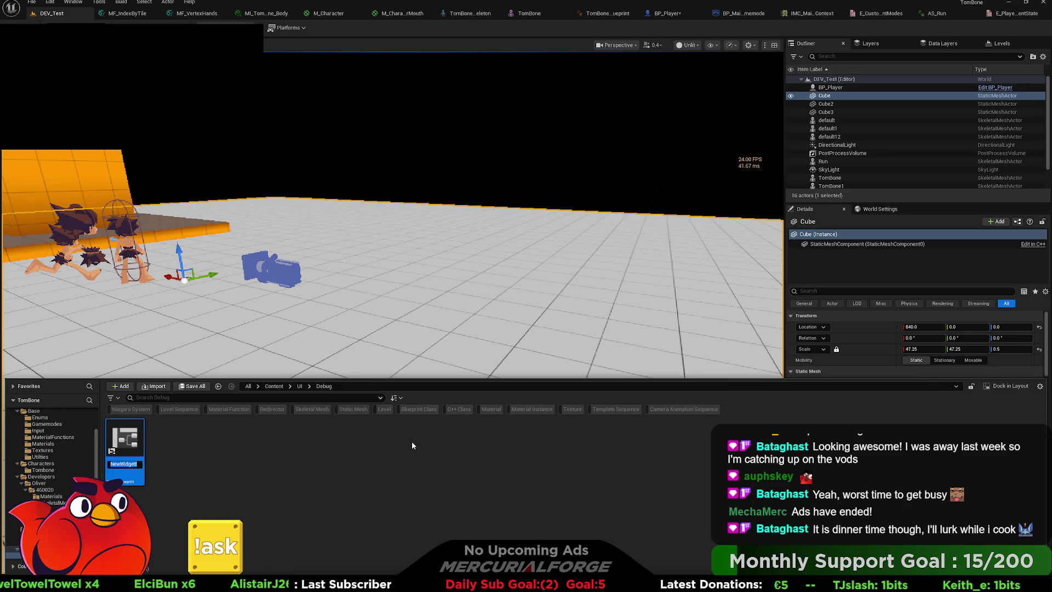
Name the new widget blueprint UW_DebugValues and commit the name.
type("UW")
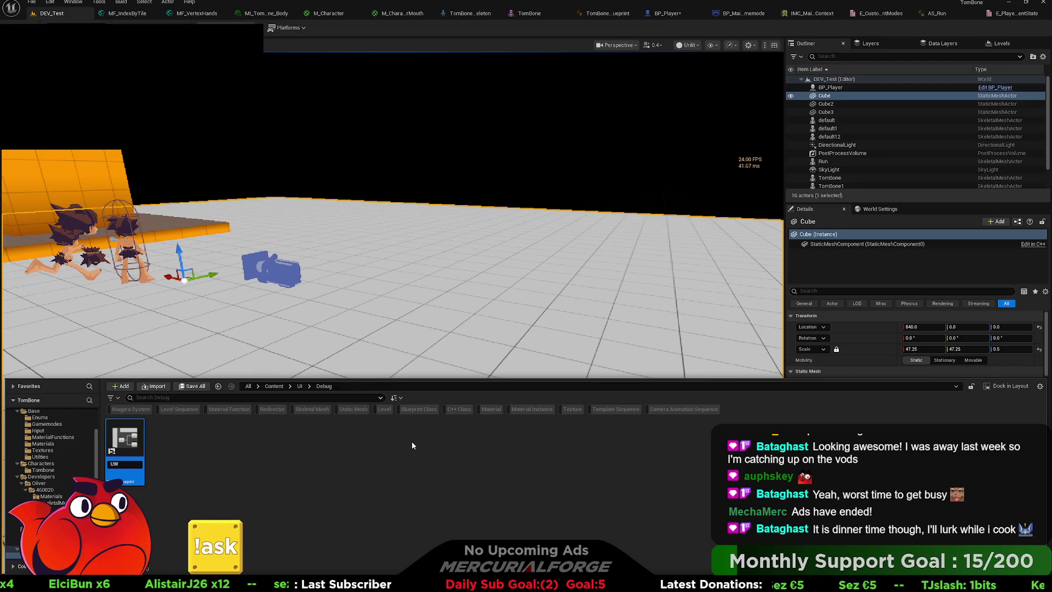
key("BackSpace")
key("BackSpace")
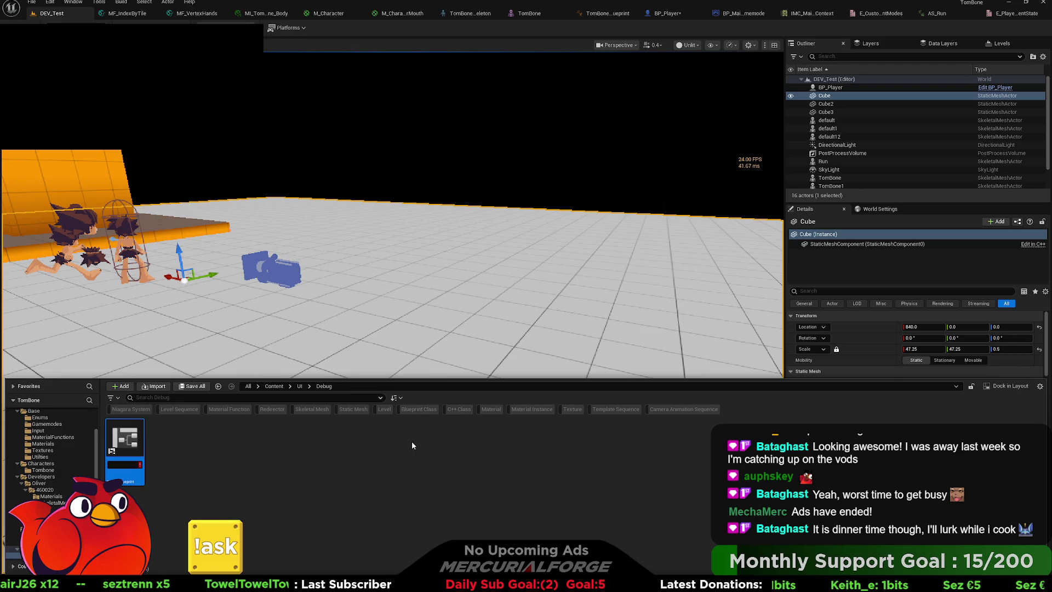
type("UI")
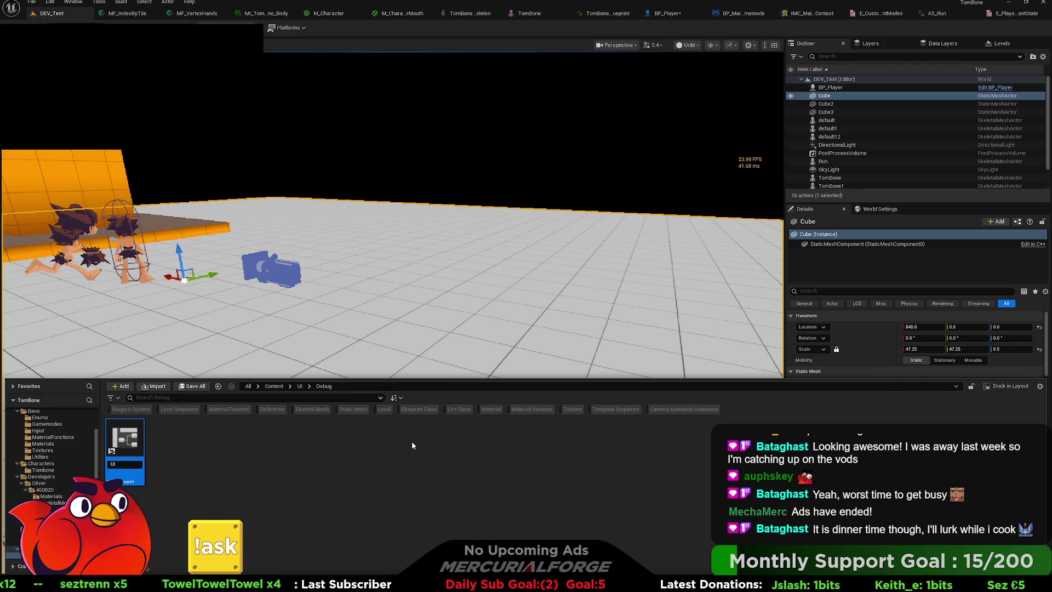
type("_")
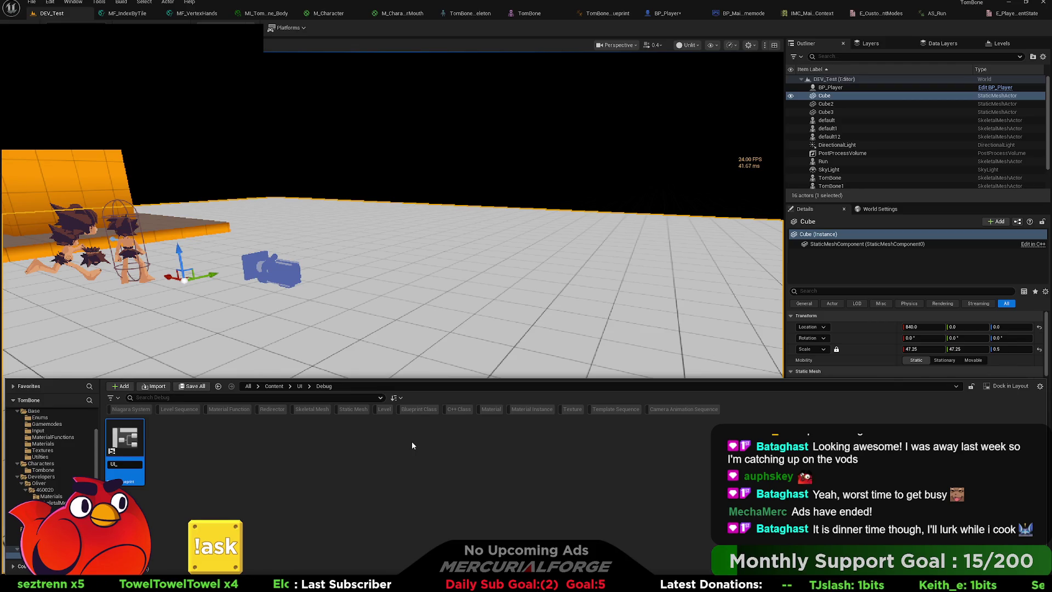
type("W")
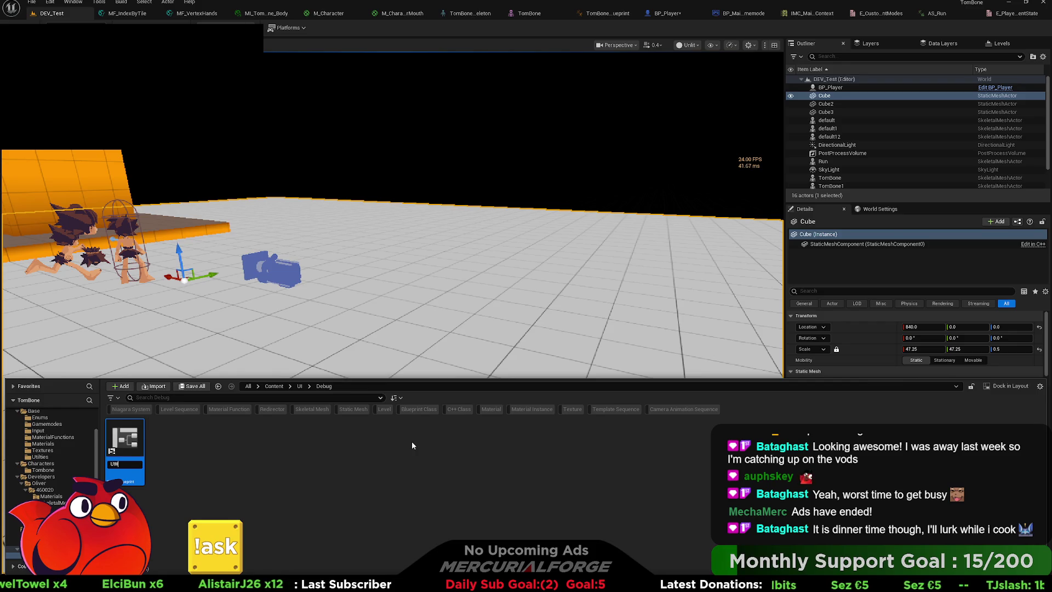
type("_")
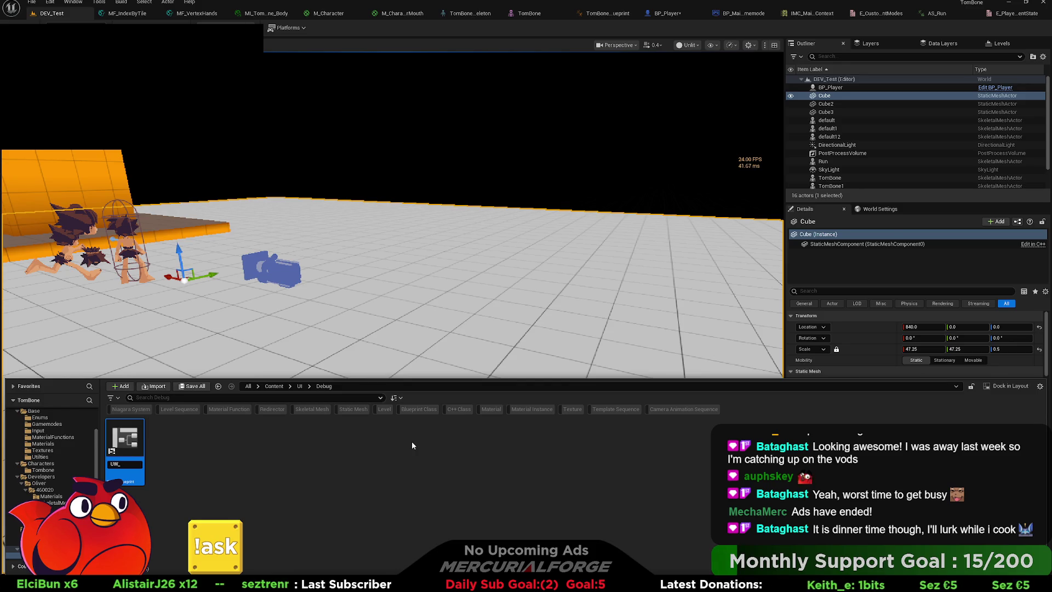
key("BackSpace")
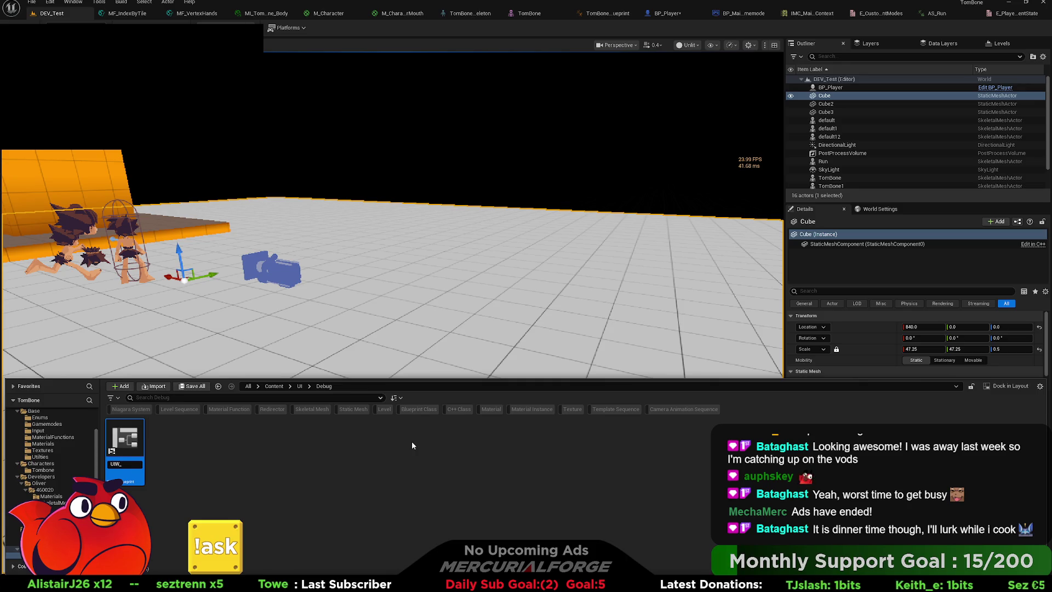
type("Debug")
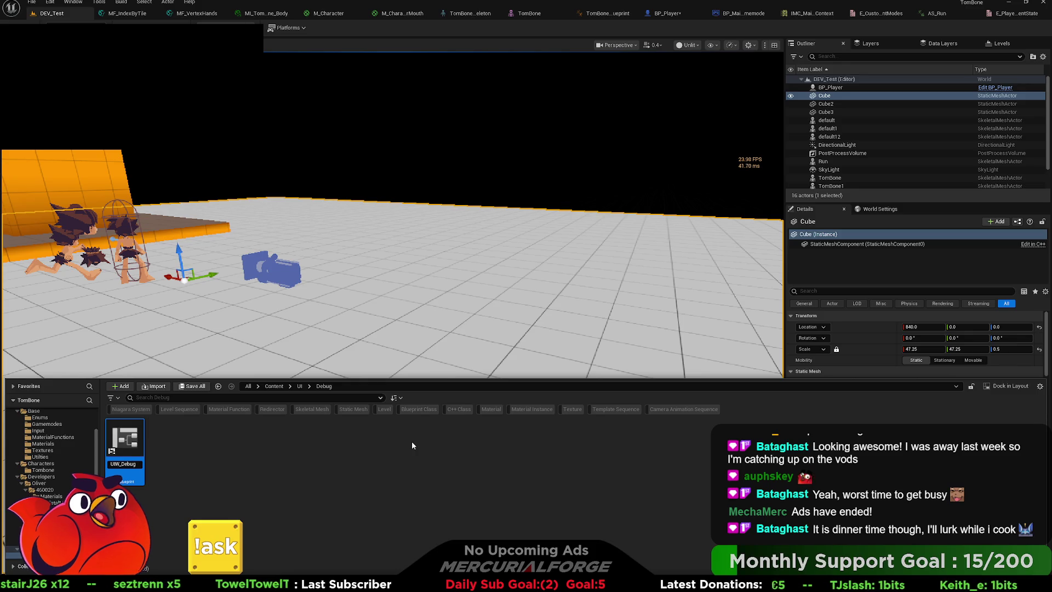
type("Values")
key("Return")
key("Return")
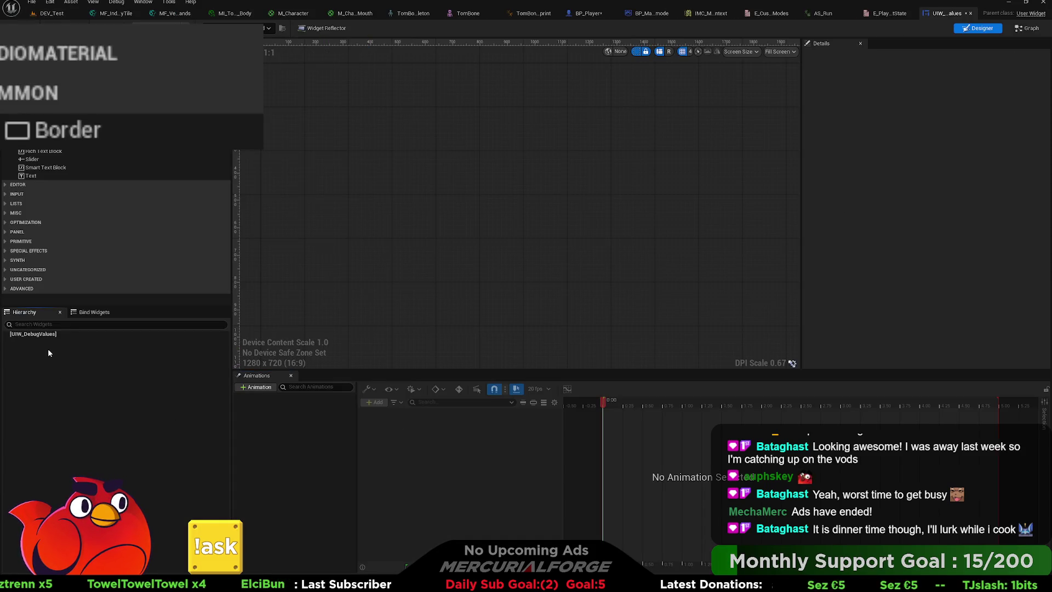
Add a Canvas Panel as the root of the widget hierarchy.
left_click(62, 353)
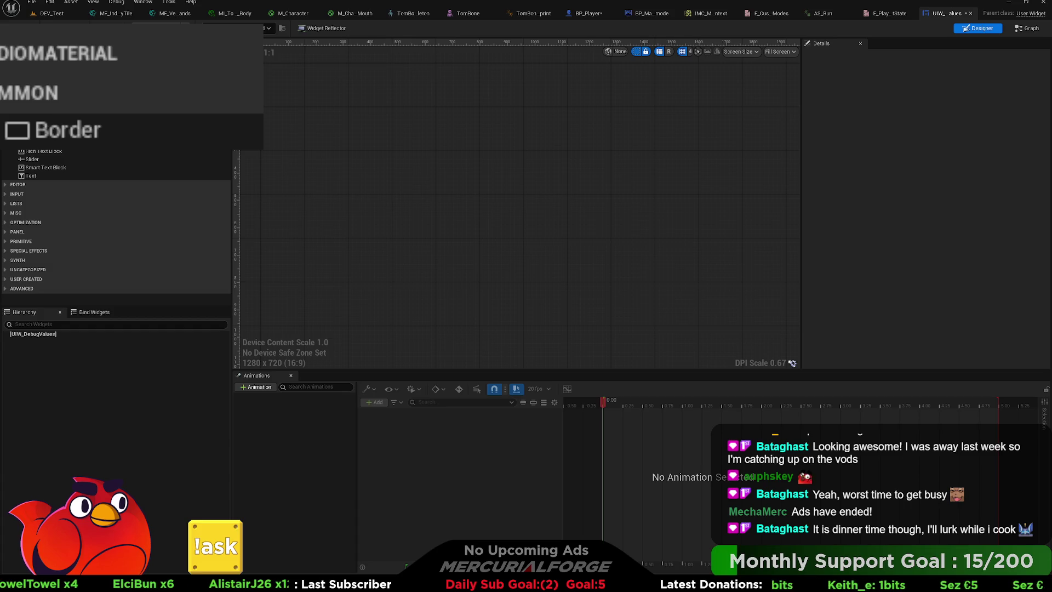
type("canvas")
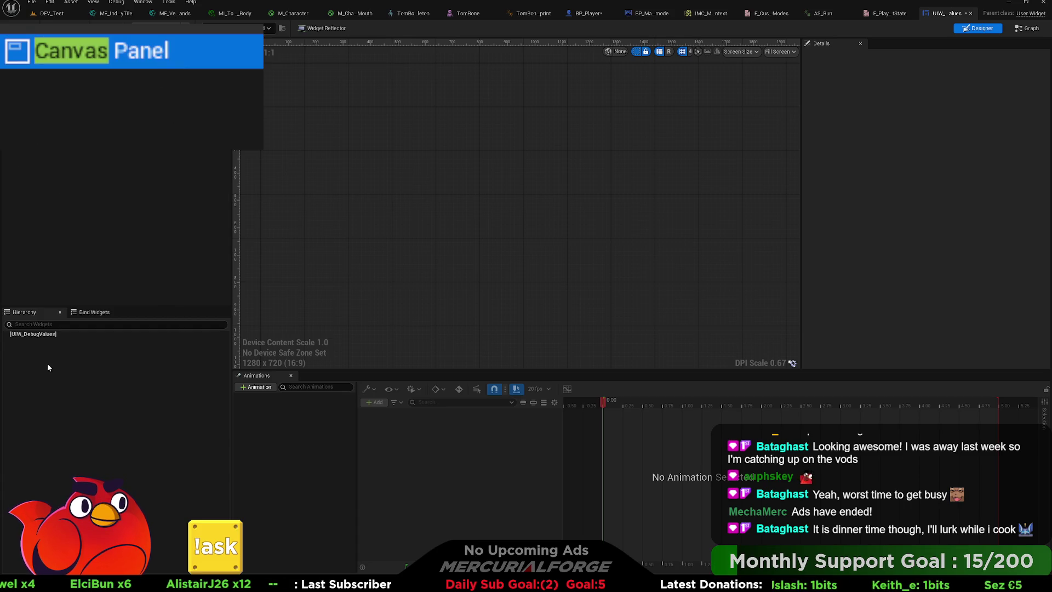
left_click_drag(99, 70, 27, 338)
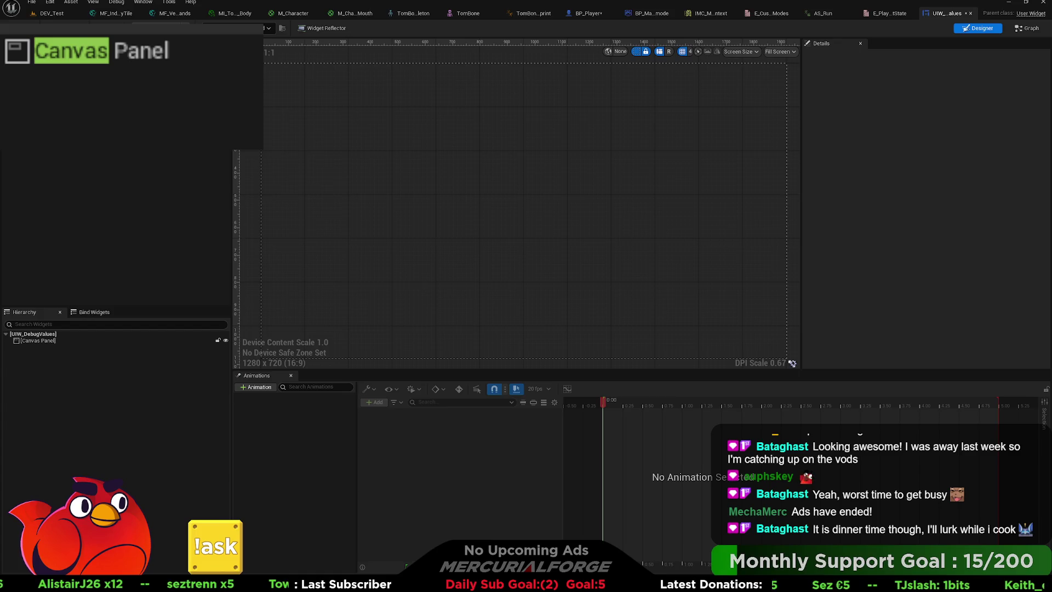
Place a Vertical Box inside the Canvas Panel and select it.
key("ctrl+a")
key("BackSpace")
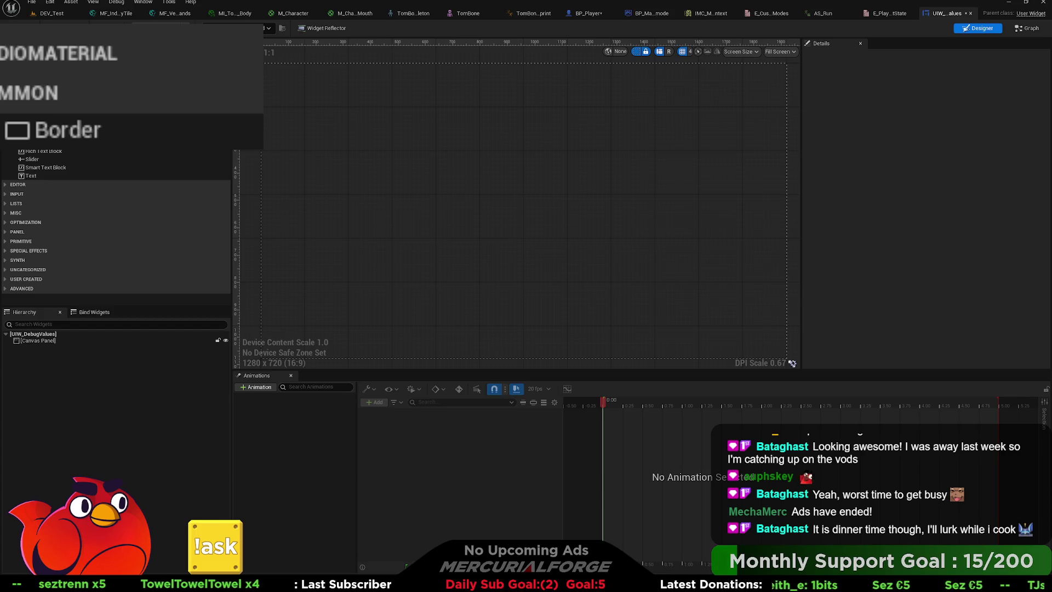
type("verti")
mouse_move(130, 64)
left_mouse_down()
mouse_move(54, 357)
mouse_move(51, 344)
left_mouse_up()
left_click(51, 348)
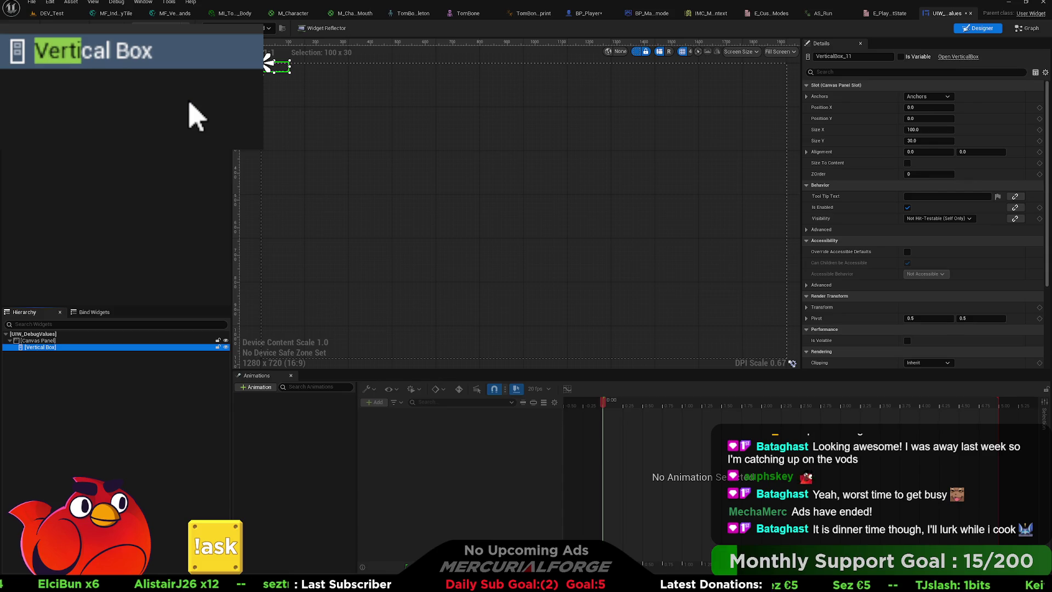
left_click(123, 59)
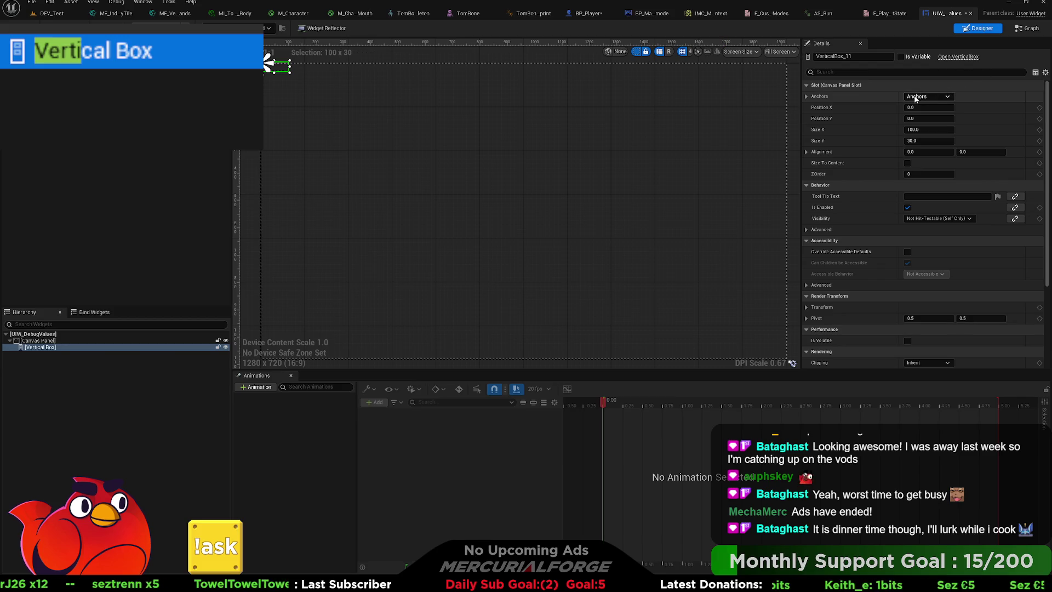
left_click(50, 363)
left_click(53, 349)
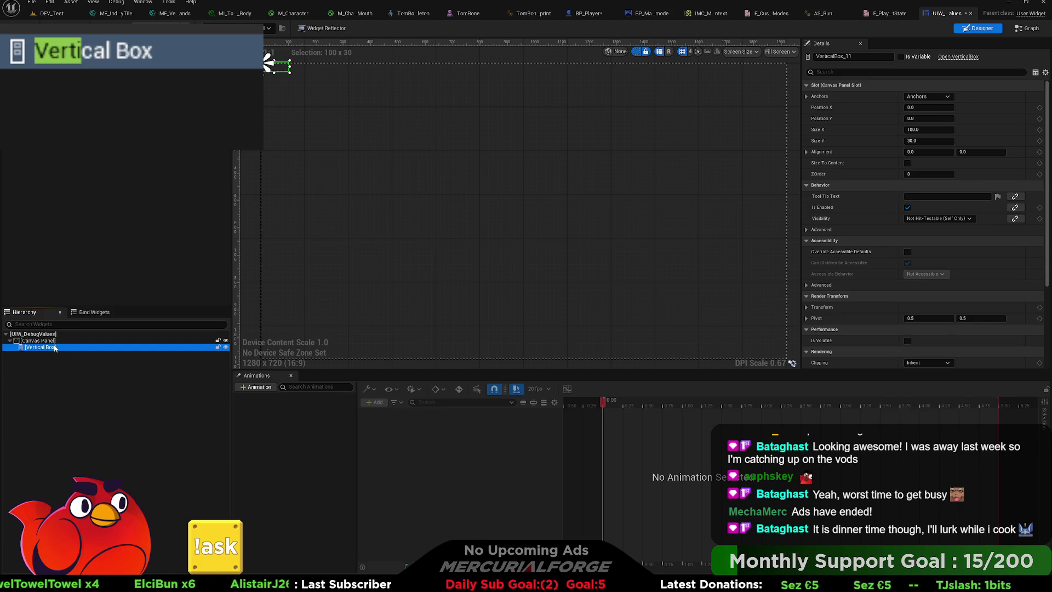
left_click(934, 95)
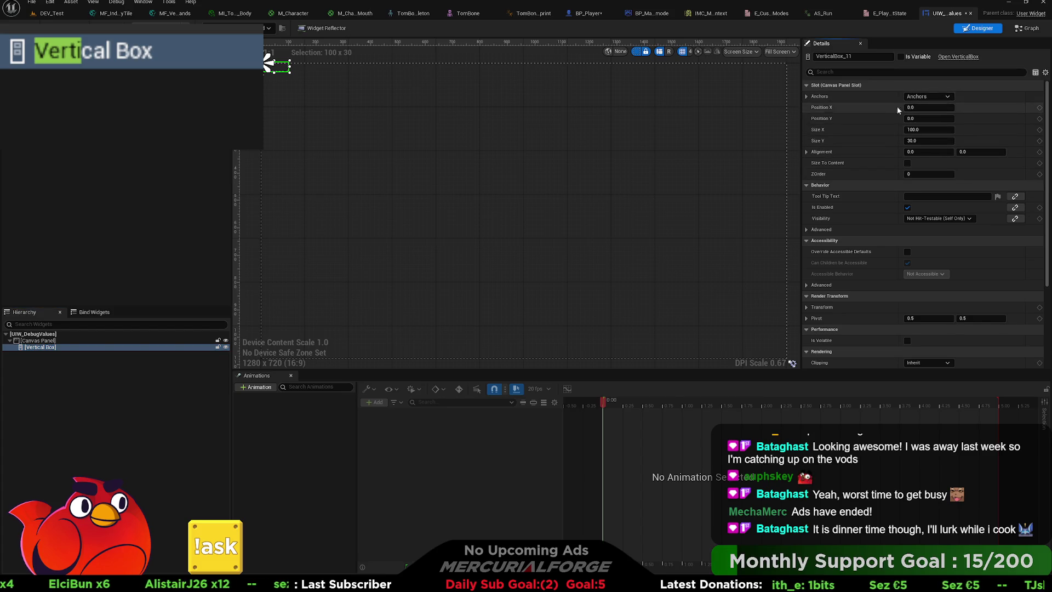
left_click(39, 342)
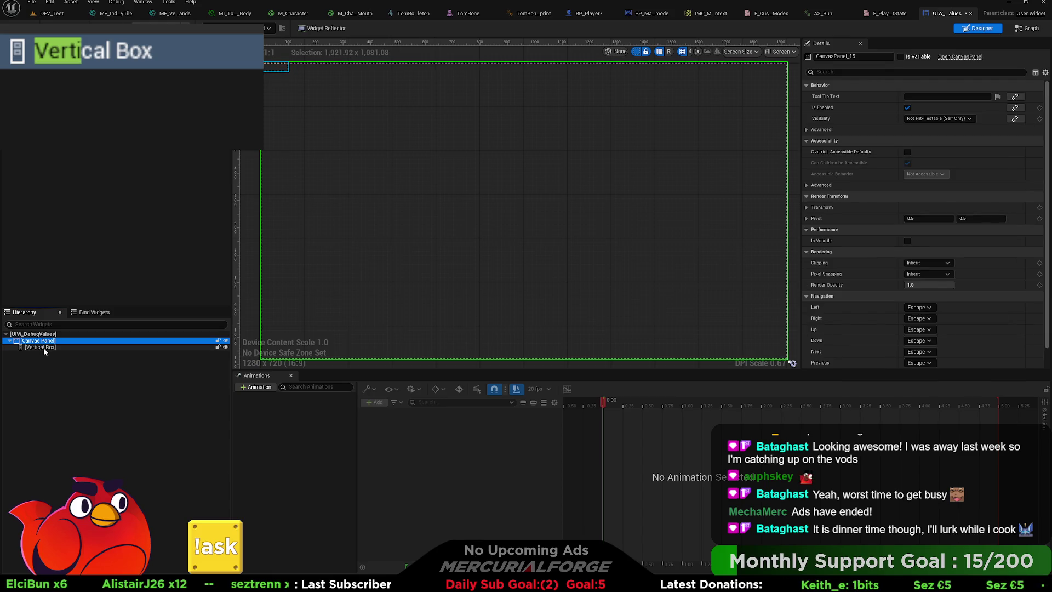
left_click(44, 347)
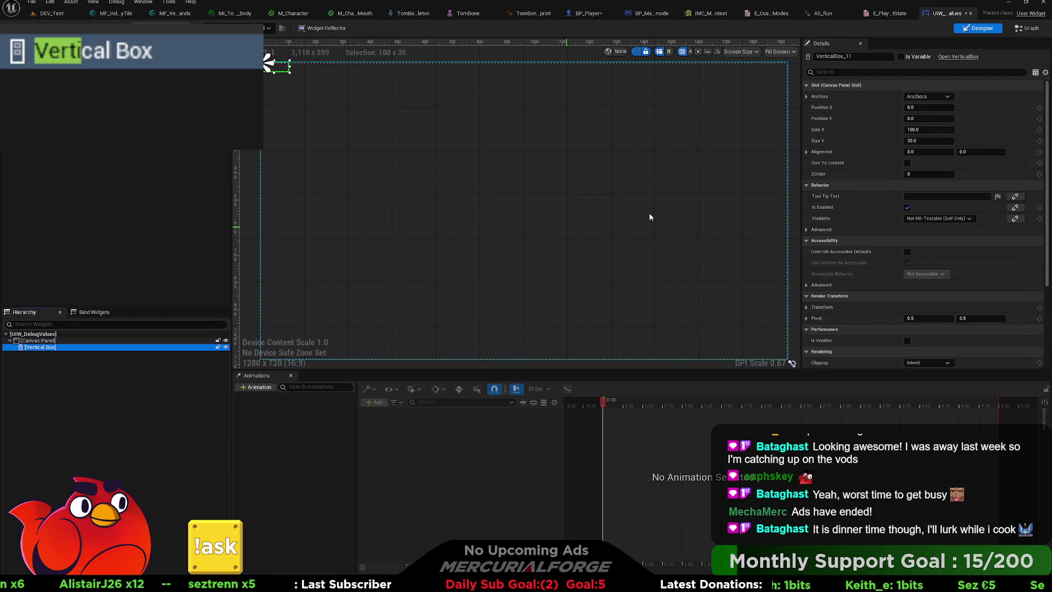
left_click(981, 99)
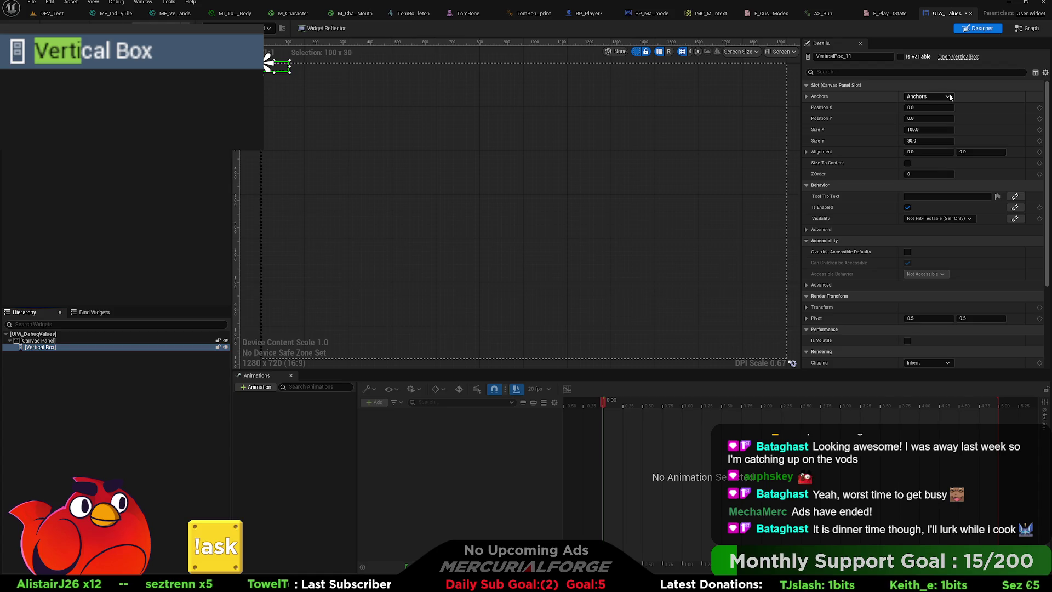
left_click(1007, 211)
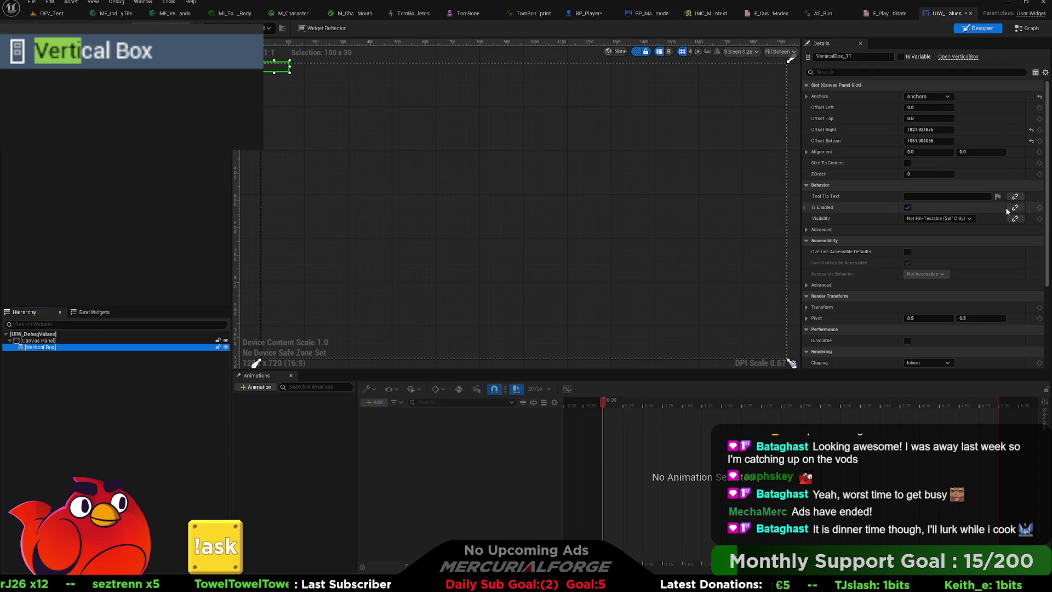
left_click(1039, 97)
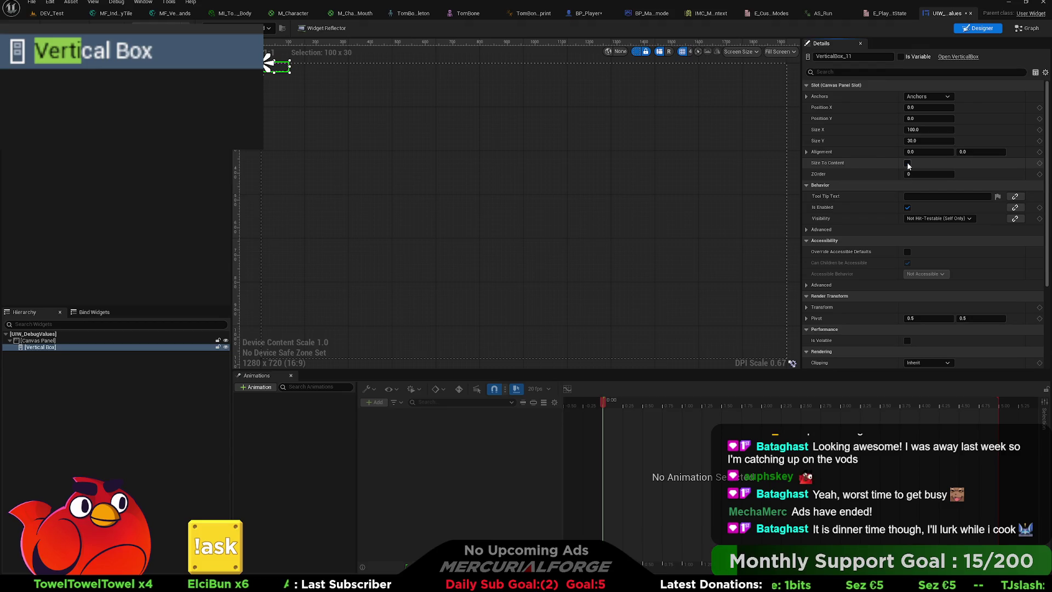
left_click(930, 130)
type("0")
key("Tab")
type("0")
key("Return")
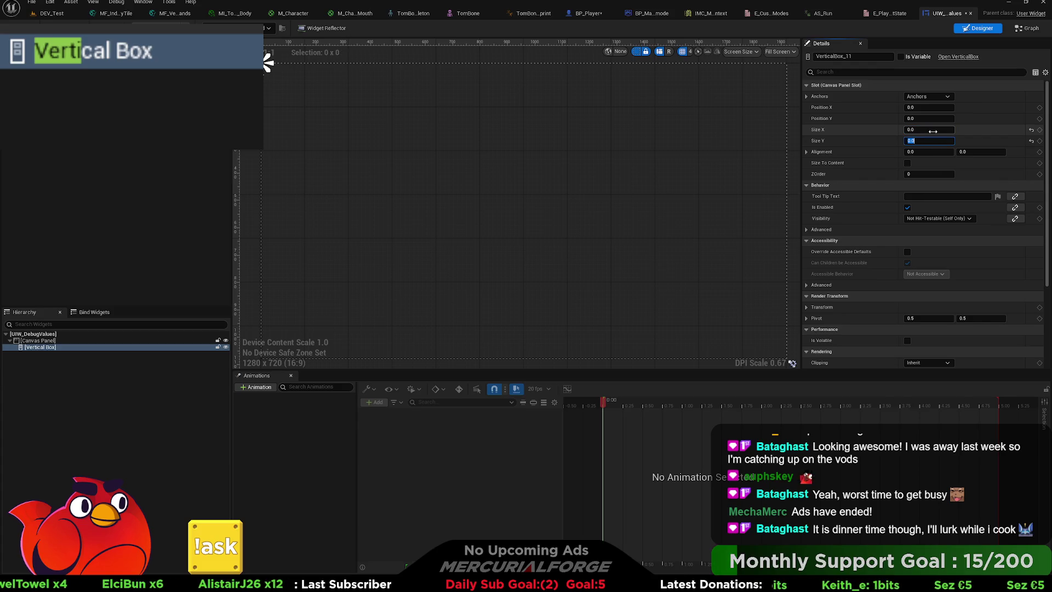
left_click(1031, 130)
left_click(1031, 141)
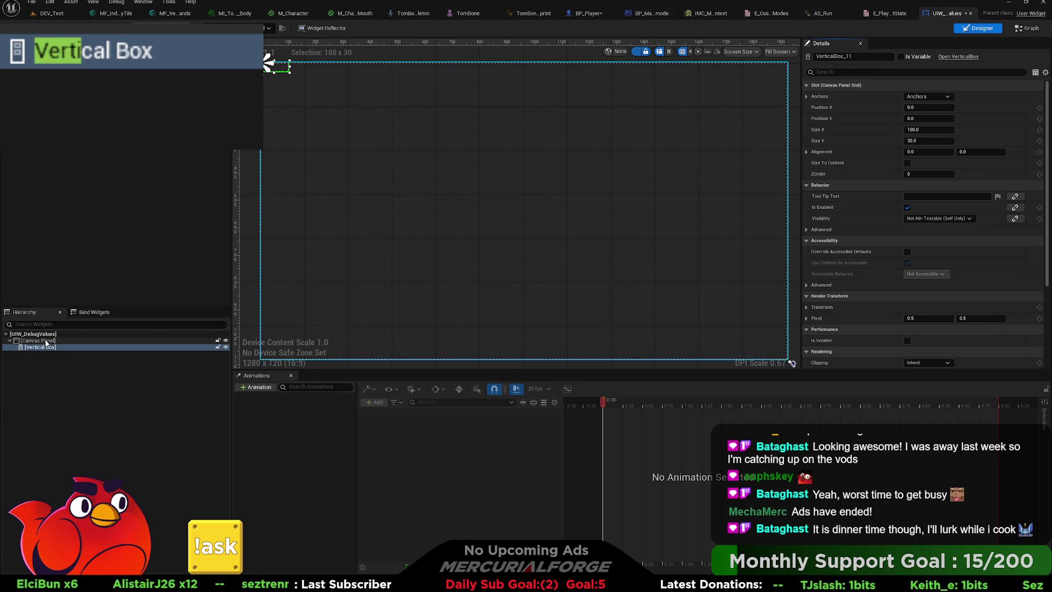
key("Escape")
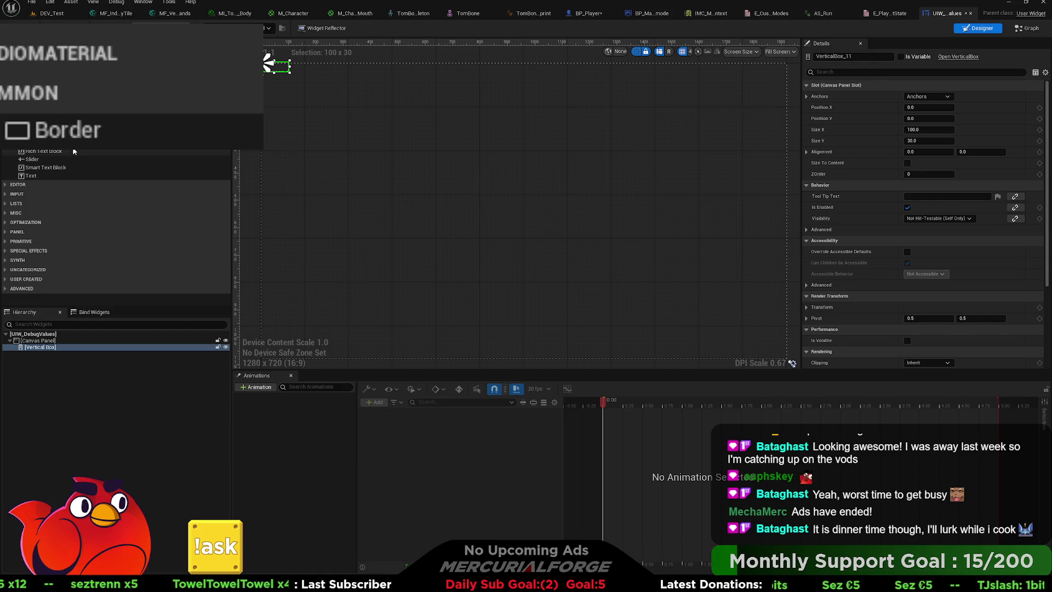
Browse the Misc, Editor, Primitive, Panel, Optimization, Uncategorized and Special Effects palette categories, collapsing each again.
left_click(5, 212)
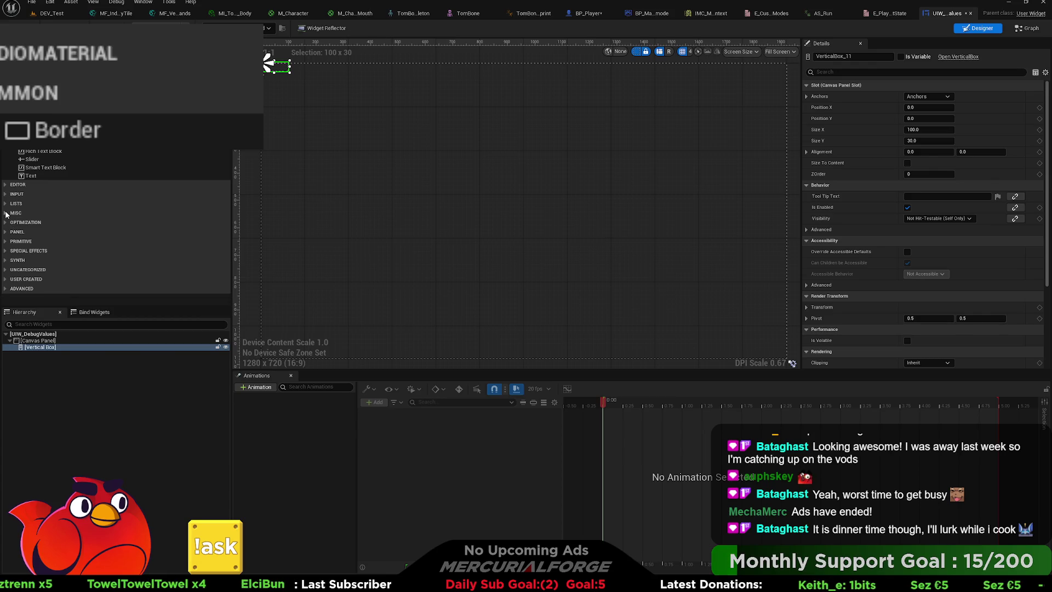
left_click(6, 213)
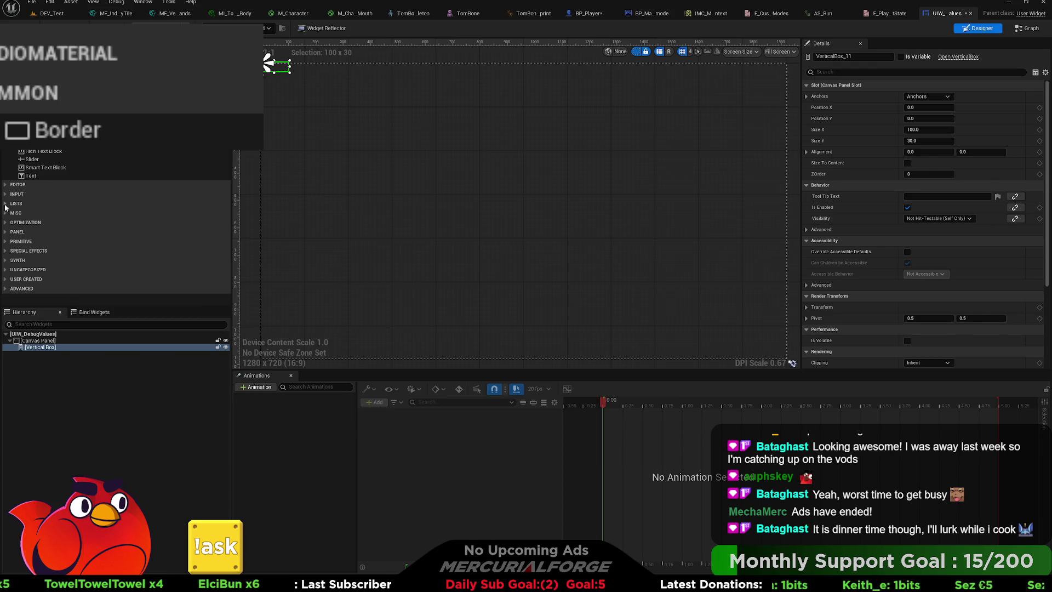
left_click(5, 185)
left_click(5, 185)
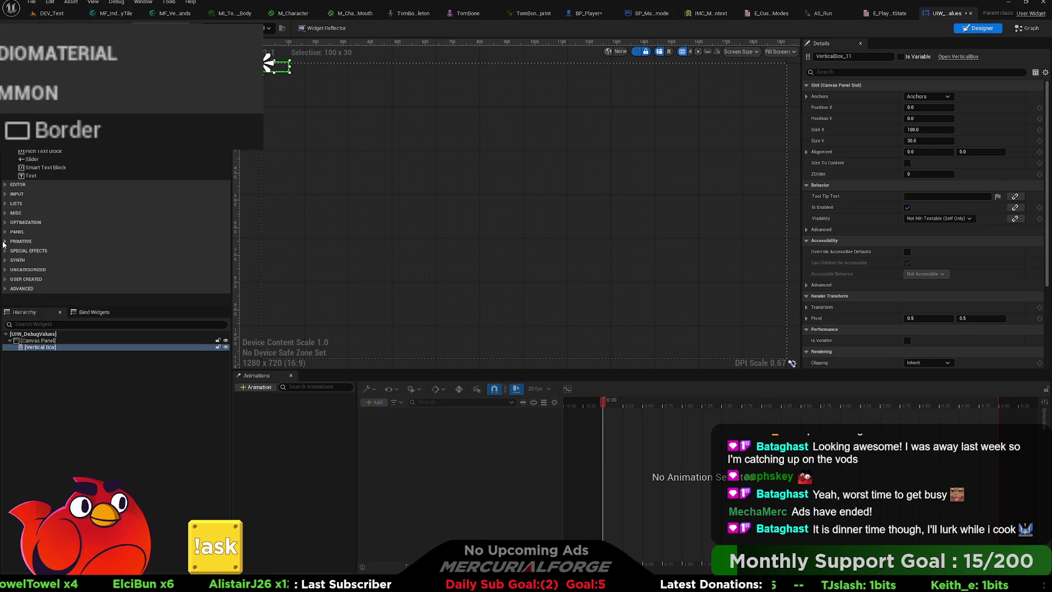
left_click(4, 242)
left_click(4, 242)
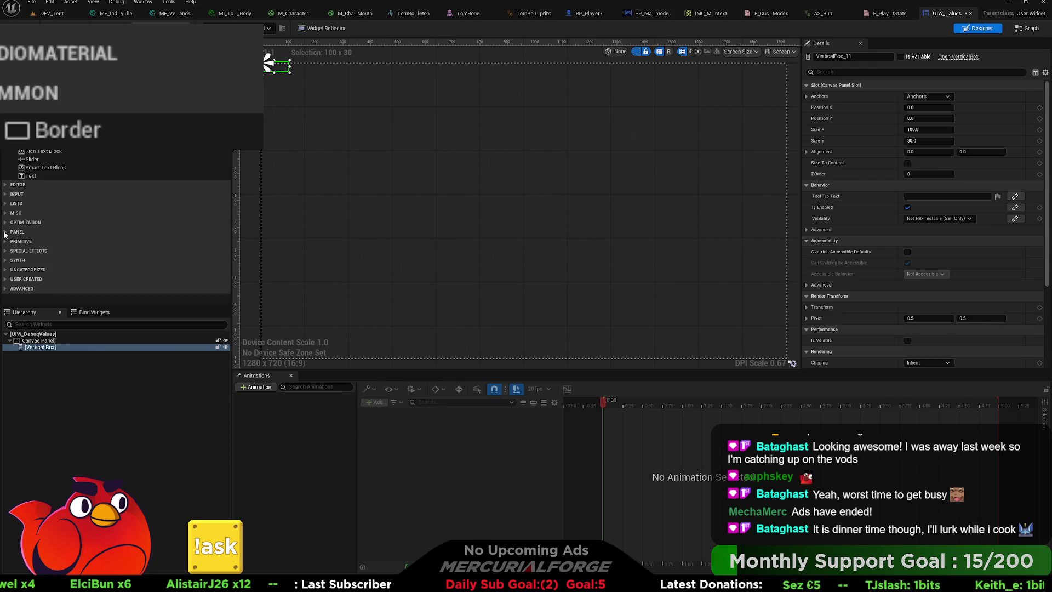
left_click(5, 232)
left_click(5, 233)
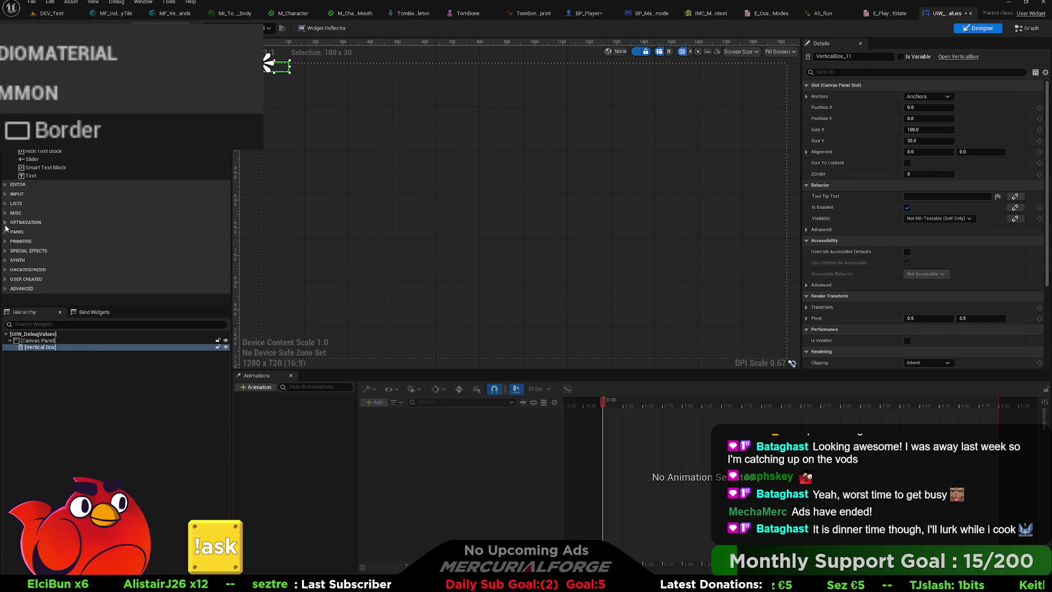
left_click(5, 222)
left_click(5, 223)
left_click(5, 223)
left_click(4, 223)
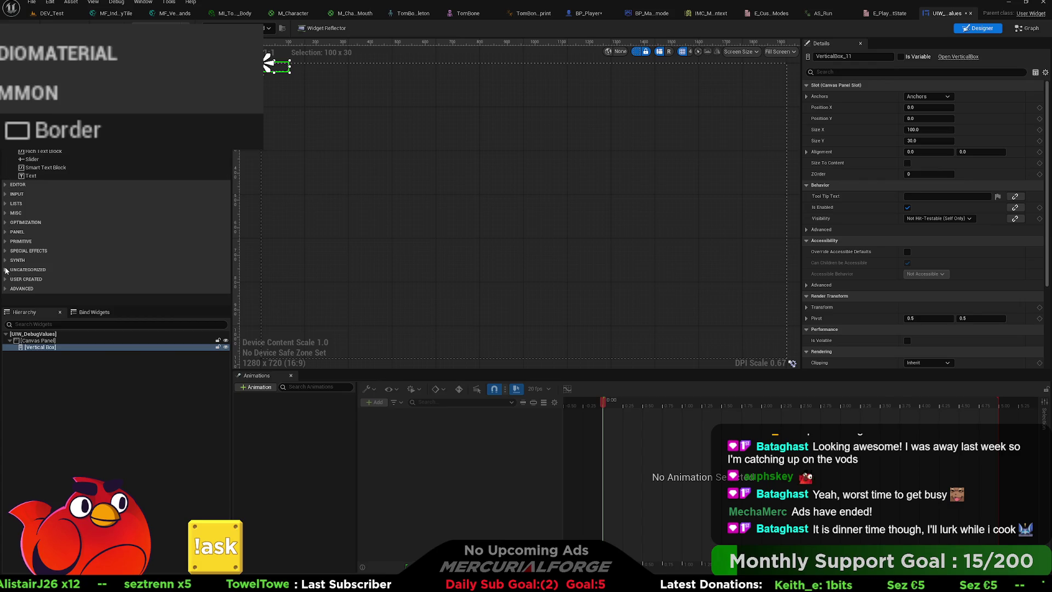
left_click(6, 270)
left_click(6, 270)
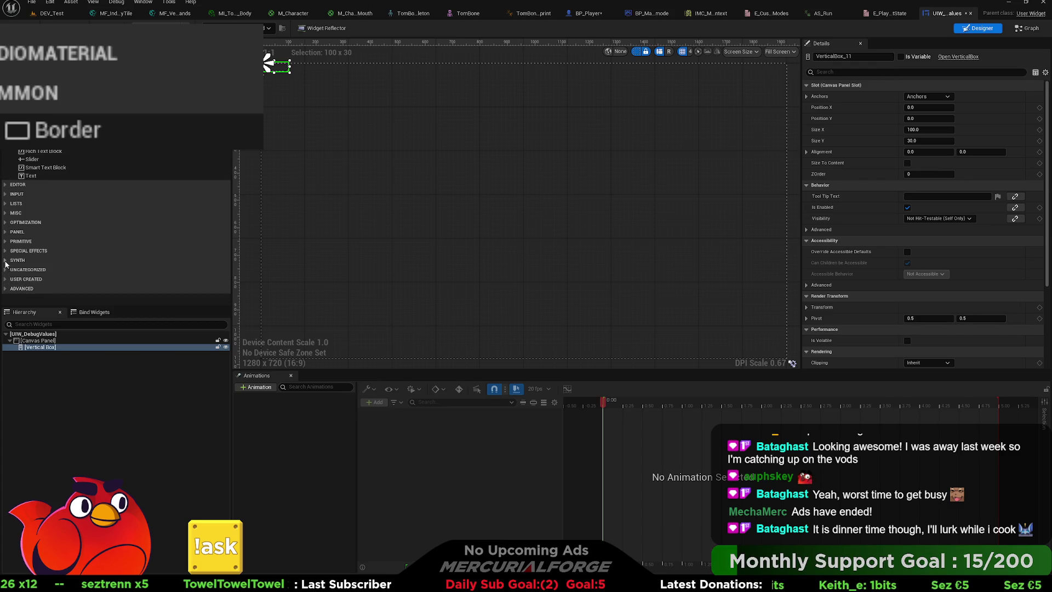
left_click(6, 250)
left_click(6, 251)
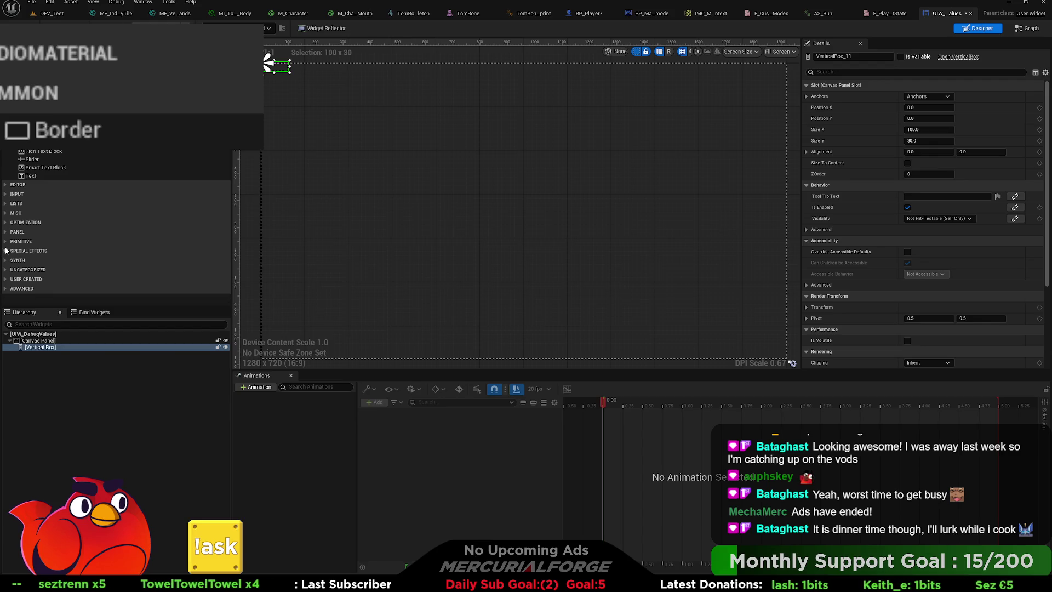
left_click(6, 242)
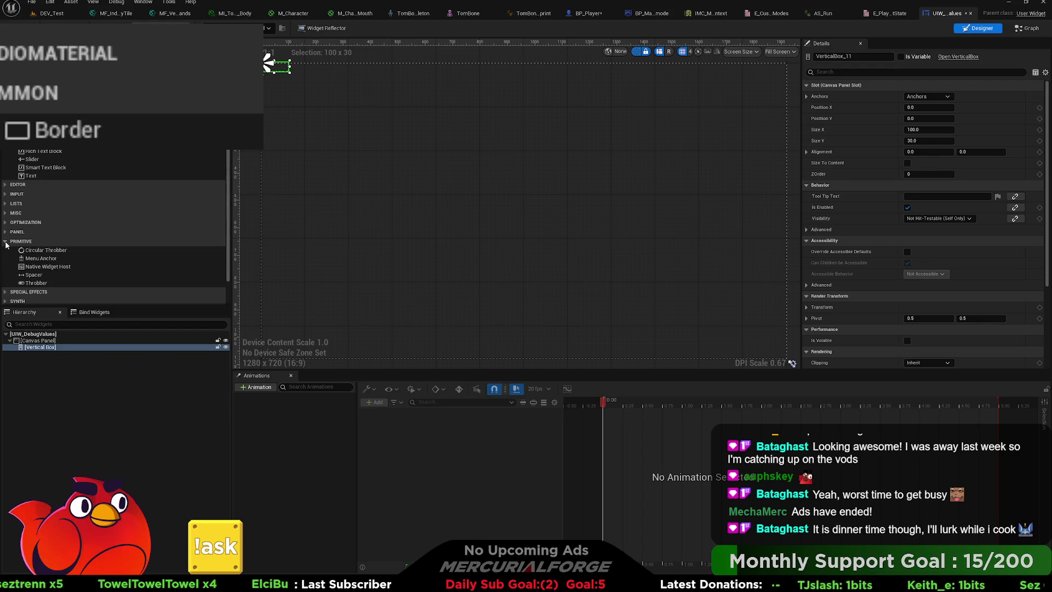
left_click(6, 242)
Expand the Panel category, scroll through its widgets, and pick Scale Box.
left_click(6, 232)
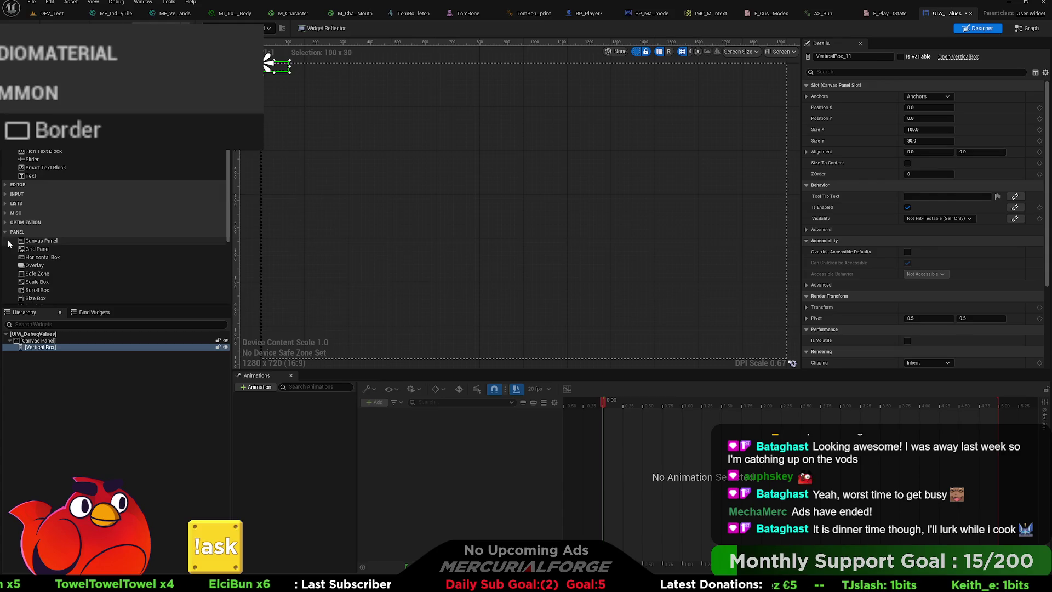
scroll(9, 247, "down", 2)
scroll(9, 247, "down", 3)
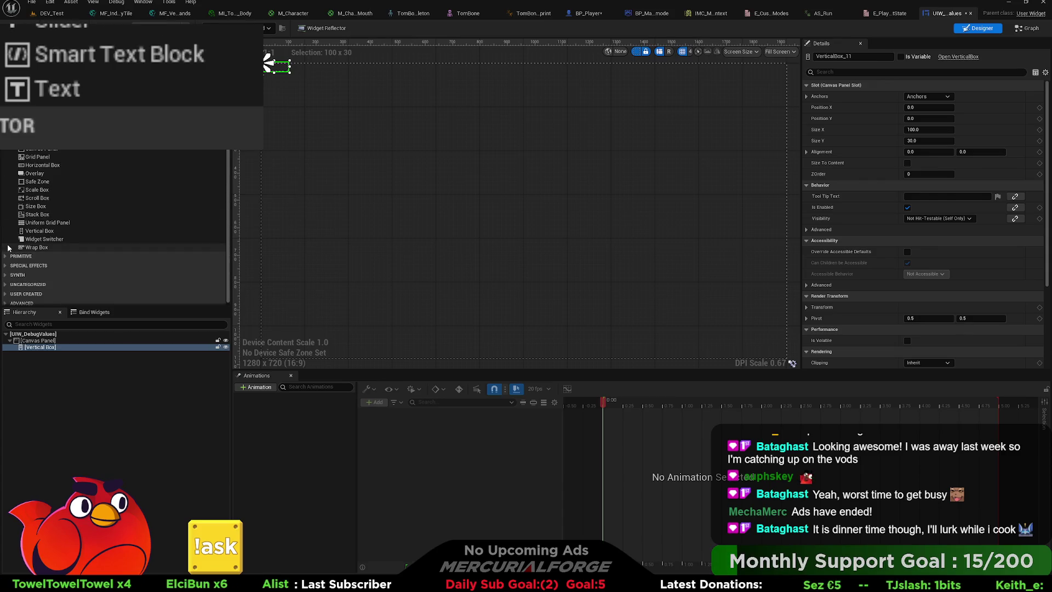
scroll(7, 248, "up", 4)
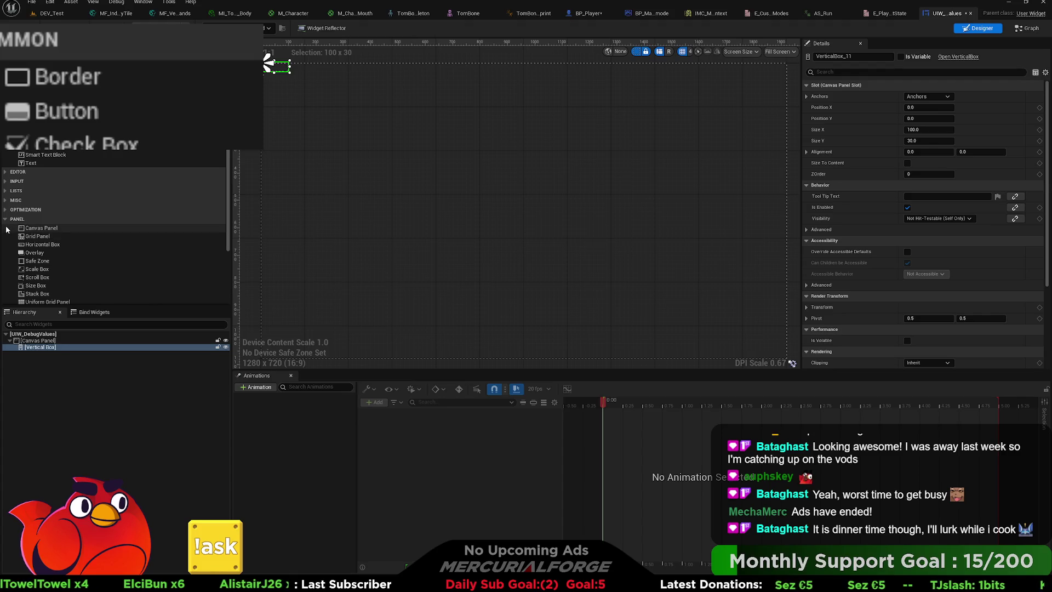
scroll(6, 234, "down", 1)
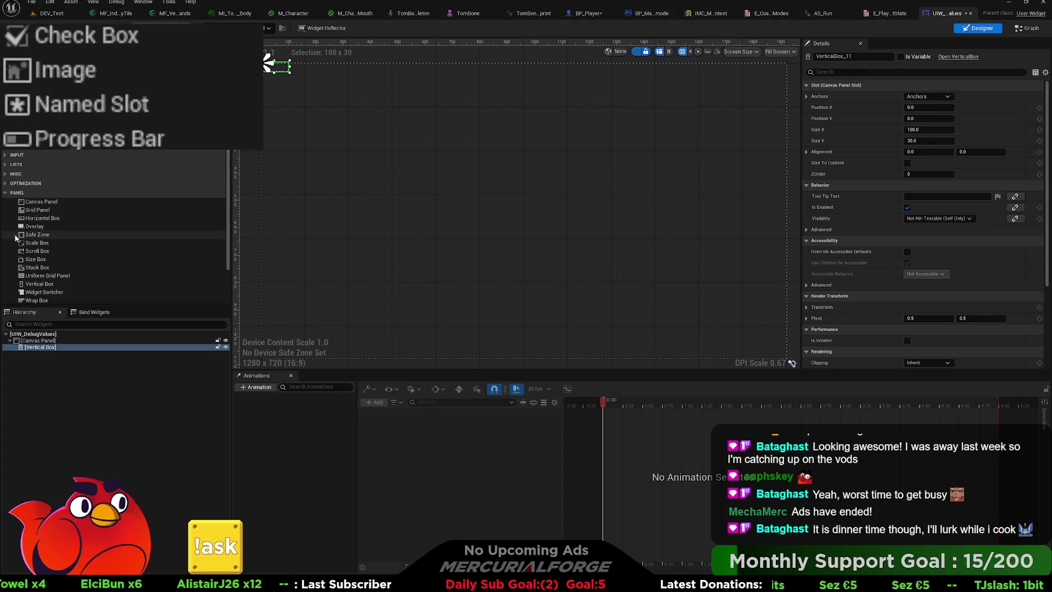
left_click(45, 248)
left_click_drag(40, 338, 37, 354)
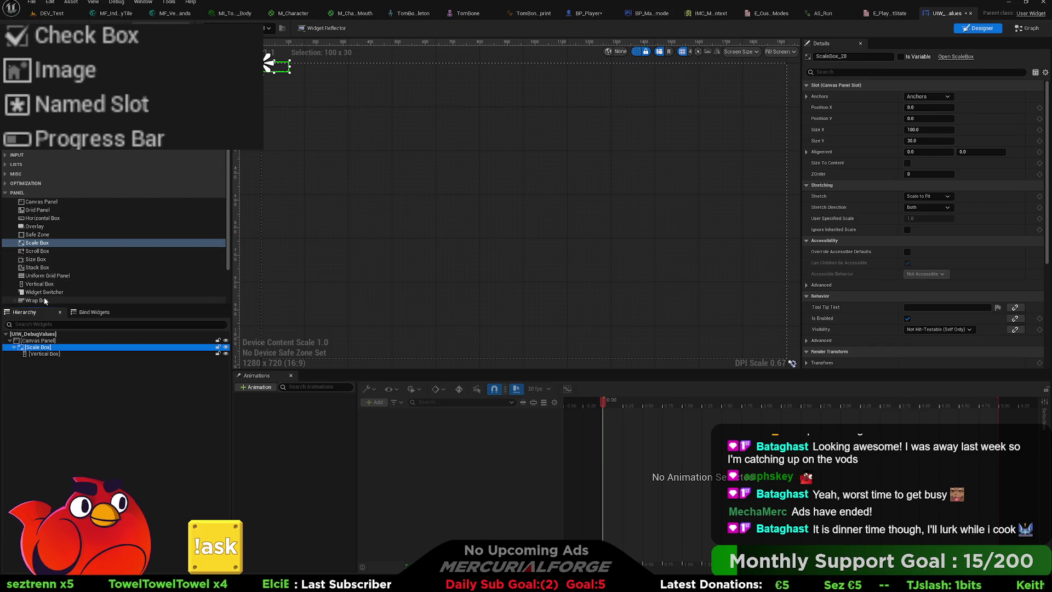
left_click(45, 354)
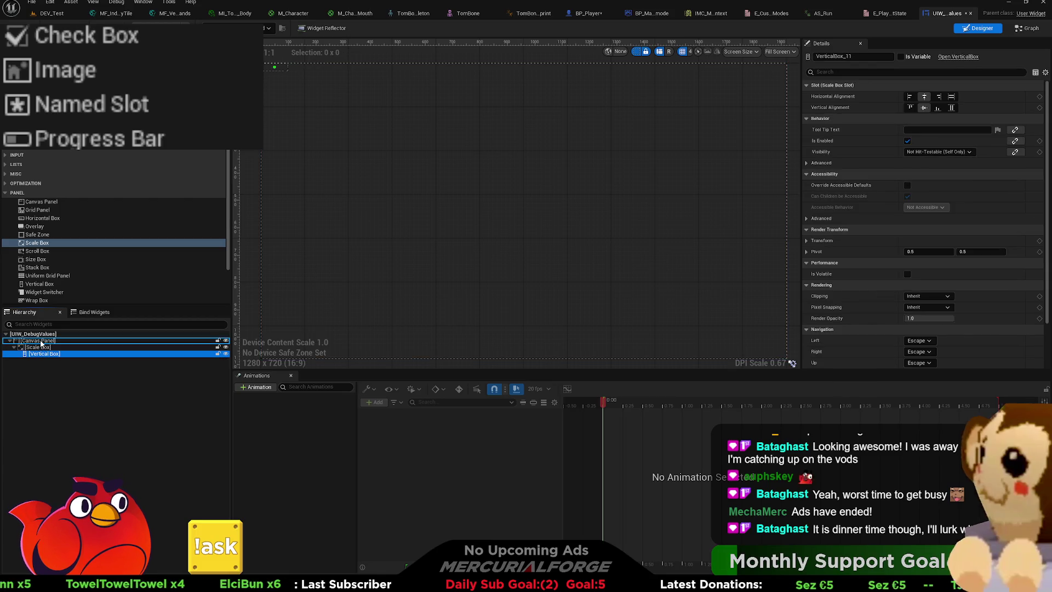
left_click(38, 348)
key("Delete")
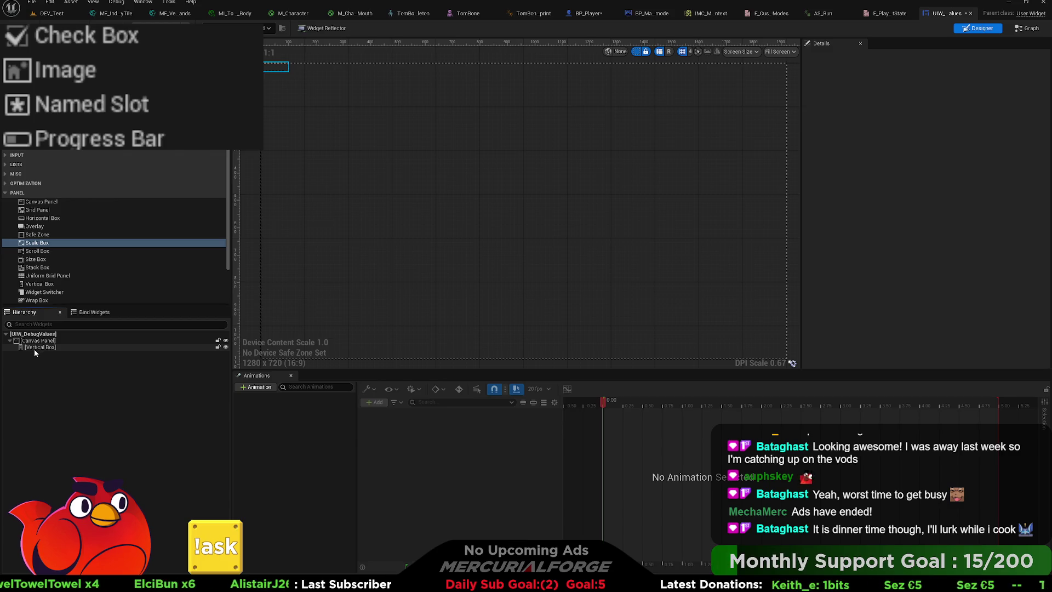
left_click(33, 348)
scroll(13, 164, "down", 1)
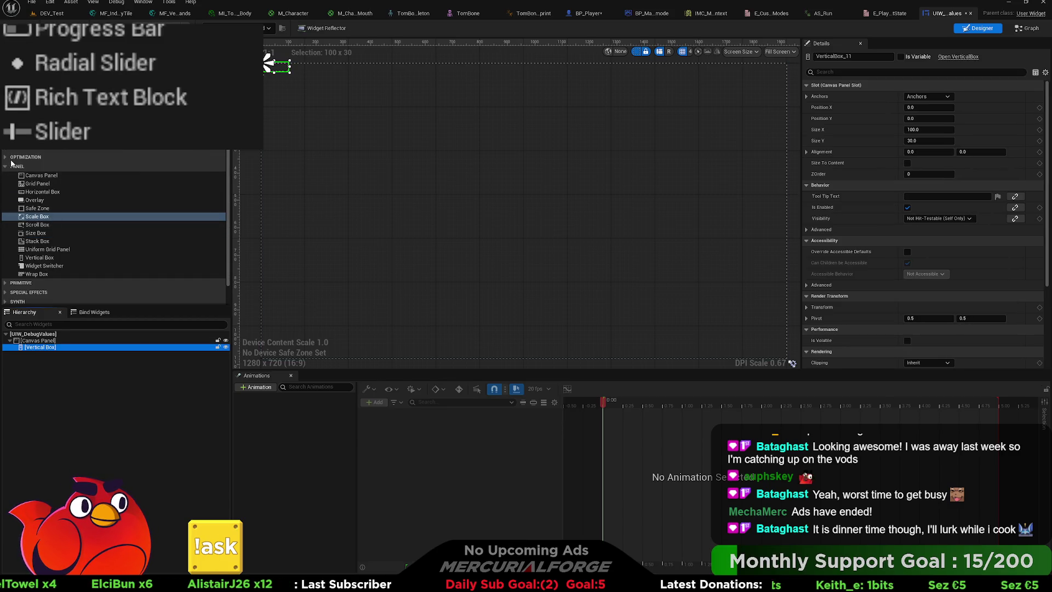
Check the Panel, Input, User Created and Advanced categories, leave all collapsed, and search 'space'.
left_click(13, 166)
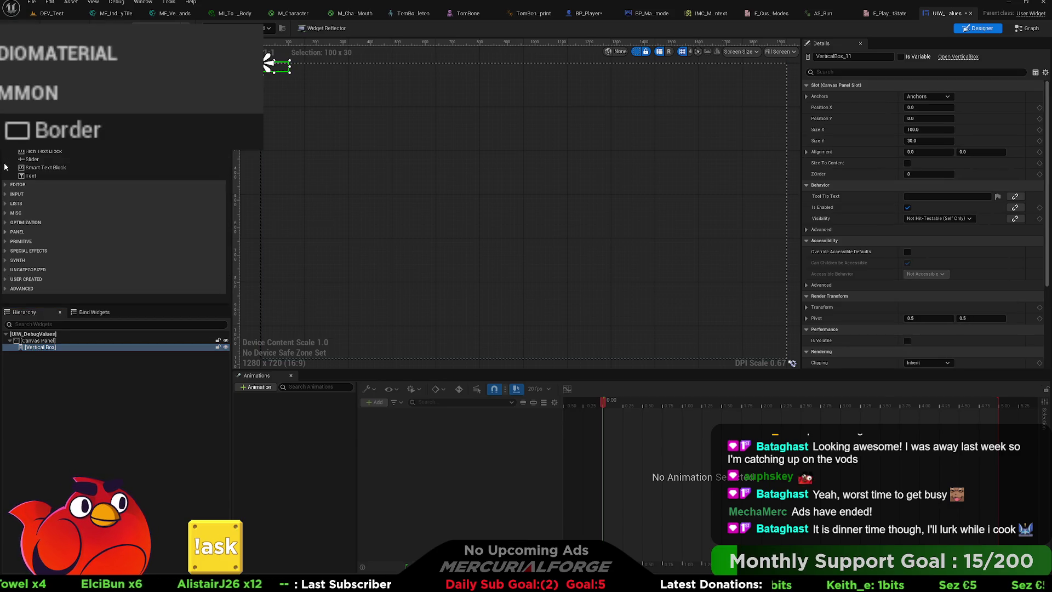
left_click(5, 195)
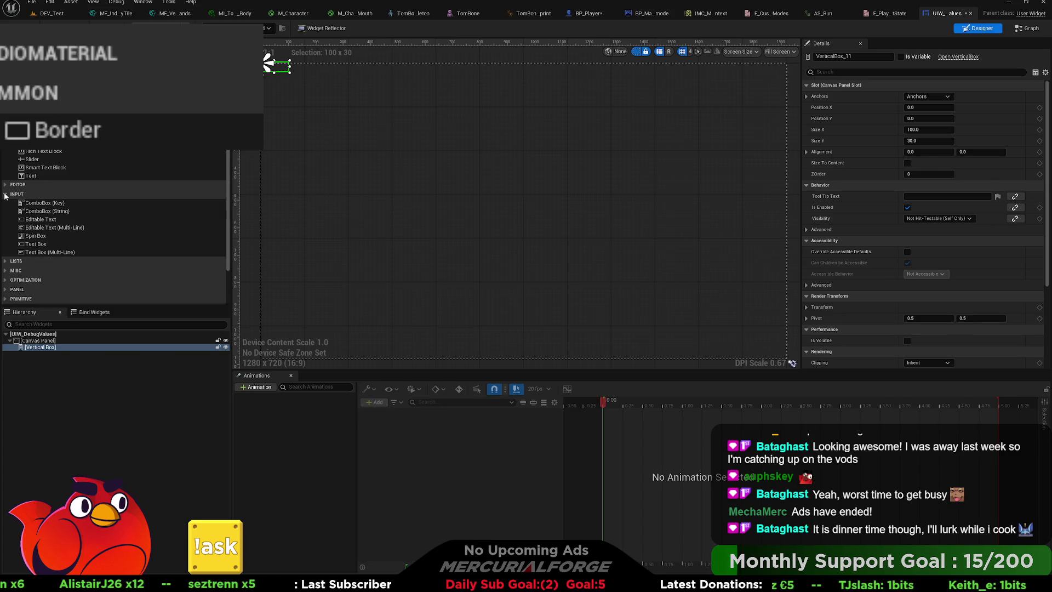
left_click(4, 195)
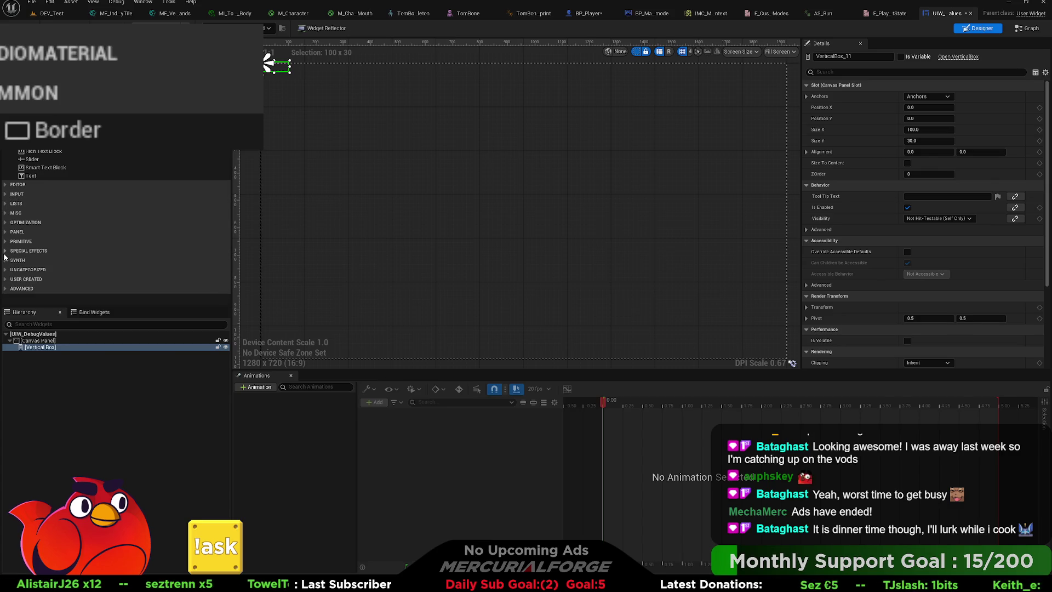
left_click(5, 279)
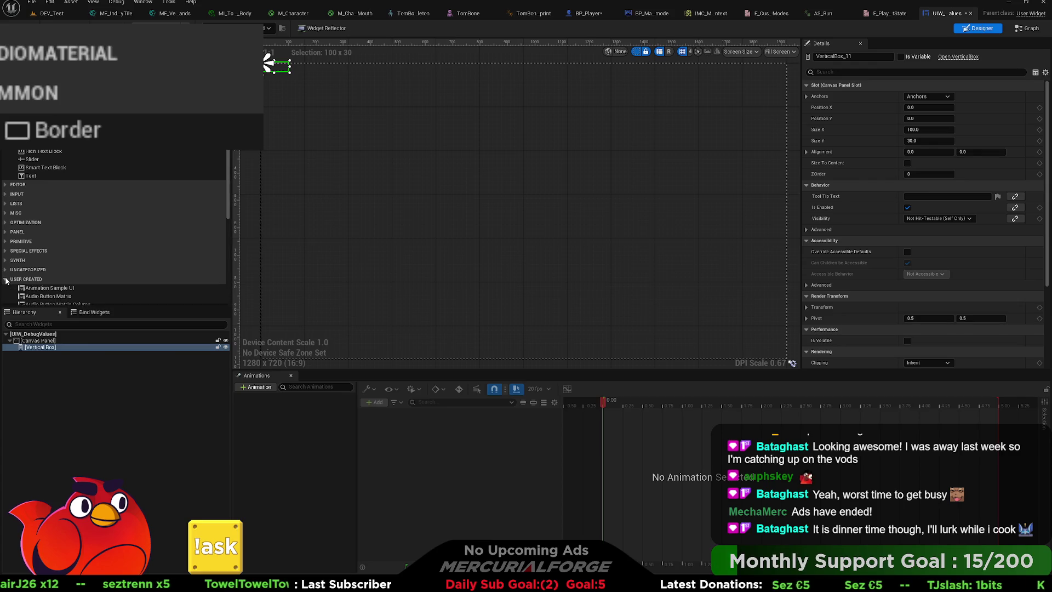
scroll(10, 272, "down", 3)
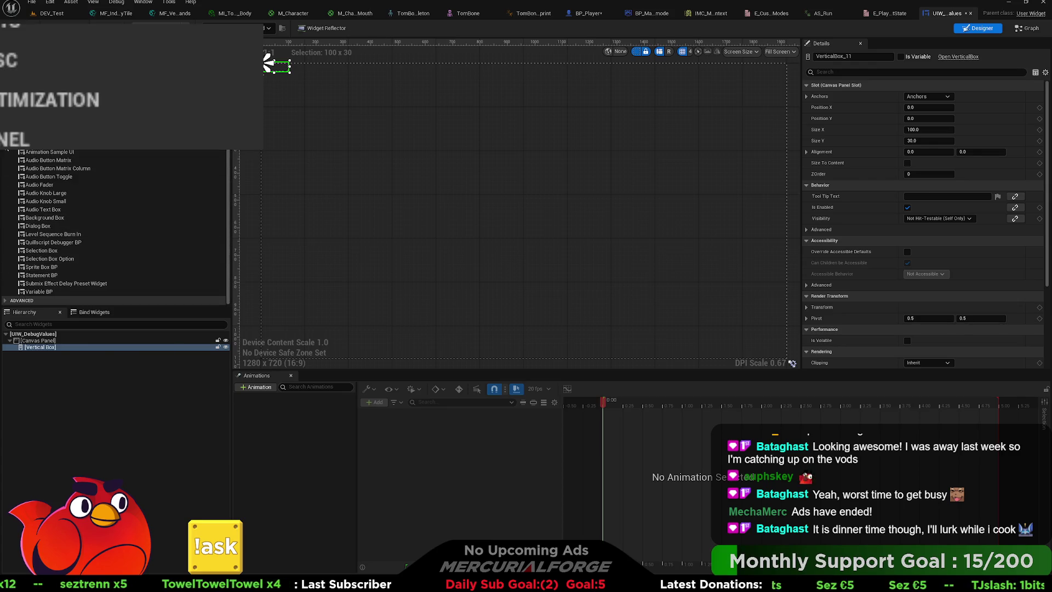
left_click(7, 149)
left_click(7, 287)
left_click(7, 286)
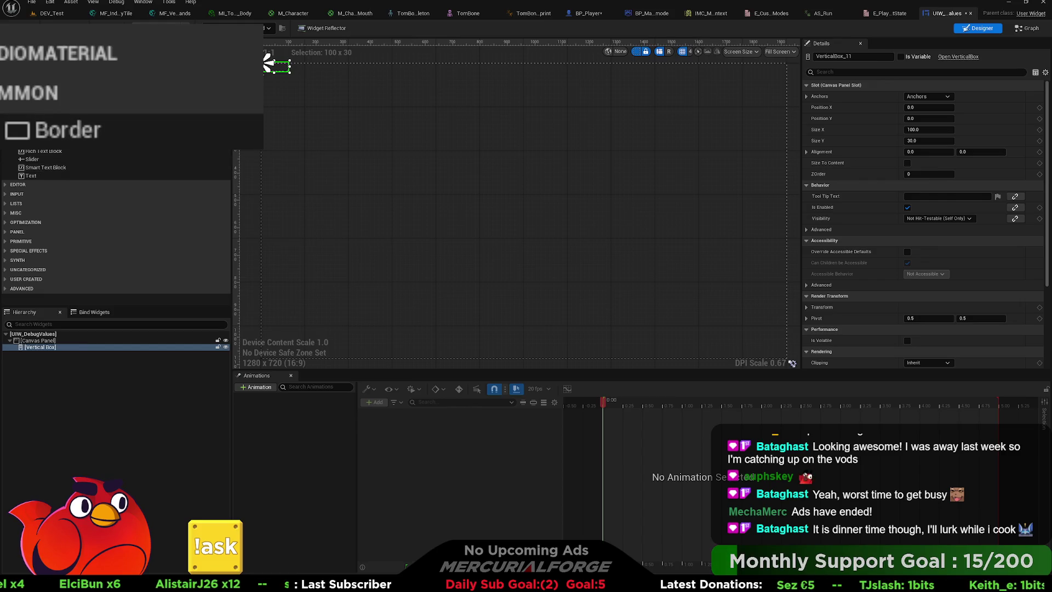
left_click(5, 194)
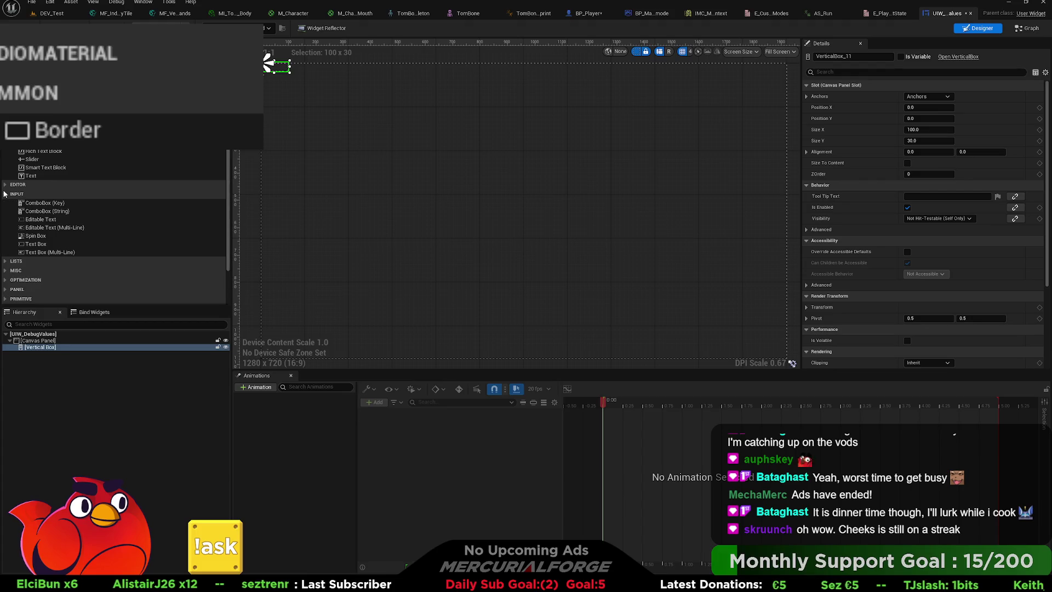
left_click(4, 194)
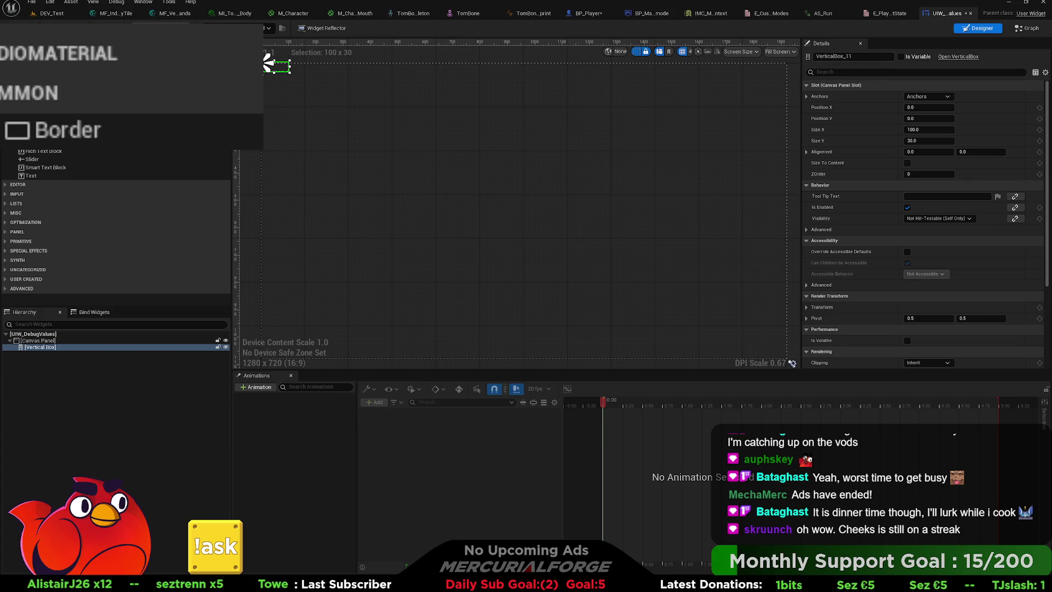
type("space")
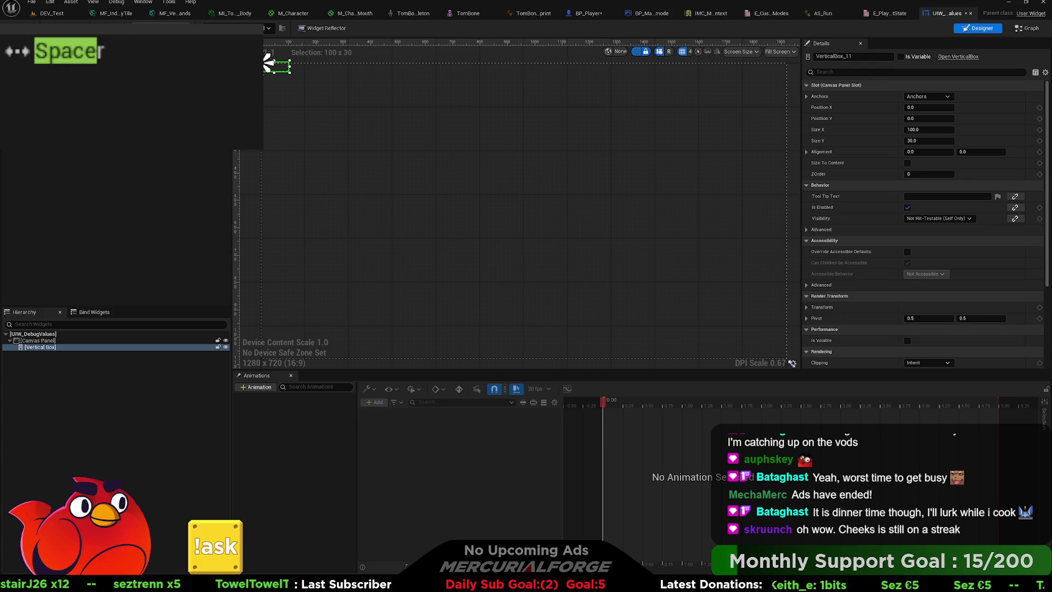
Pick the Spacer widget, then select the Vertical Box and wrap it in a Horizontal Box.
left_click(96, 59)
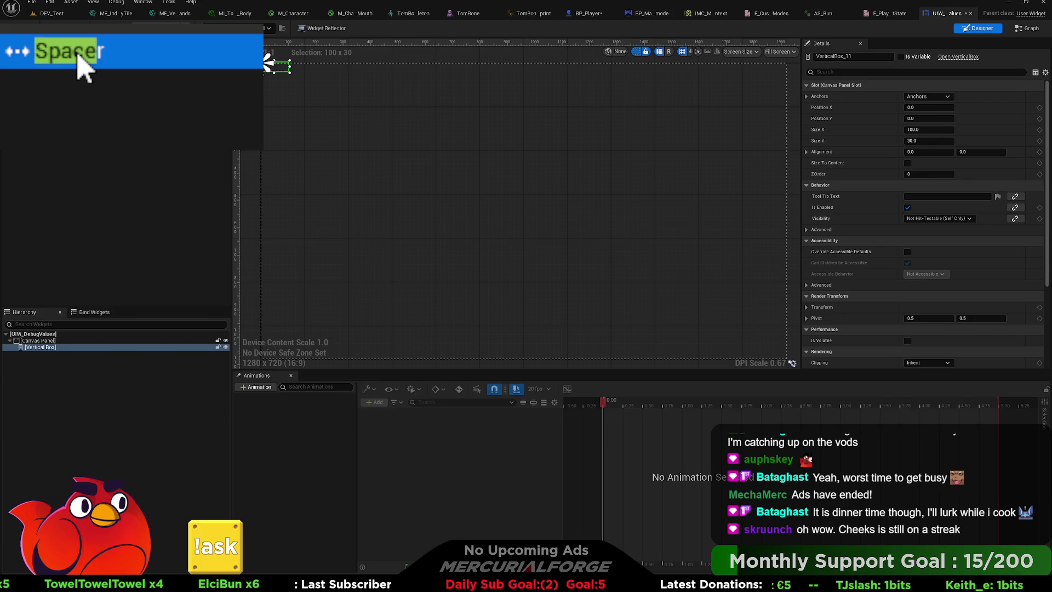
left_click(438, 132)
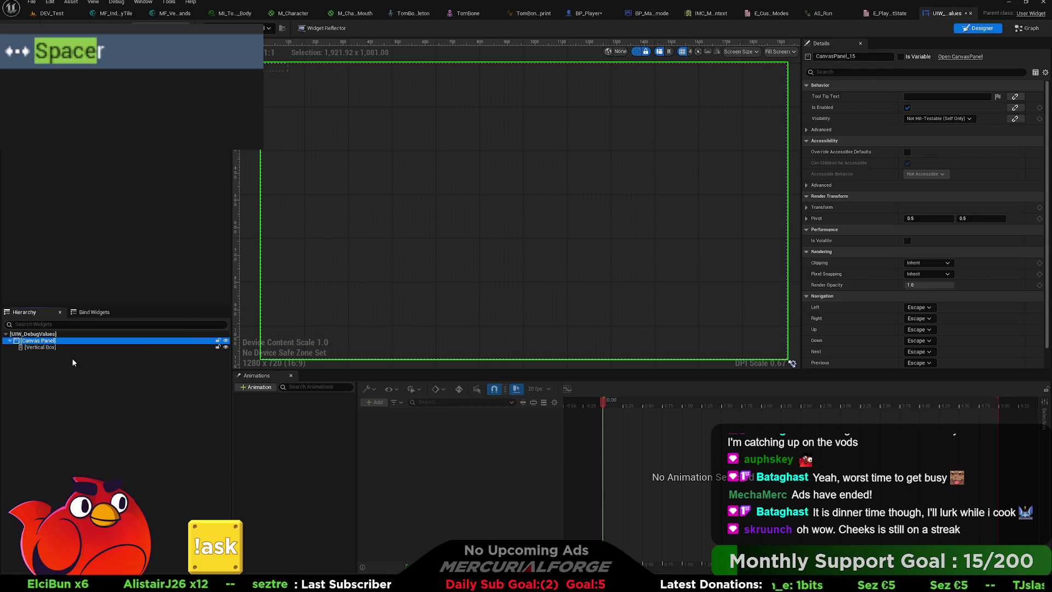
left_click(41, 348)
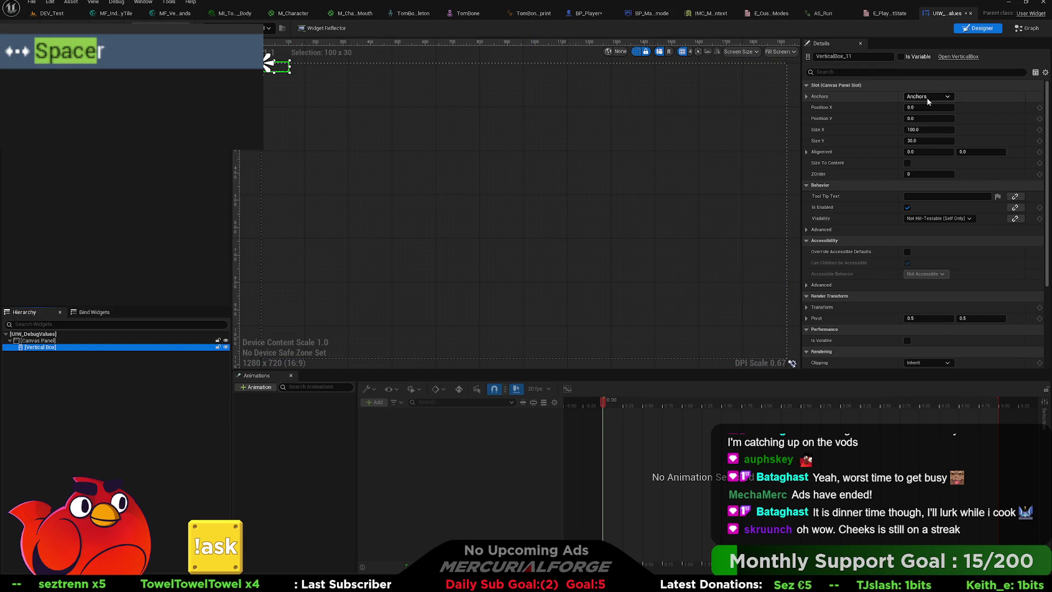
left_click(139, 54)
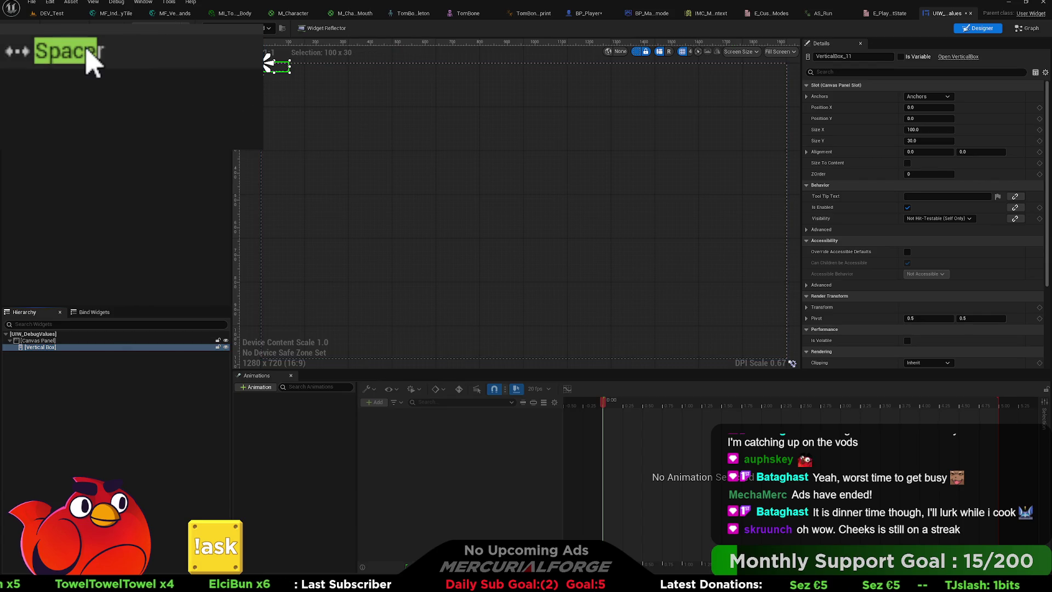
left_click(54, 342)
left_click(49, 347)
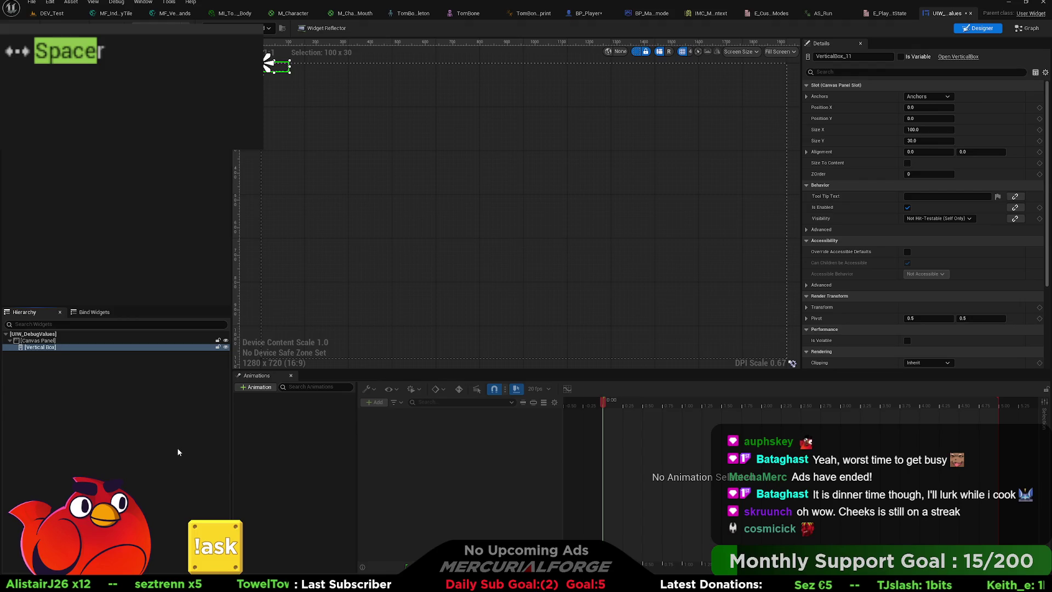
key("ctrl+y")
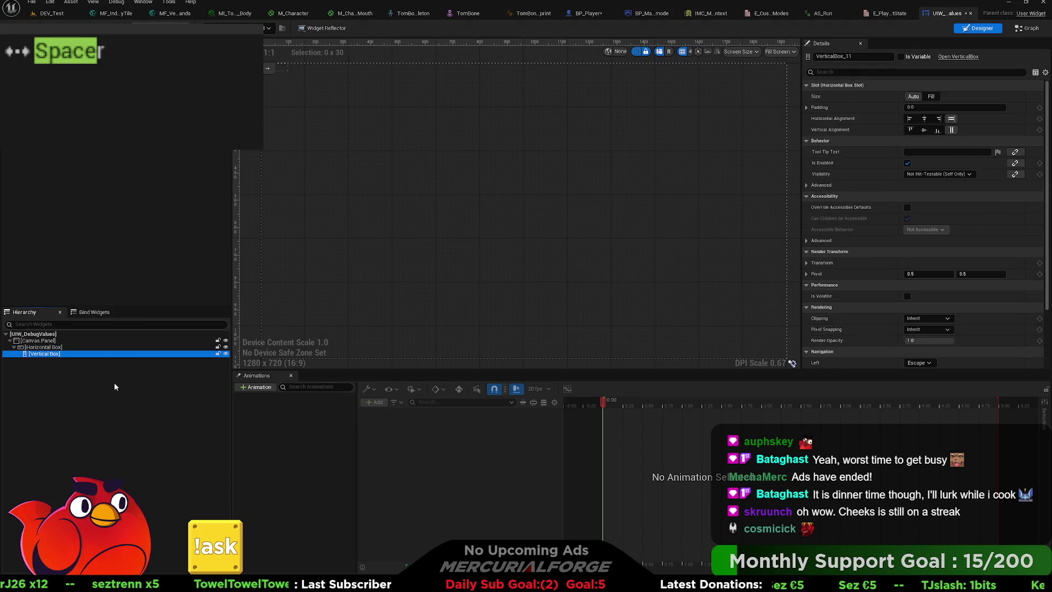
Wrap the Vertical Box in a Horizontal Box, then undo a full-screen stretch anchor on it.
left_click(62, 353)
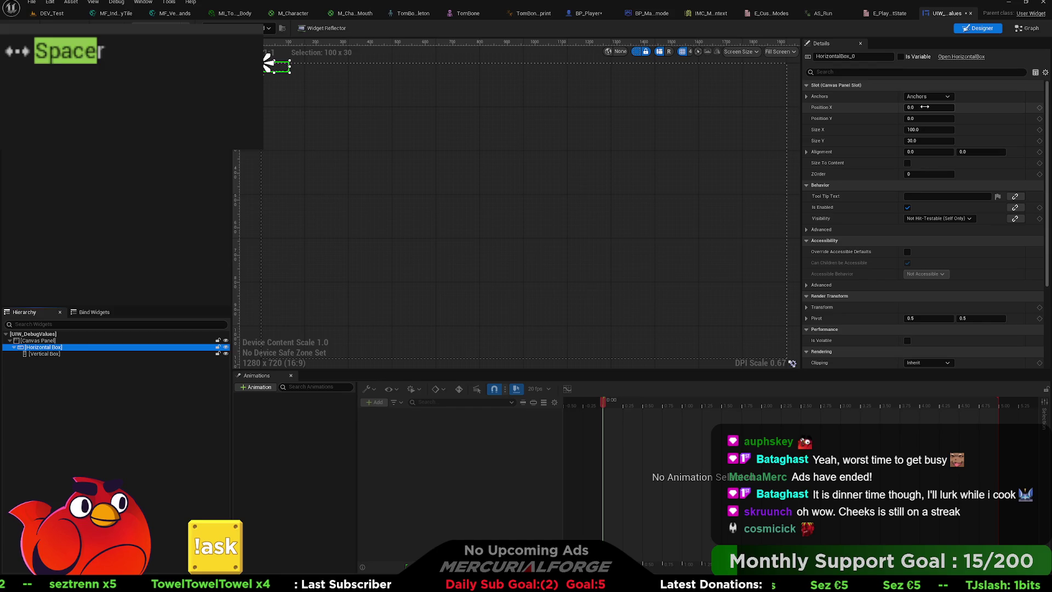
left_click(939, 97)
left_click(1006, 209)
key("ctrl+z")
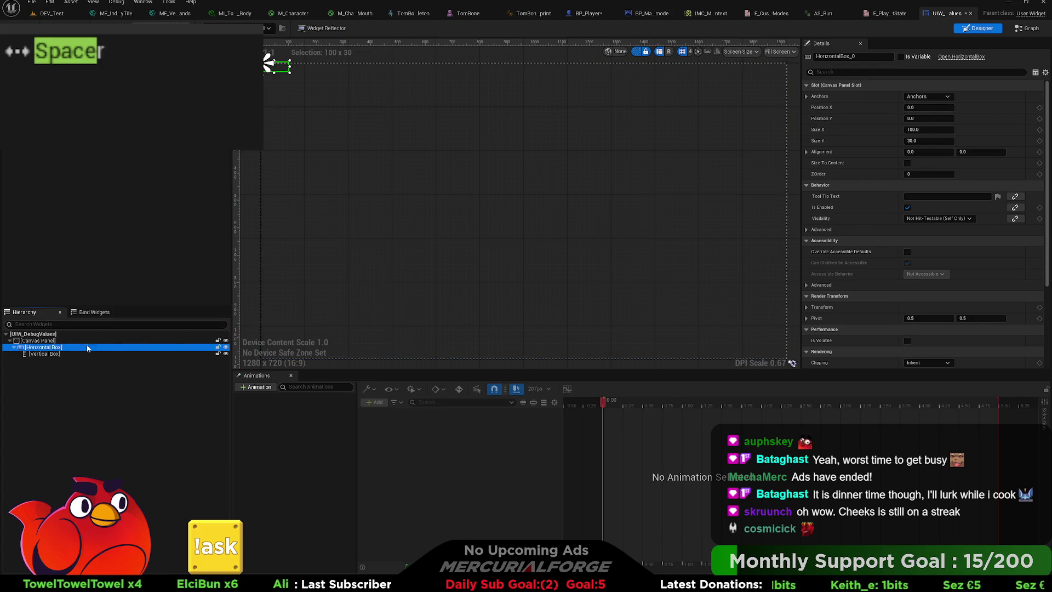
Set the Vertical Box's Horizontal Box Slot size to Fill.
left_click(46, 354)
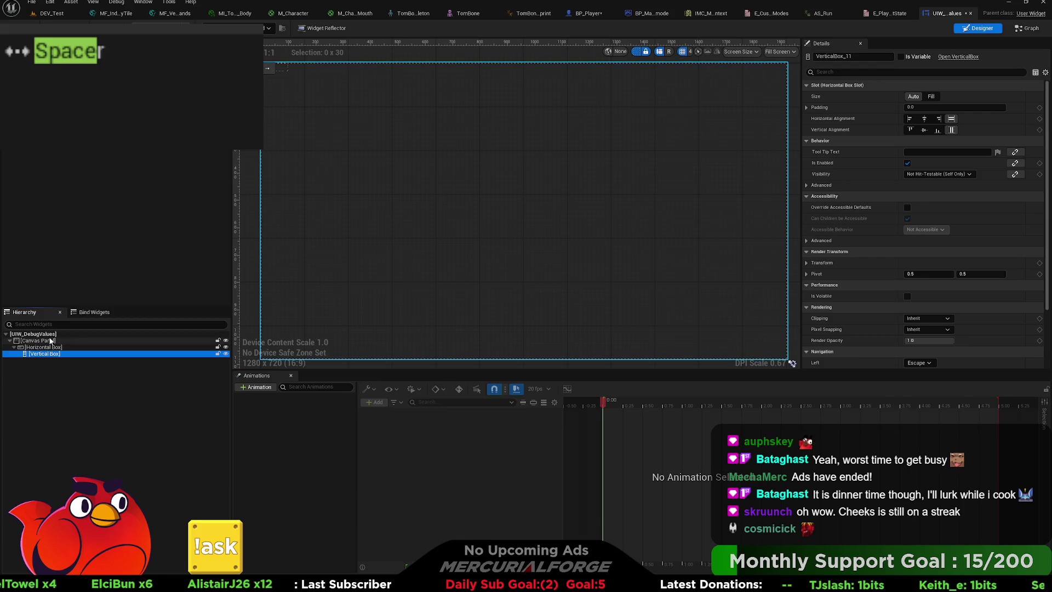
left_click(50, 341)
left_click(42, 348)
left_click(39, 354)
left_click(932, 96)
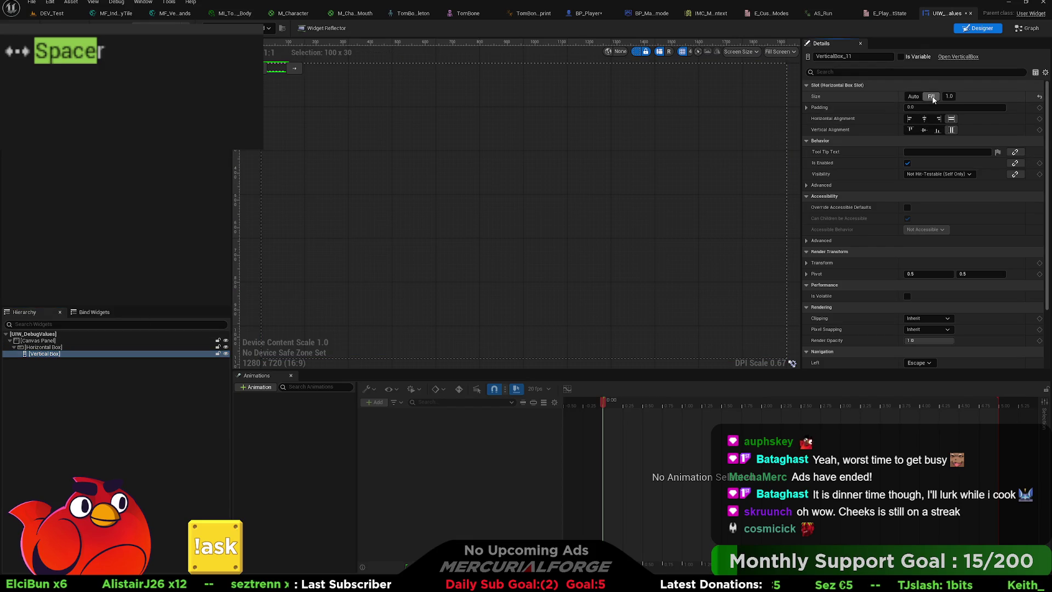
Swap the Horizontal Box wrapper for an Overlay around the Vertical Box.
left_click(42, 347)
left_click(44, 341)
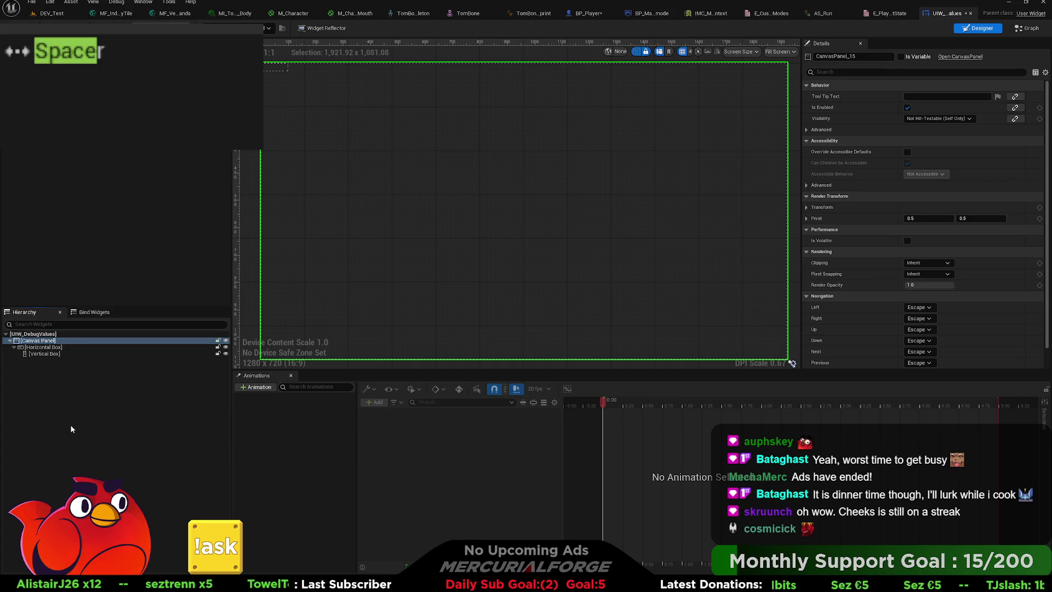
left_click(32, 348)
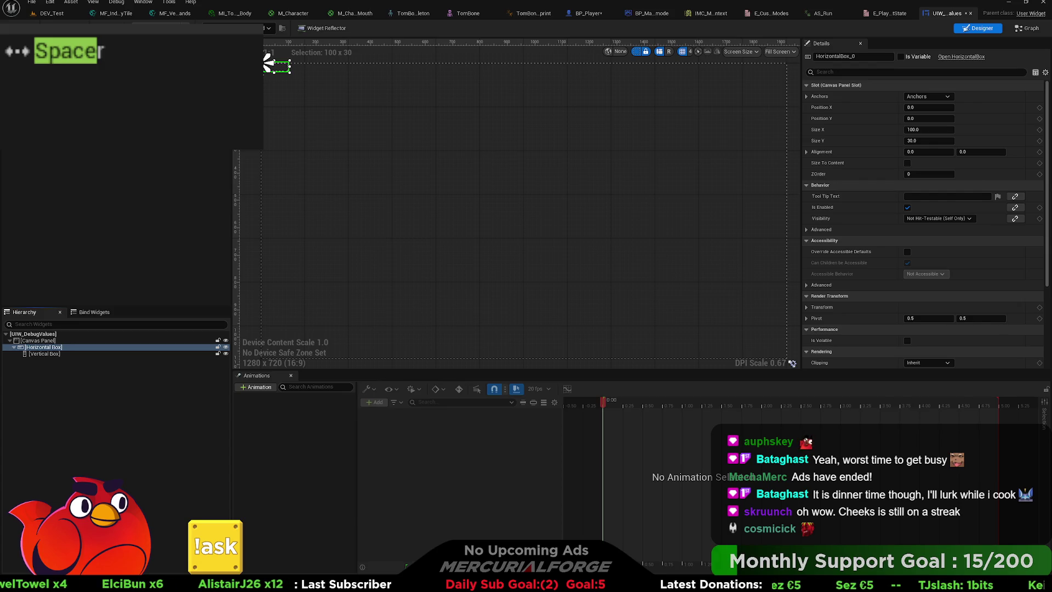
key("ctrl+z")
Inspect the Overlay wrapper, then revert it back to the Horizontal Box.
left_click(14, 347)
left_click(36, 348)
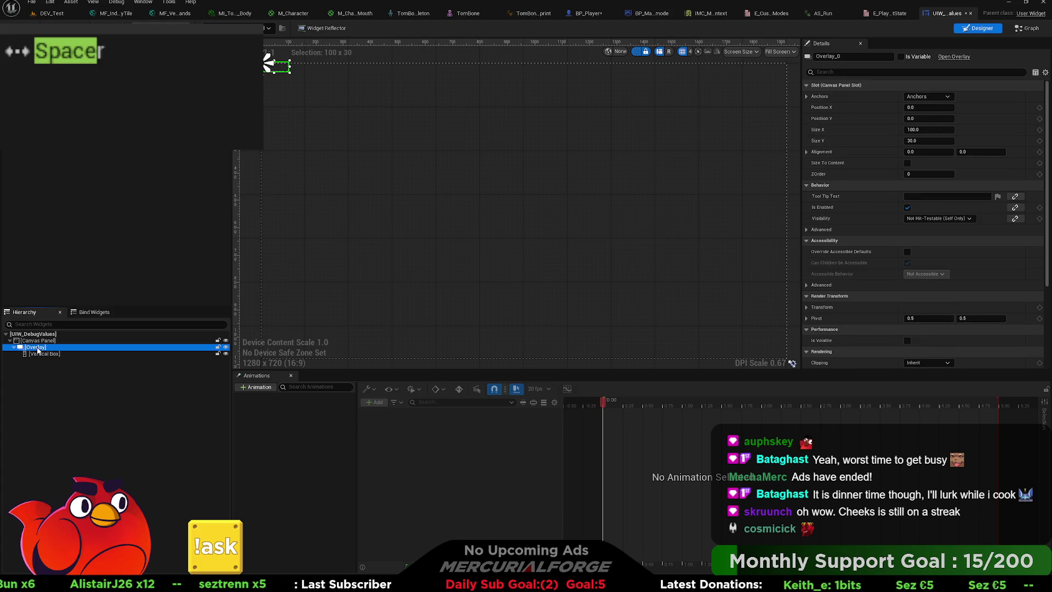
key("ctrl+y")
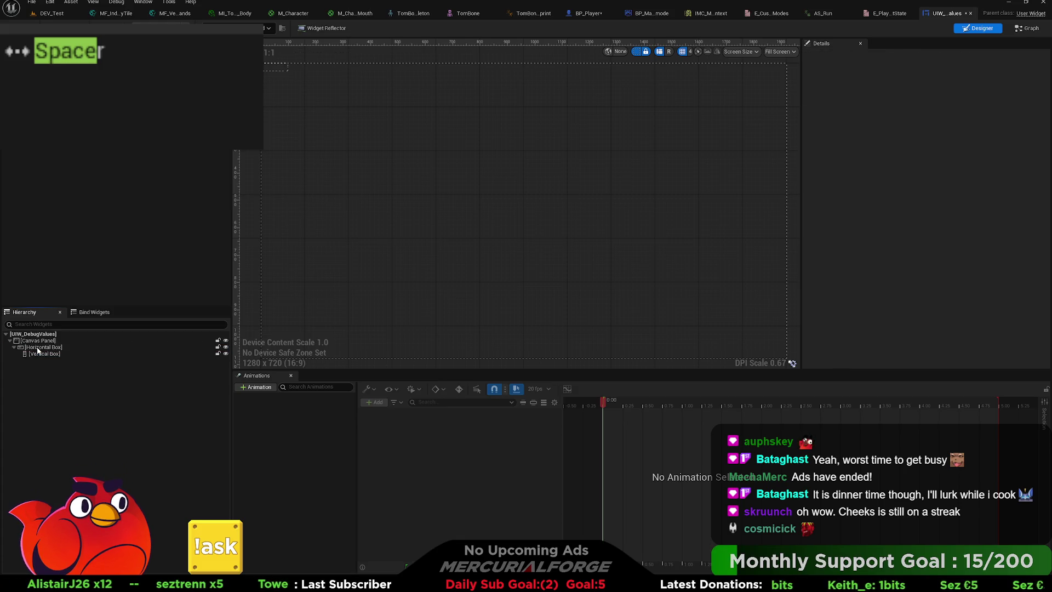
Delete the Vertical Box and the Horizontal Box, leaving the Canvas Panel empty.
left_click(44, 347)
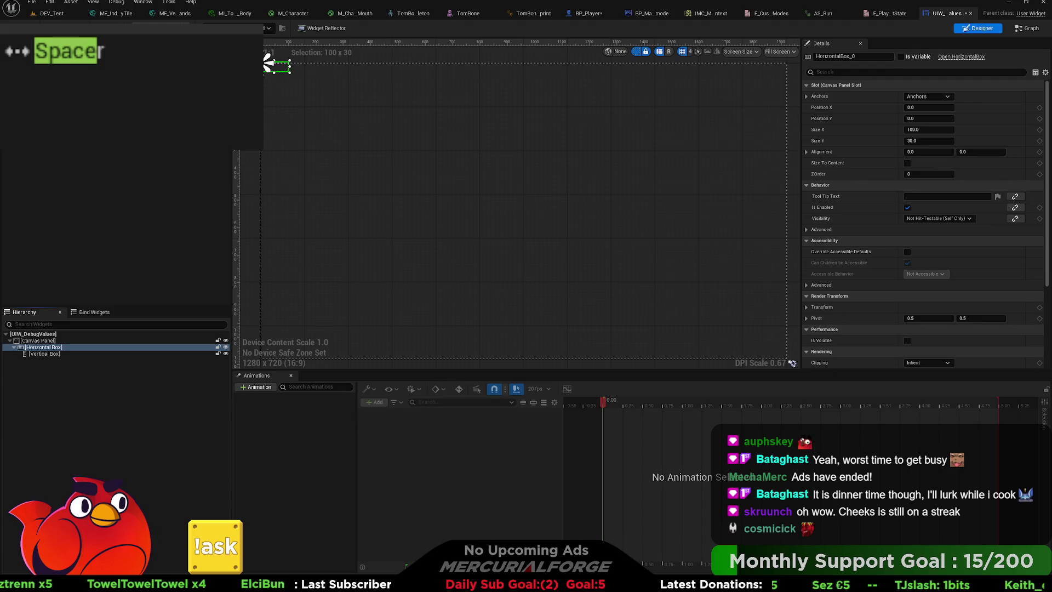
left_click(77, 419)
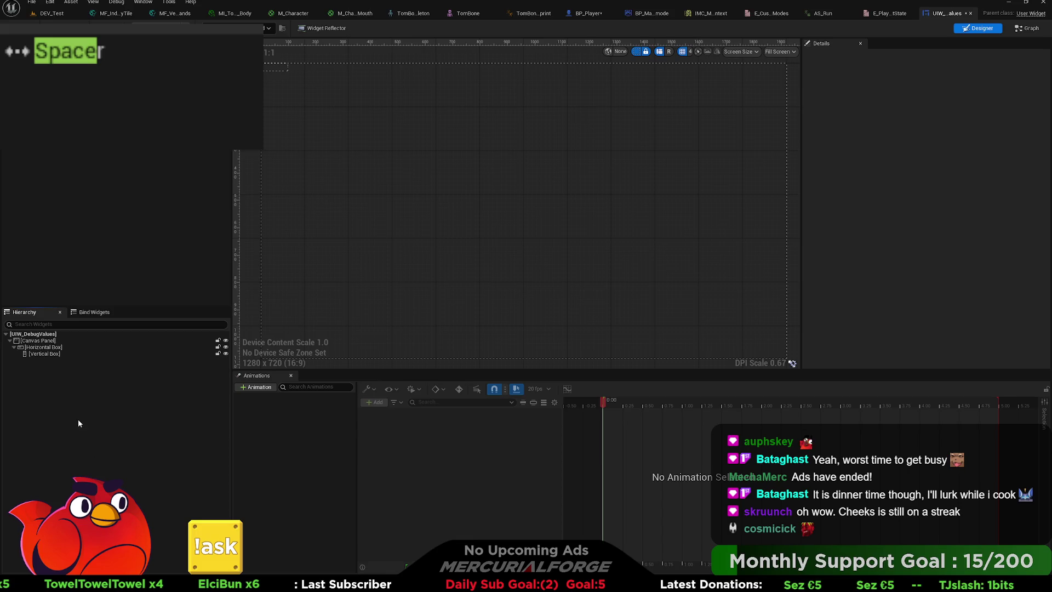
left_click(48, 353)
key("Delete")
left_click(53, 349)
key("Delete")
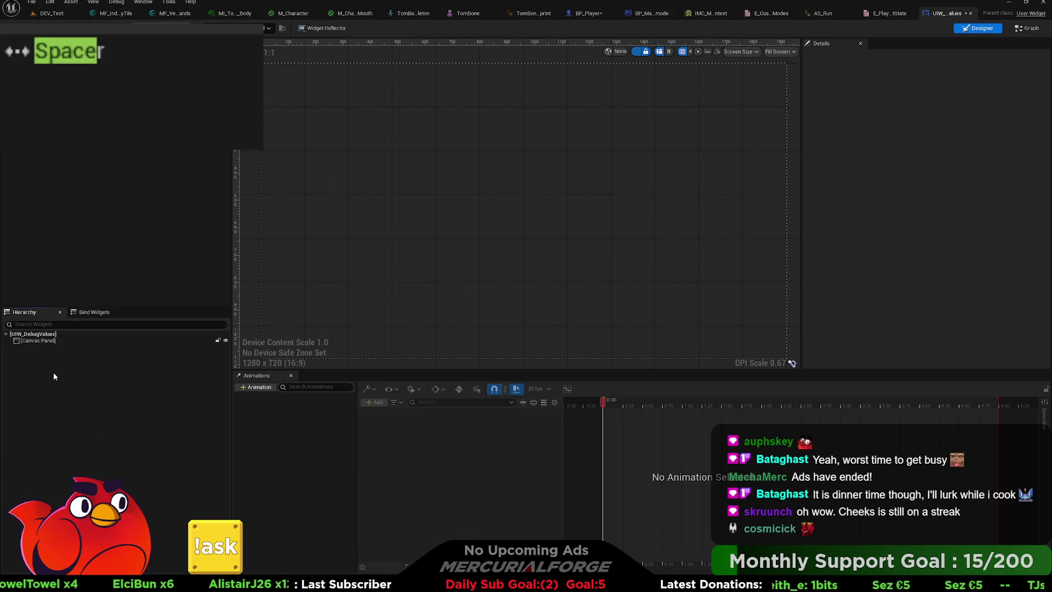
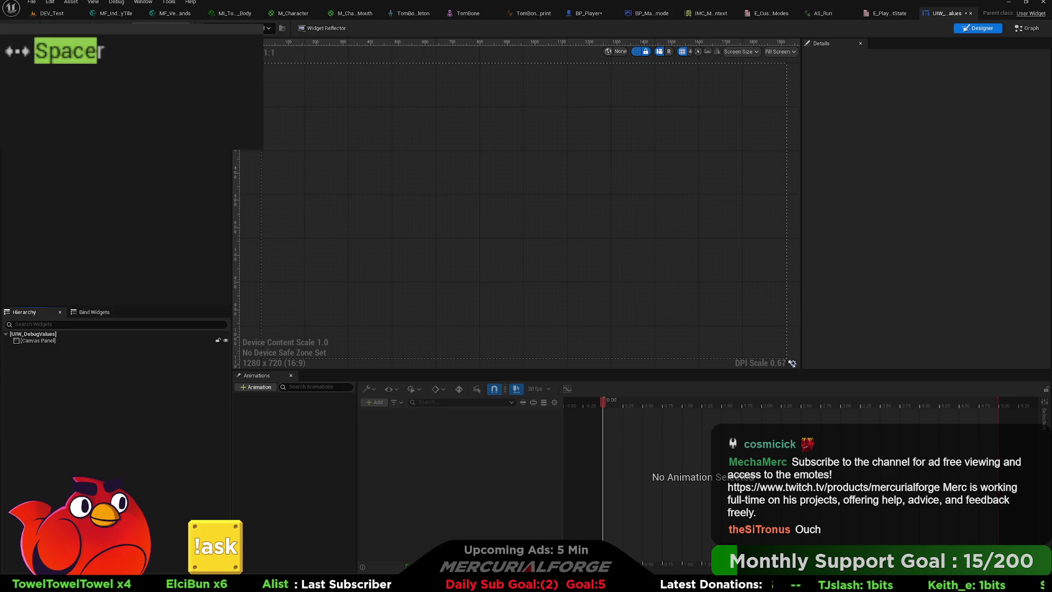
Return to the level editor and browse the UI folder, selecting the display widget asset.
key("alt+Tab")
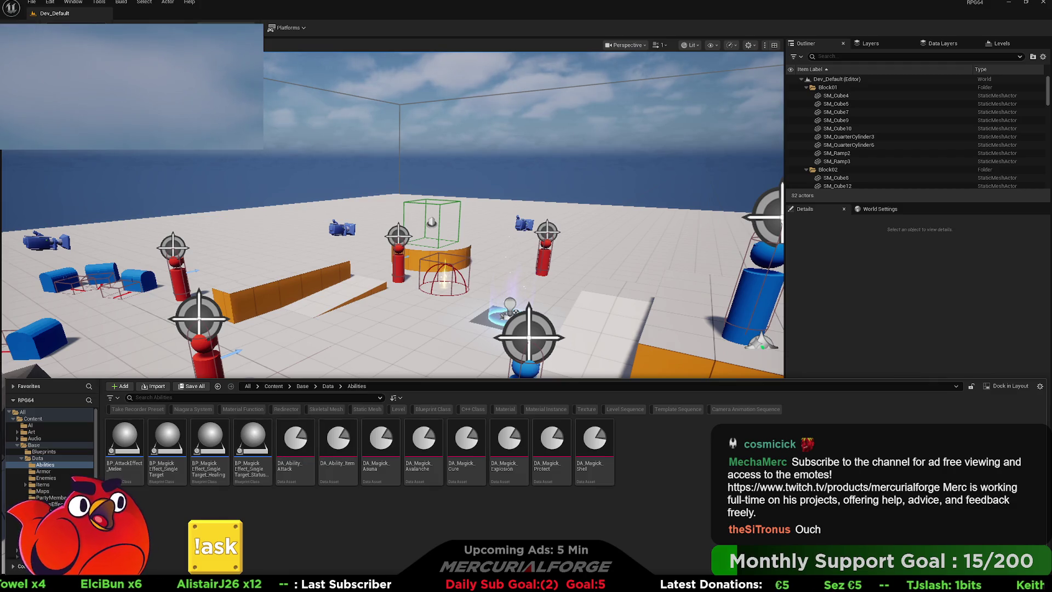
scroll(49, 450, "down", 3)
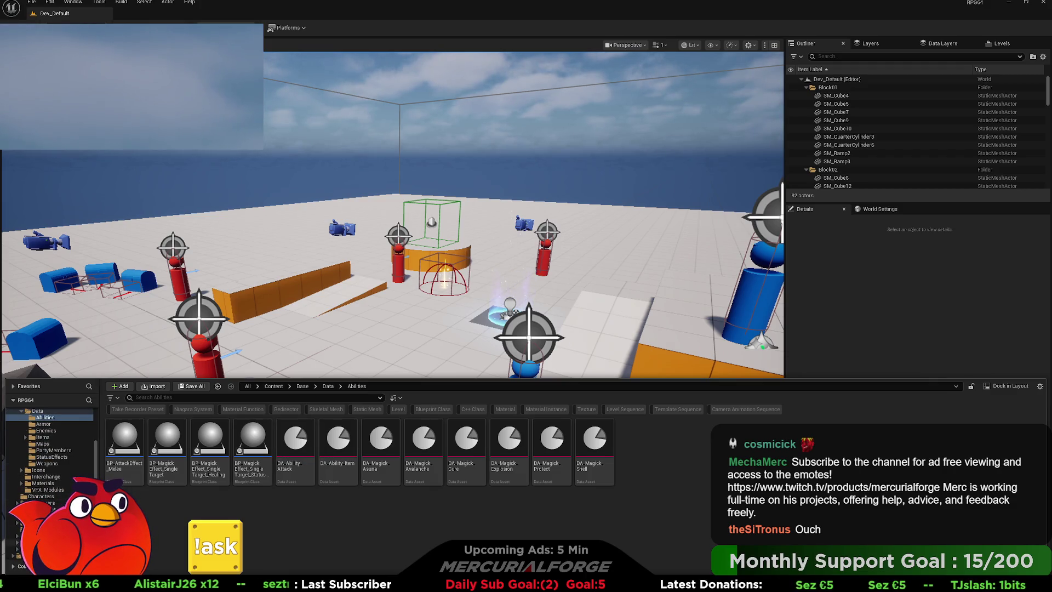
left_click(32, 542)
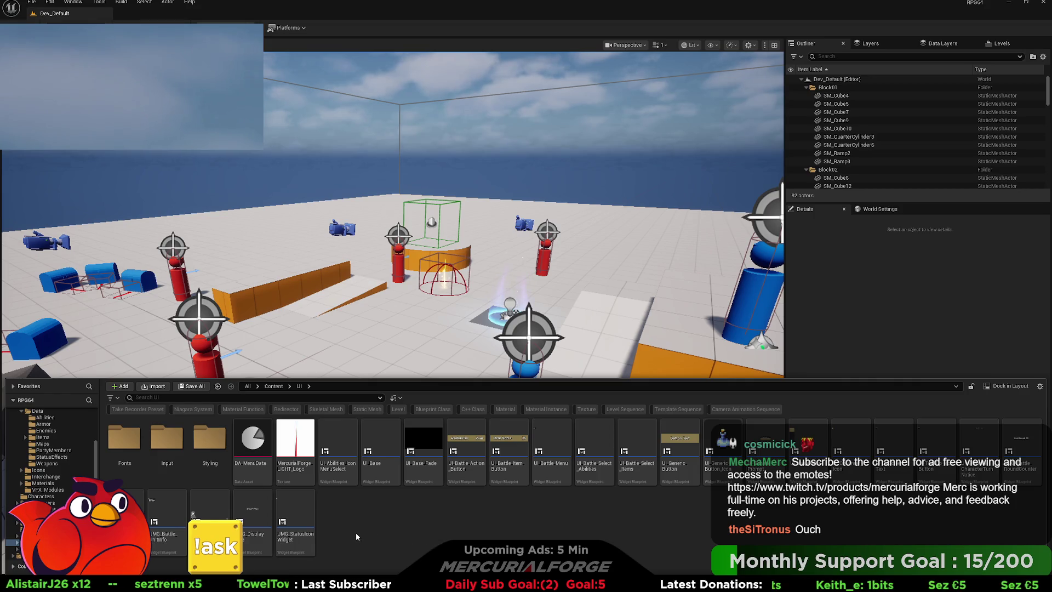
left_click(252, 521)
Open the UMG_Battle_RoundCounter widget blueprint from the Content Drawer.
key("ctrl+space")
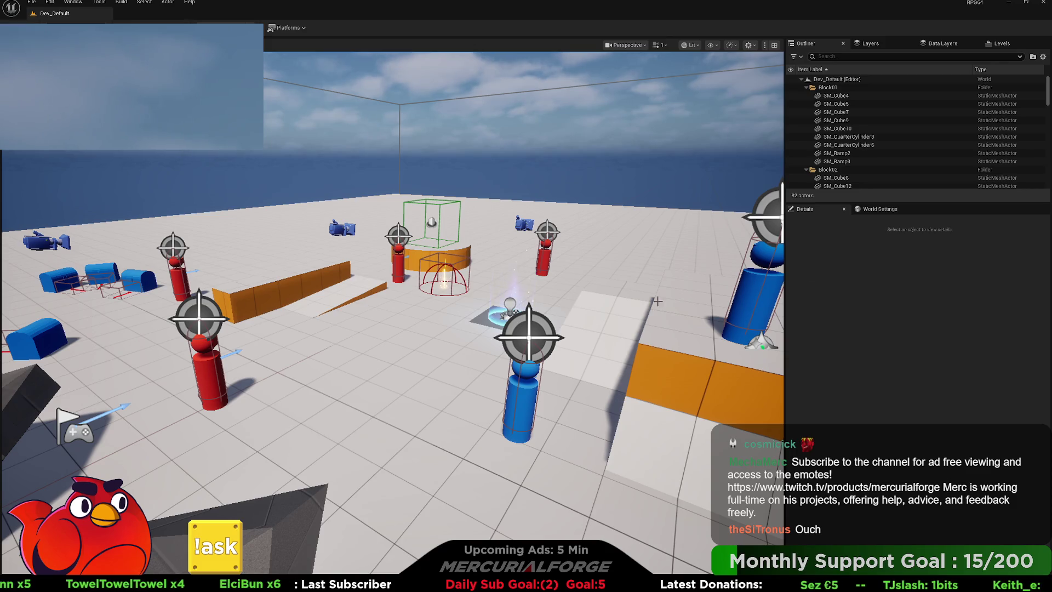
key("ctrl+space")
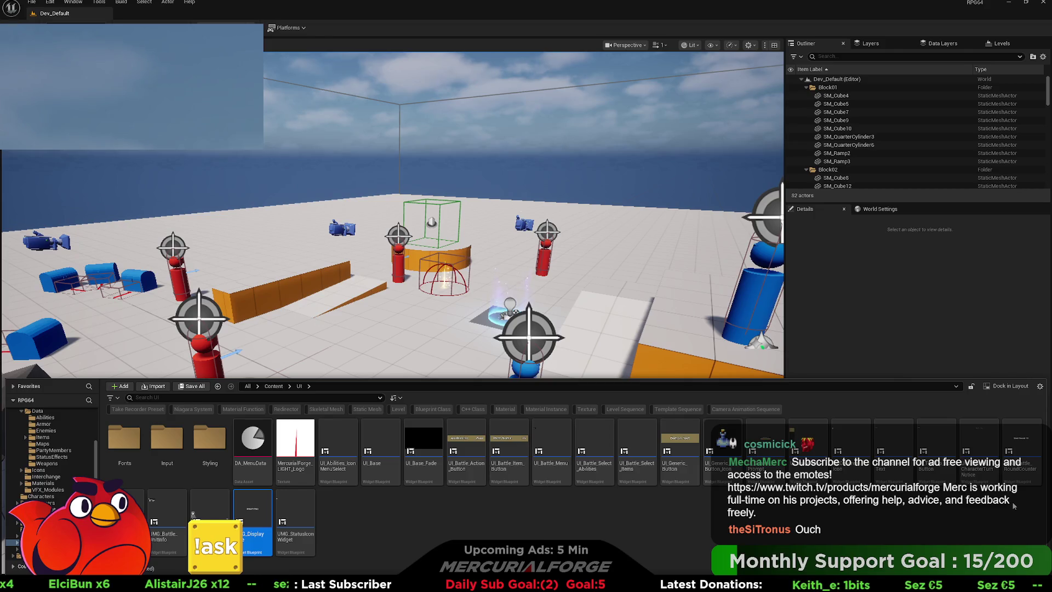
left_click(1022, 447)
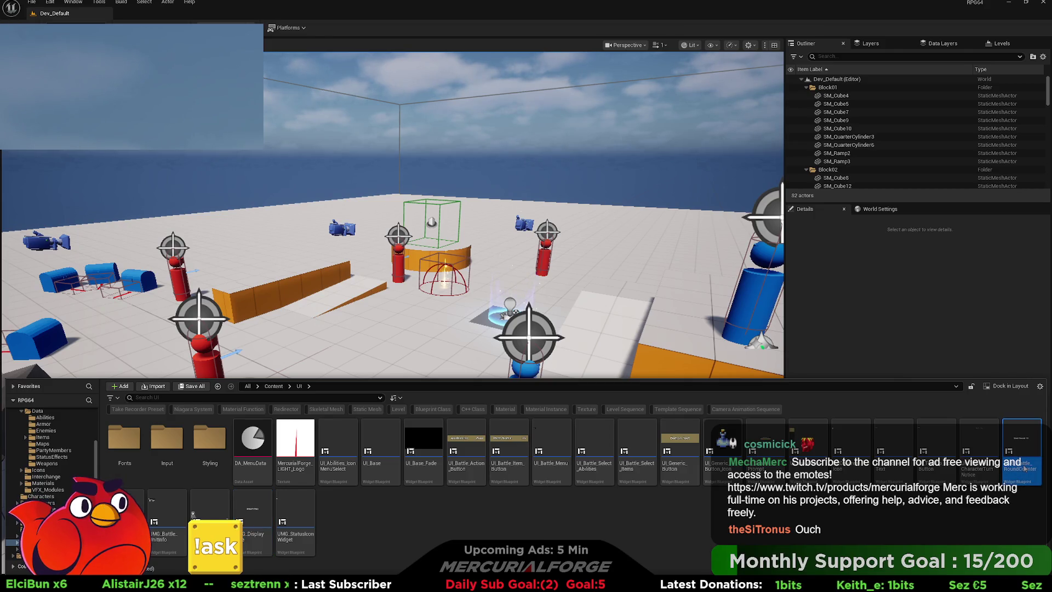
double_click(1022, 447)
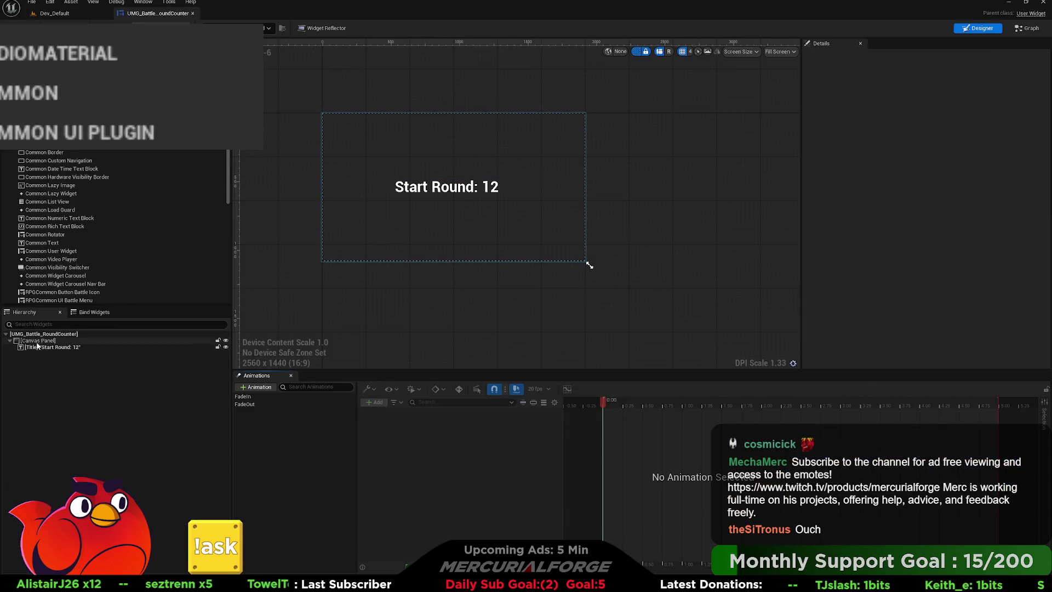
Select the Title text block of the round-counter widget.
left_click(39, 341)
left_click(37, 349)
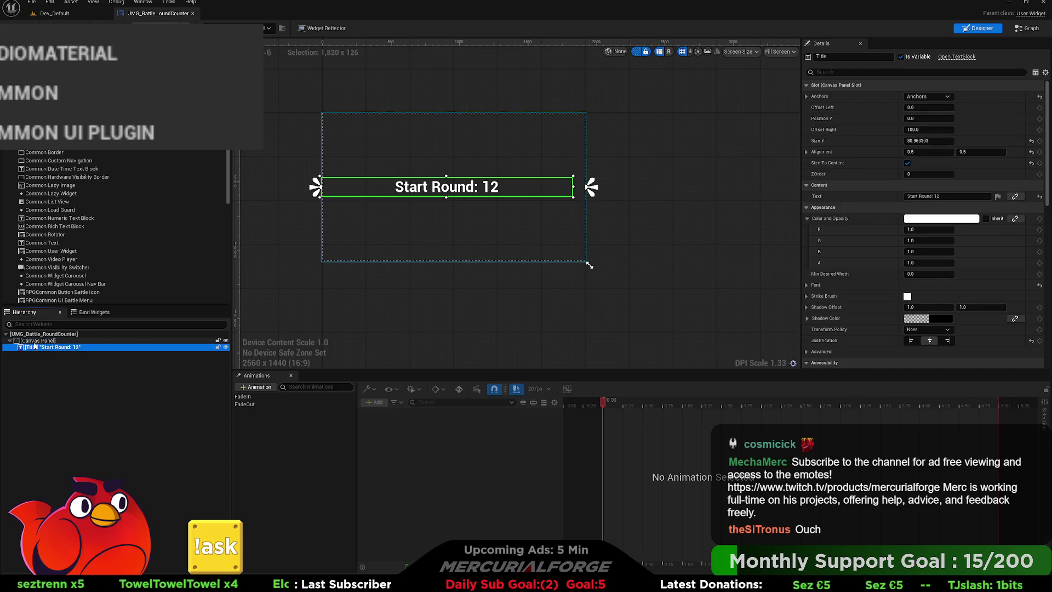
left_click(35, 341)
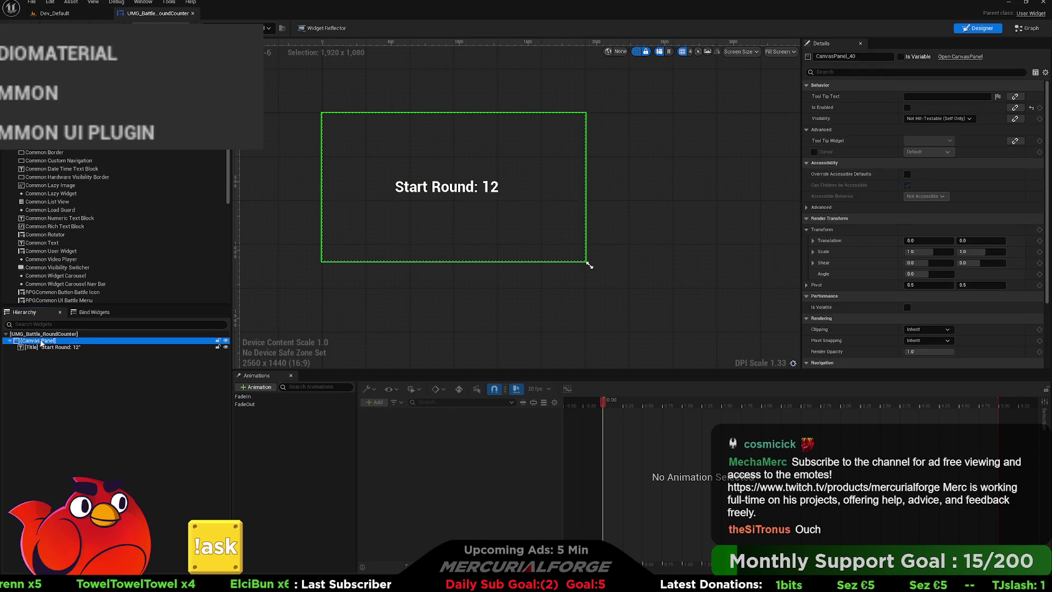
left_click(47, 337)
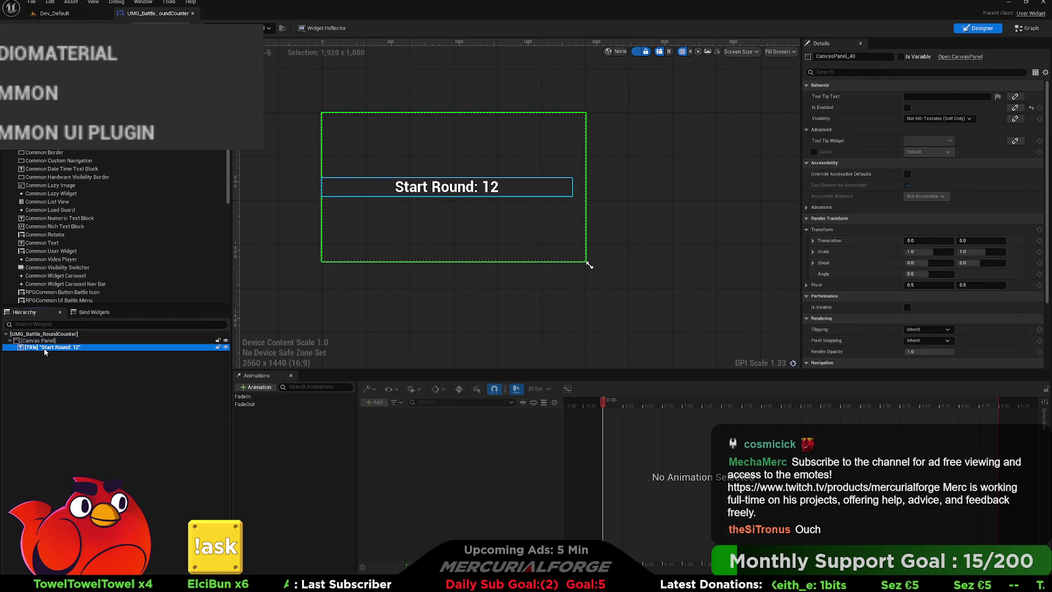
left_click(438, 188)
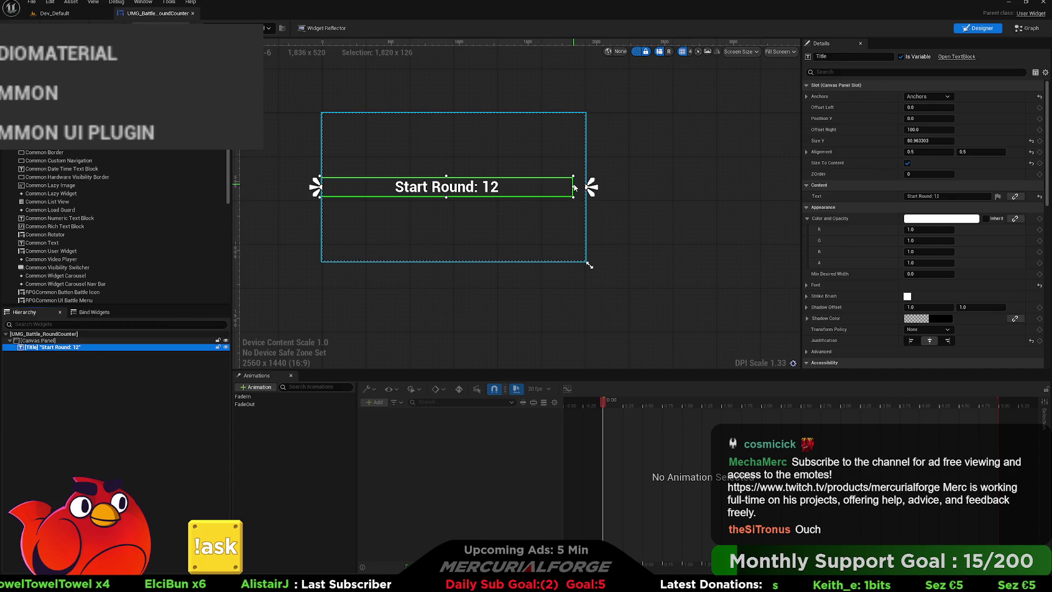
Widen the Title text and set its Offset Right and Size Y to 0.
left_click_drag(574, 186, 577, 186)
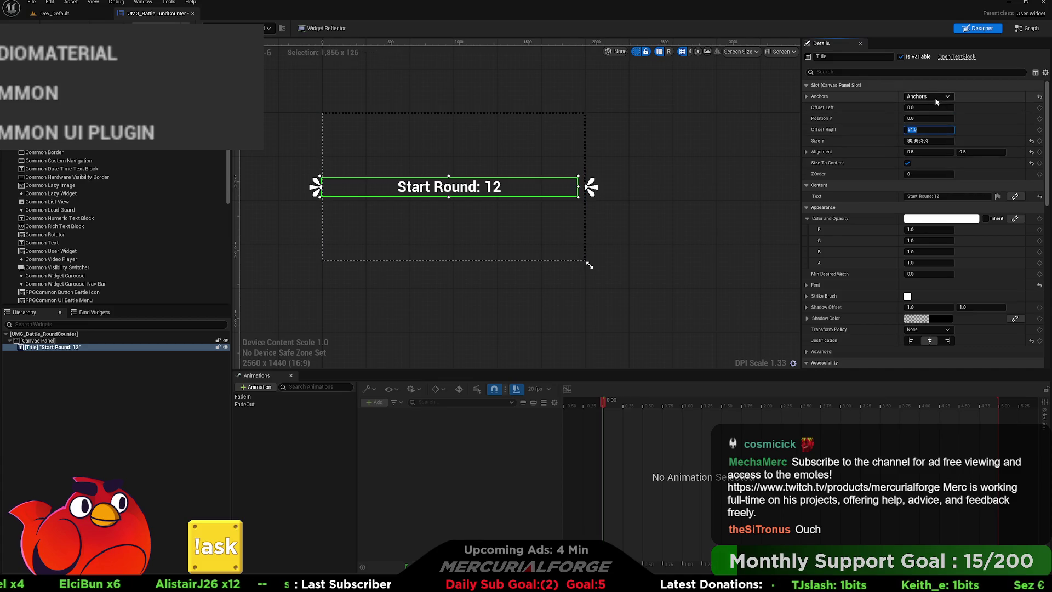
left_click(929, 141)
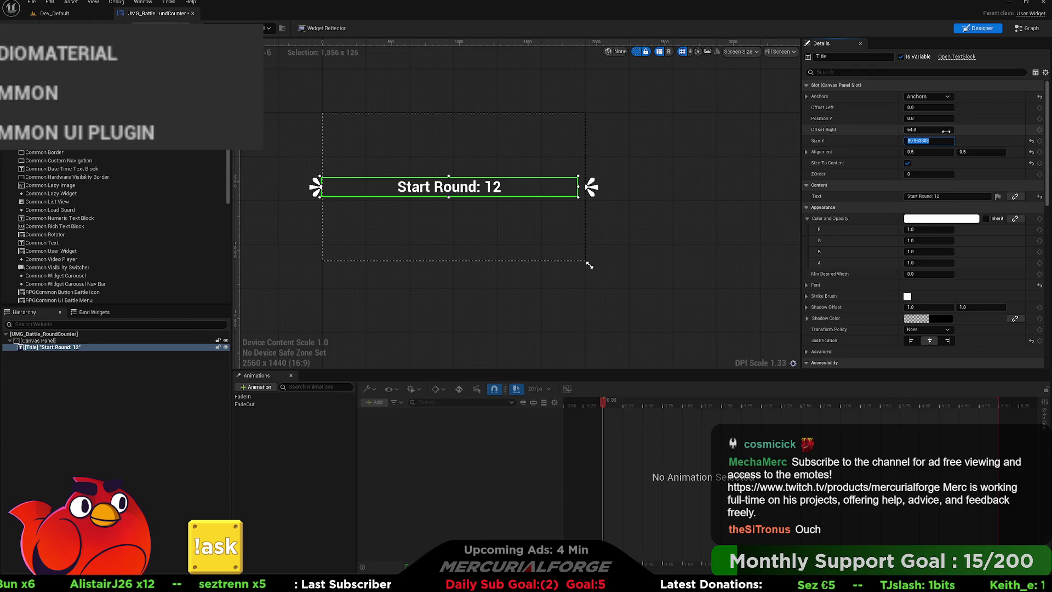
type("0")
left_click(938, 131)
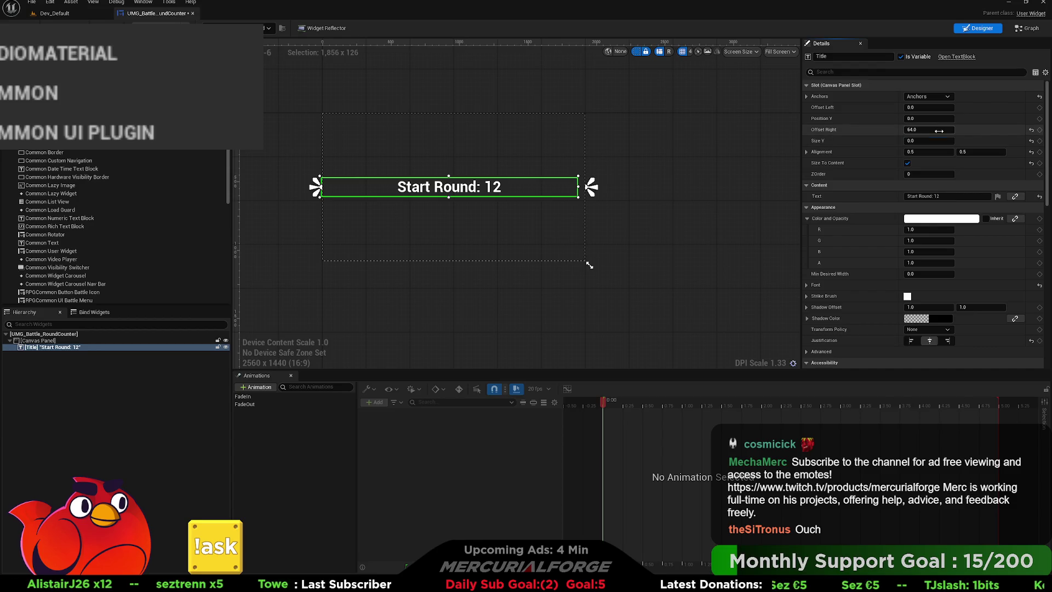
type("0")
key("Return")
left_click(938, 141)
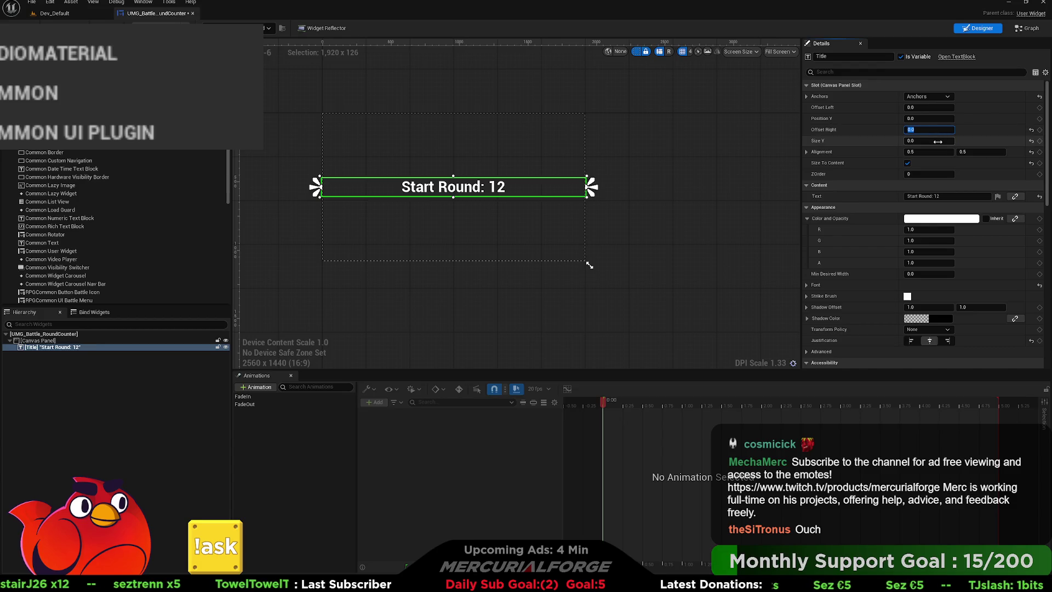
left_click(938, 132)
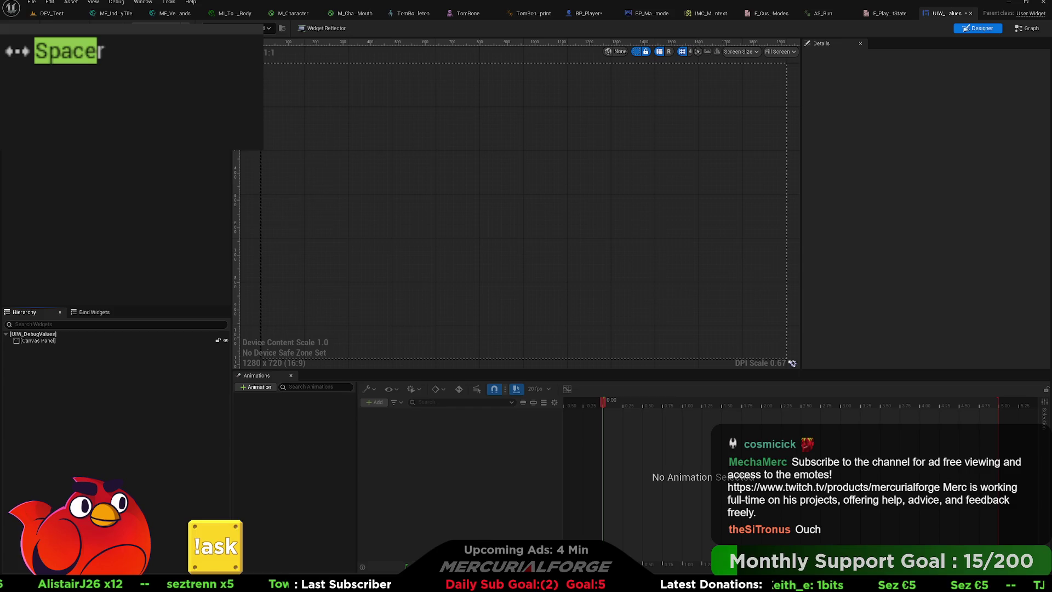
Select UIW_DebugValues' Canvas Panel, clear the Palette search, and browse the COMMON and PANEL categories.
left_click(49, 341)
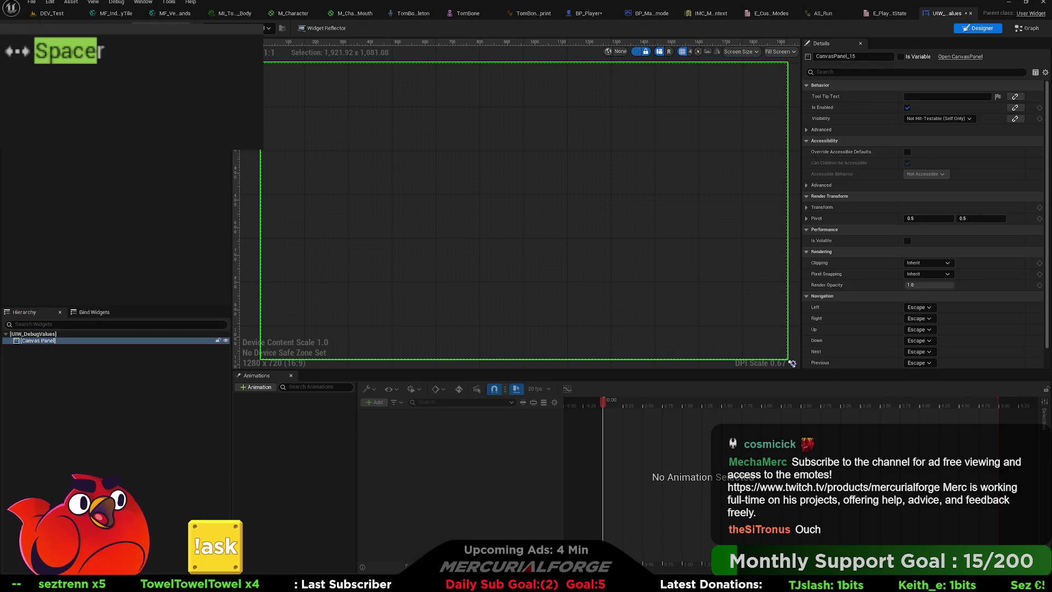
key("Escape")
left_click(16, 85)
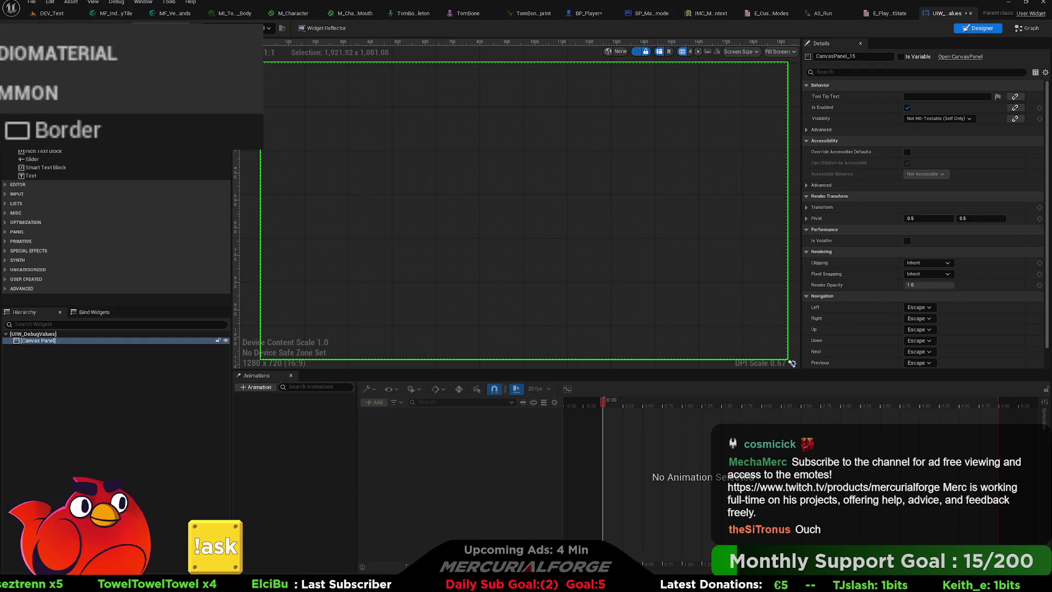
left_click(17, 86)
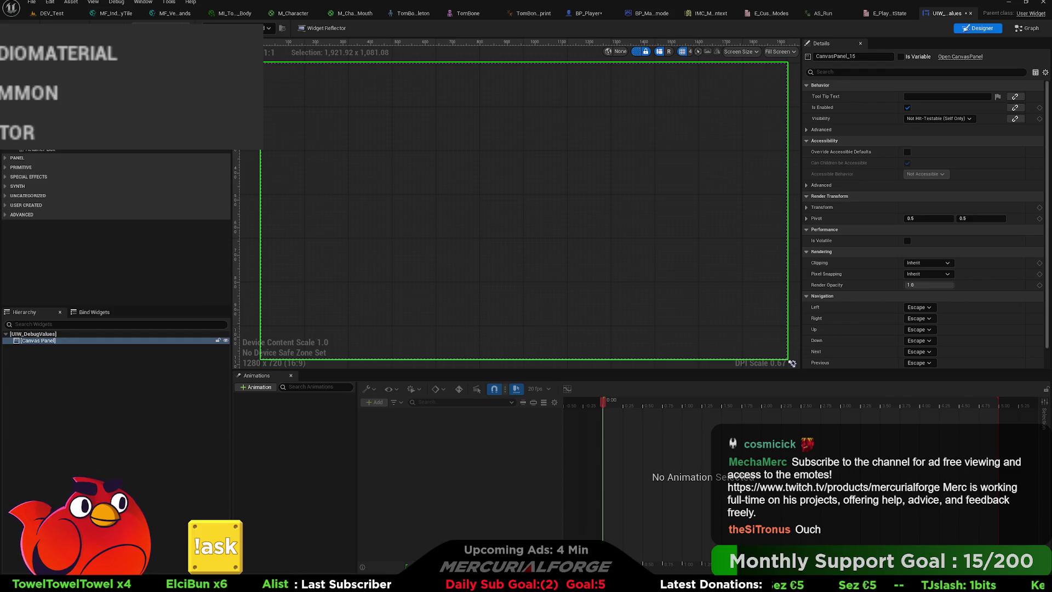
left_click(16, 141)
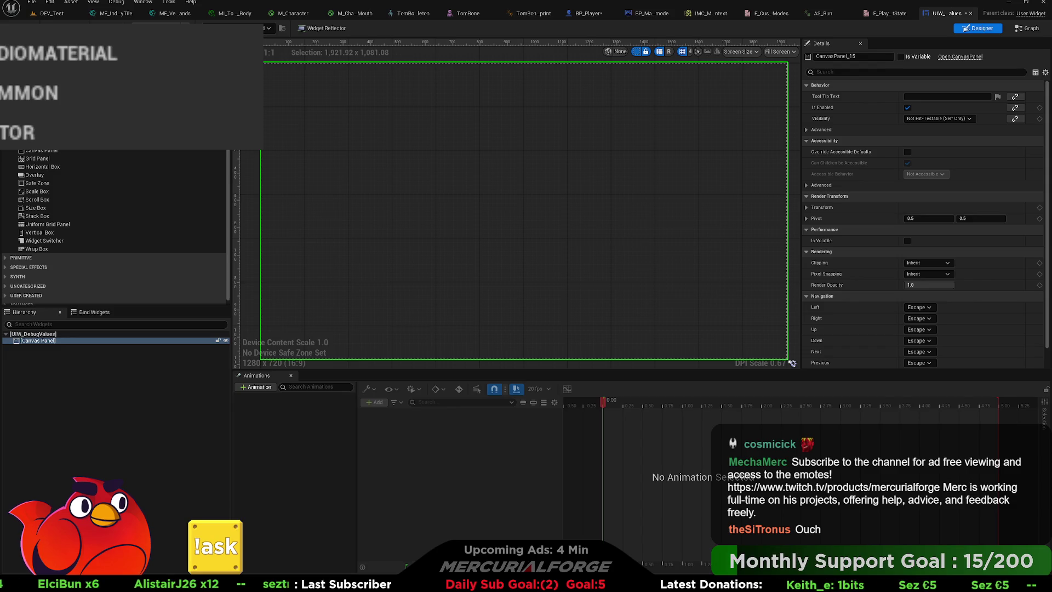
left_click(17, 142)
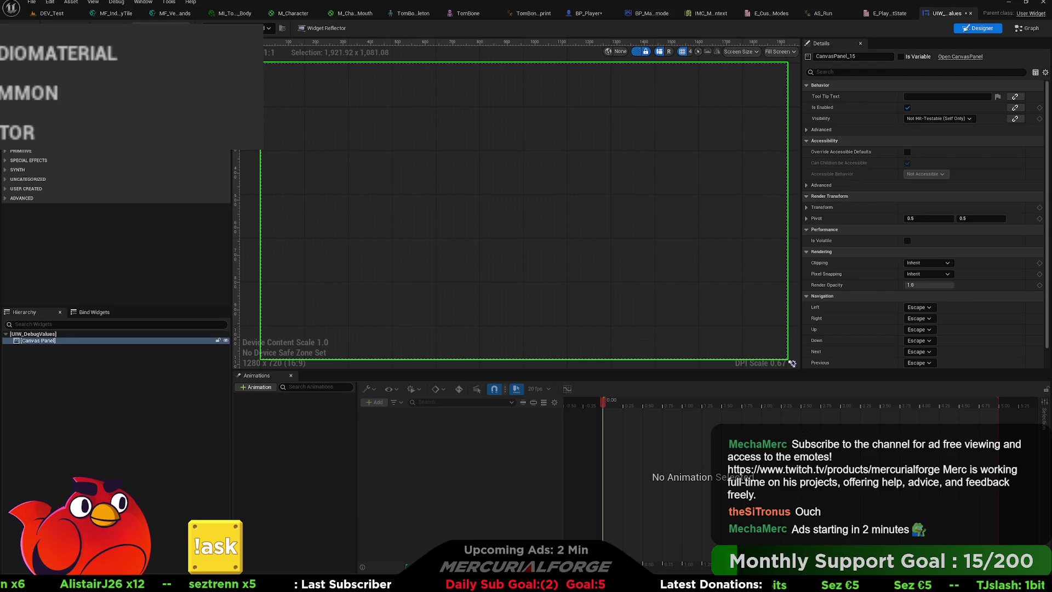
Return to the DEV_Test level viewport.
left_click(54, 18)
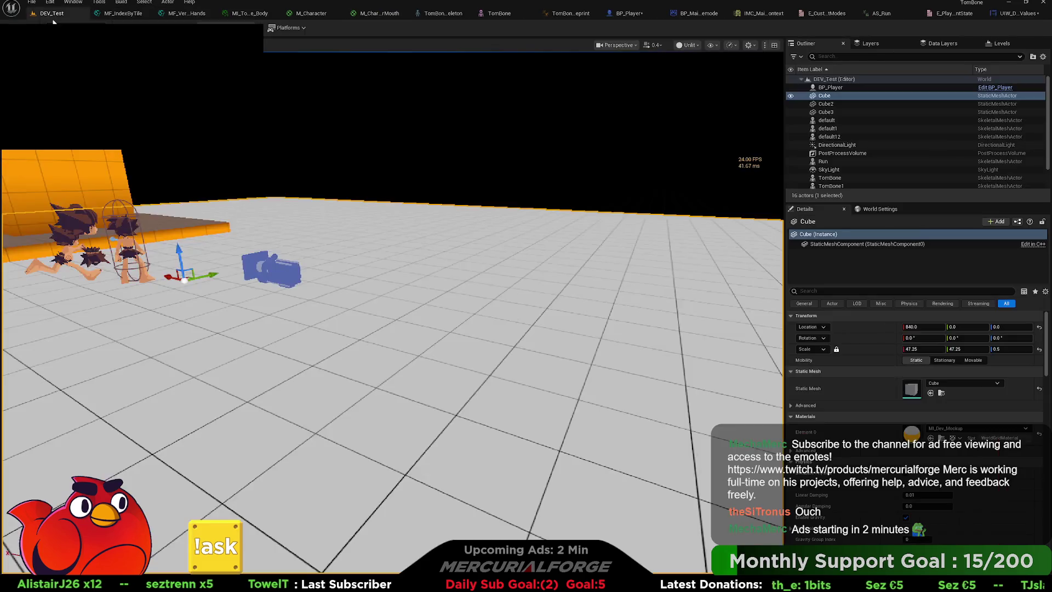
Play DEV_Test in the editor and run a showdebug console command for BP_Player_C_0.
key("alt+p")
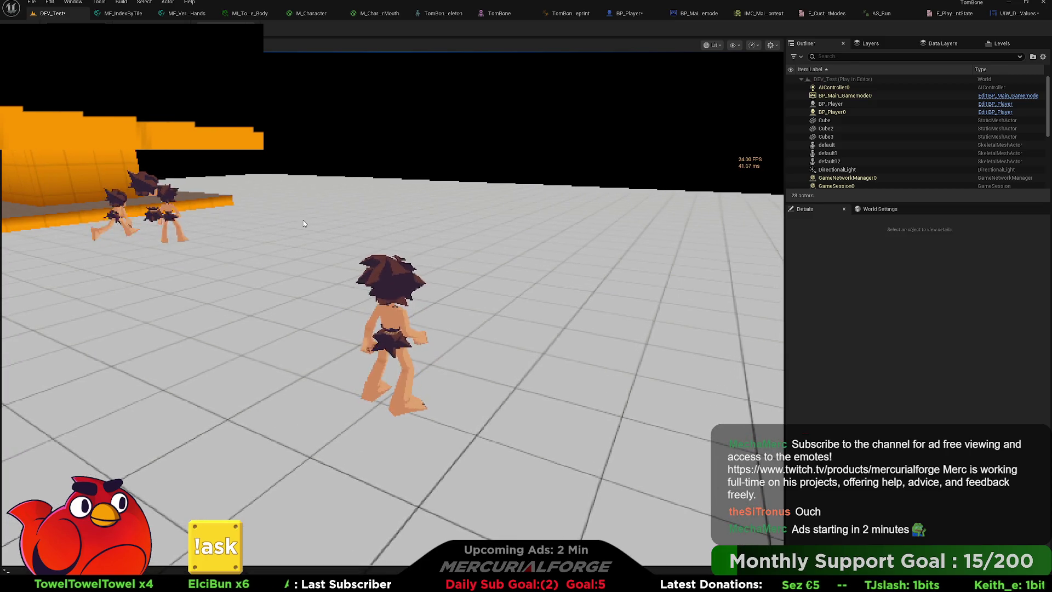
type("showdebug")
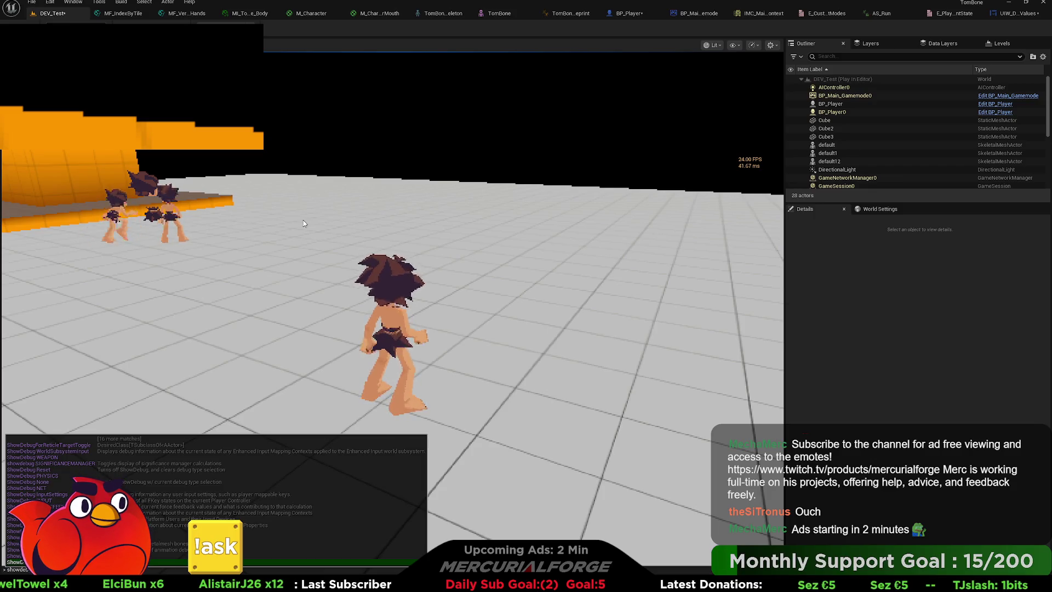
key("Up")
key("Up")
key("Up")
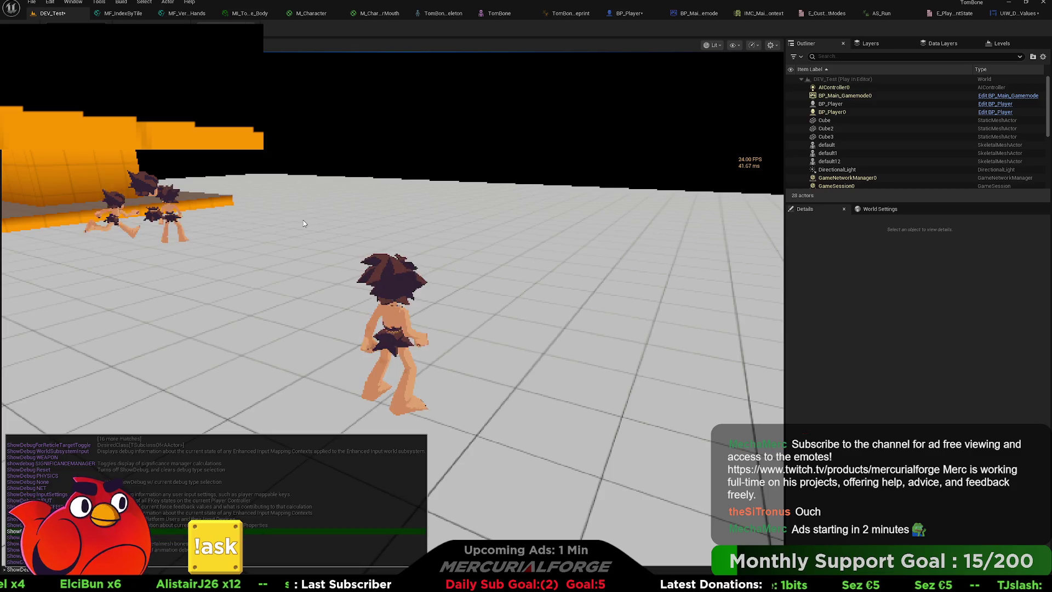
key("Up")
key("Up")
key("Up")
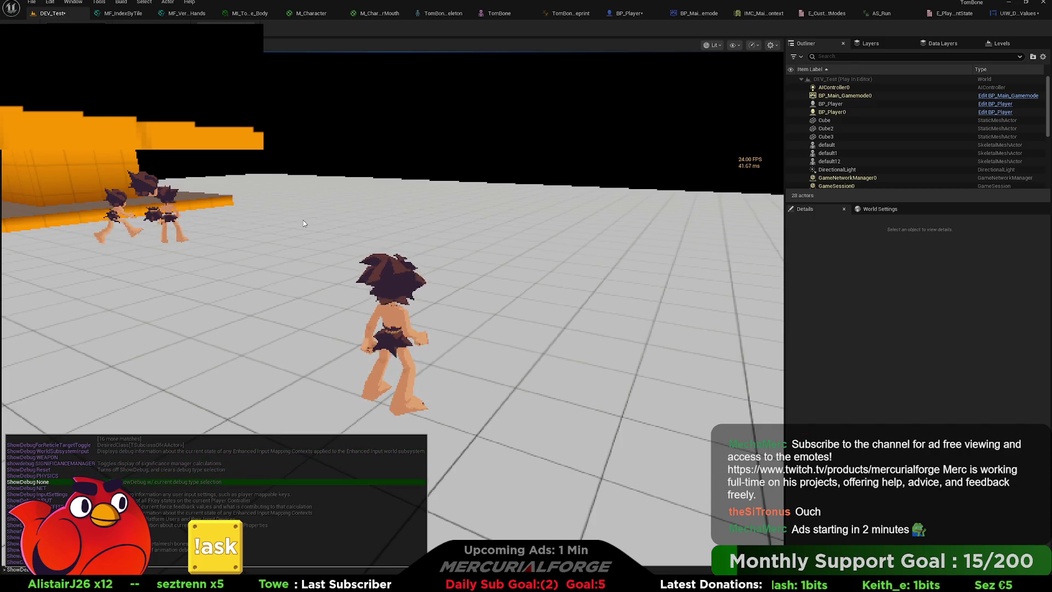
key("Up")
key("Return")
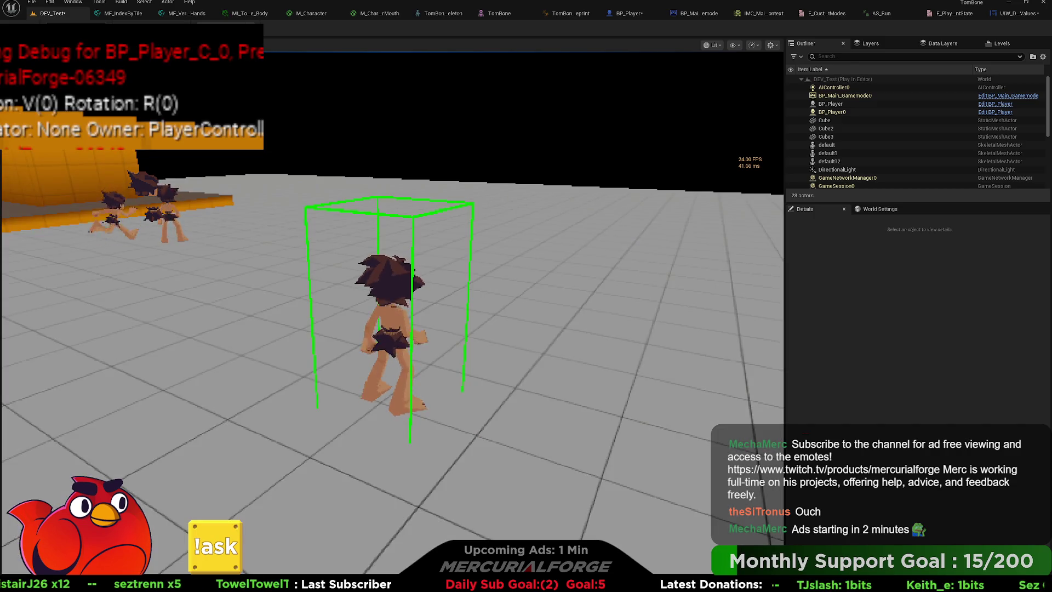
Walk the character back and forth toward the orange platform.
key("w")
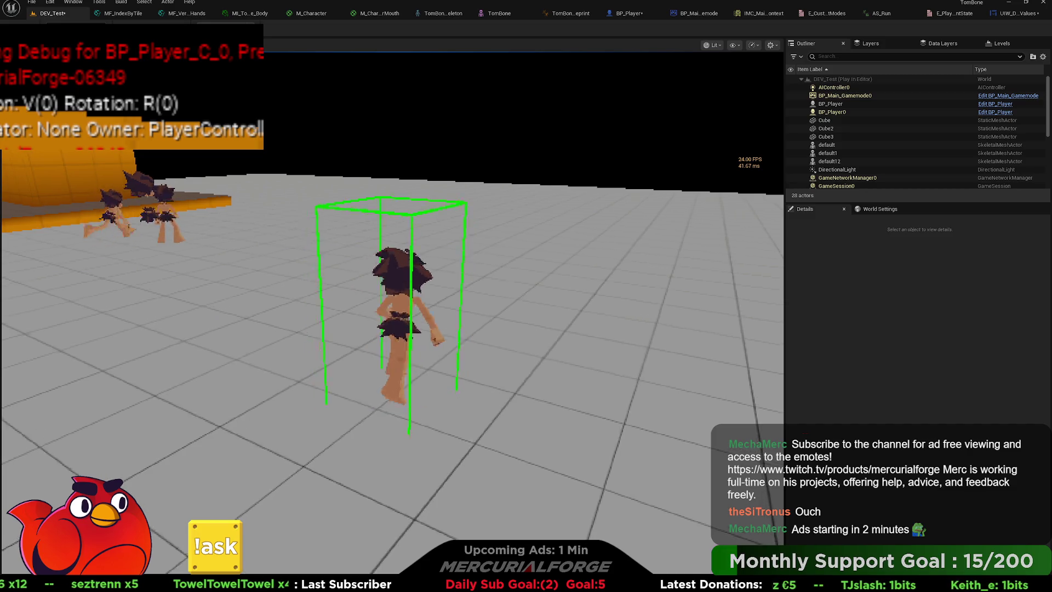
key("w")
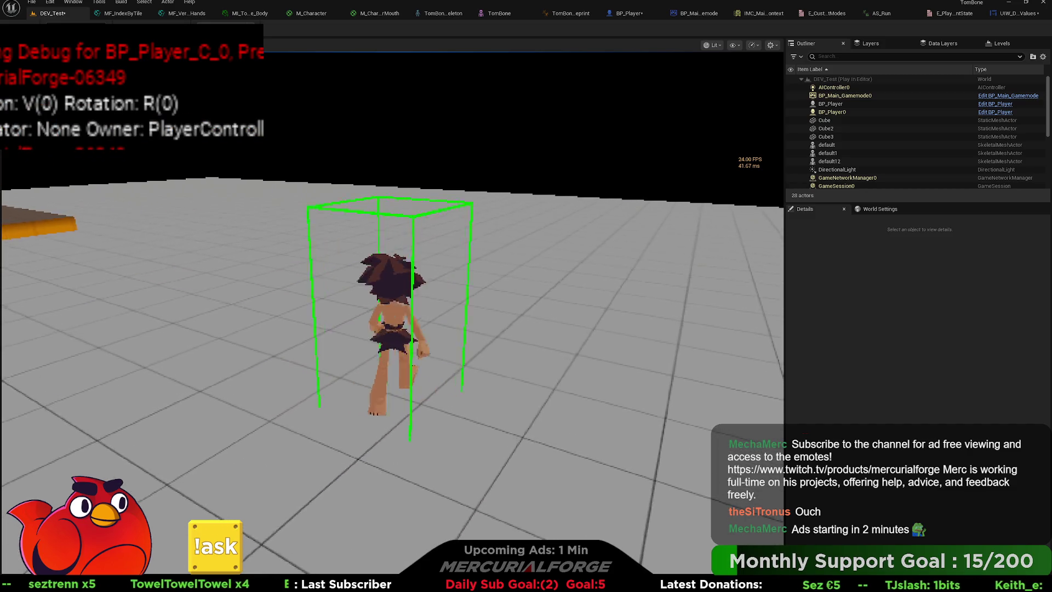
key("s")
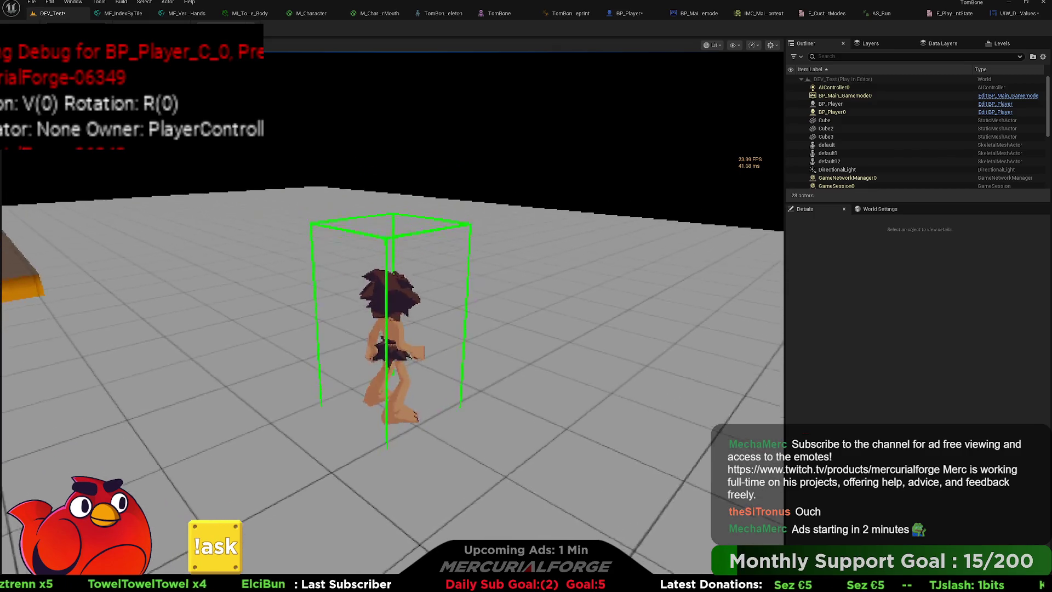
key("s")
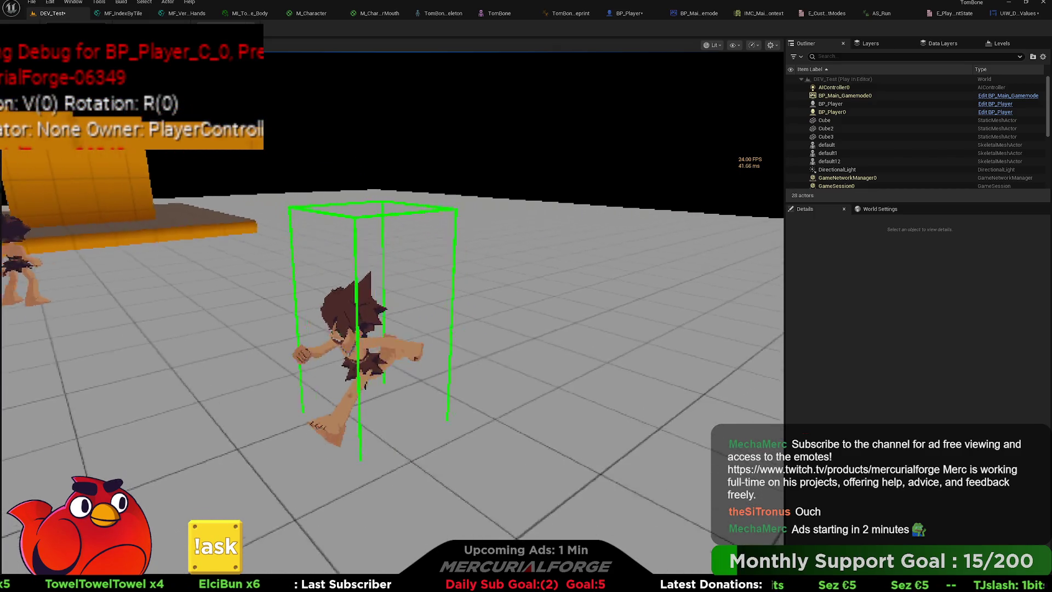
key("w")
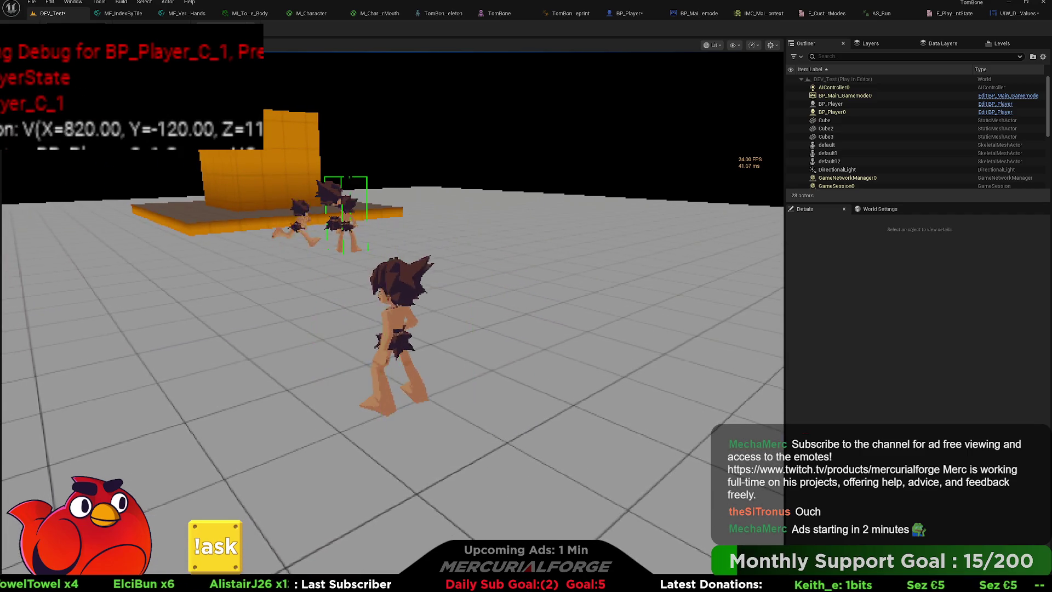
Target the foreground player and run ShowDebug Animation to read its movement blending.
key("Page_Up")
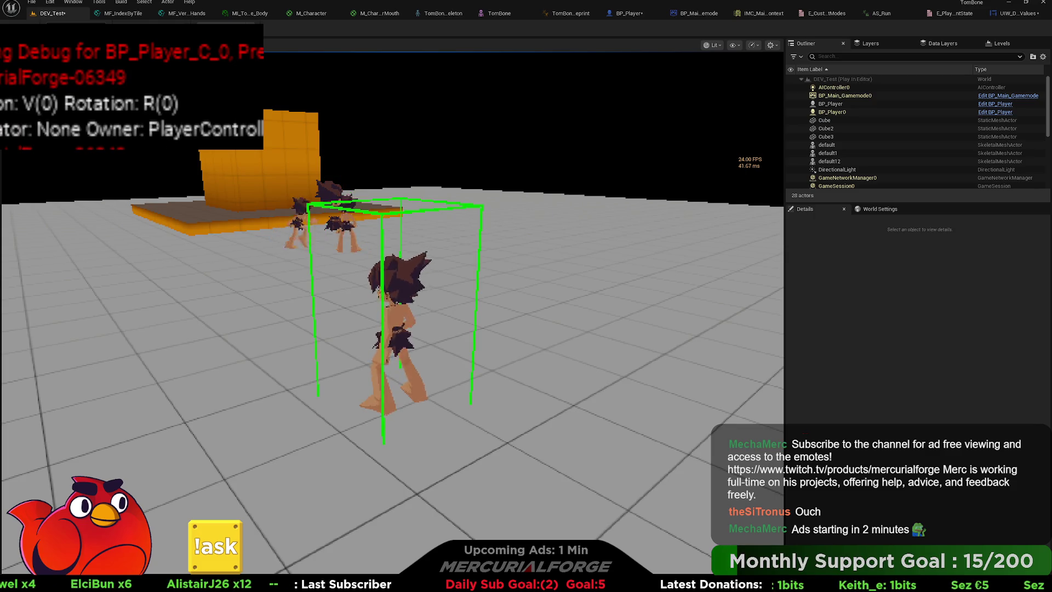
type("ShowDe")
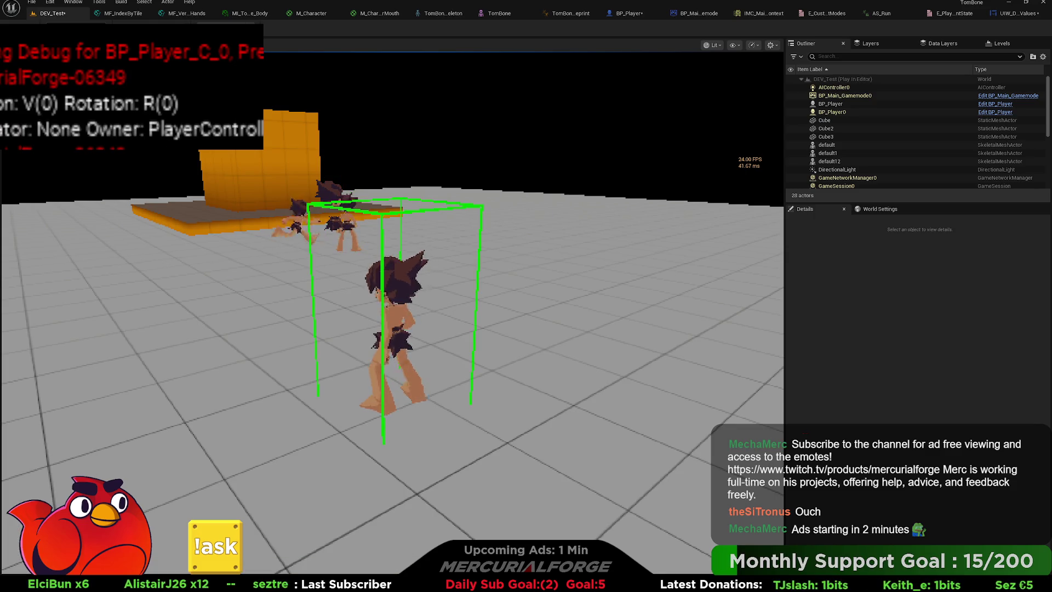
type("bug E")
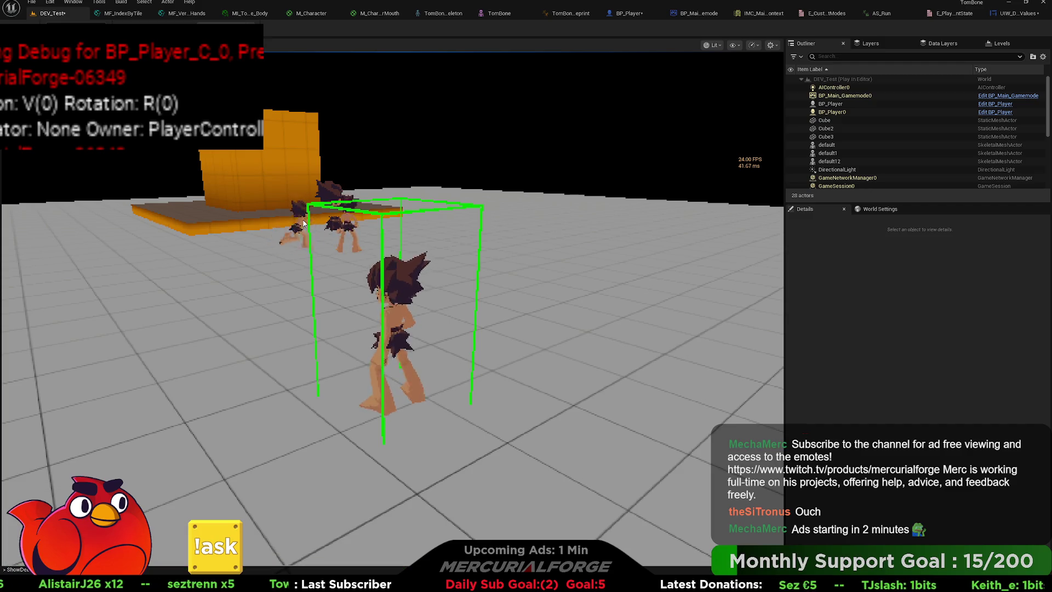
key("Up")
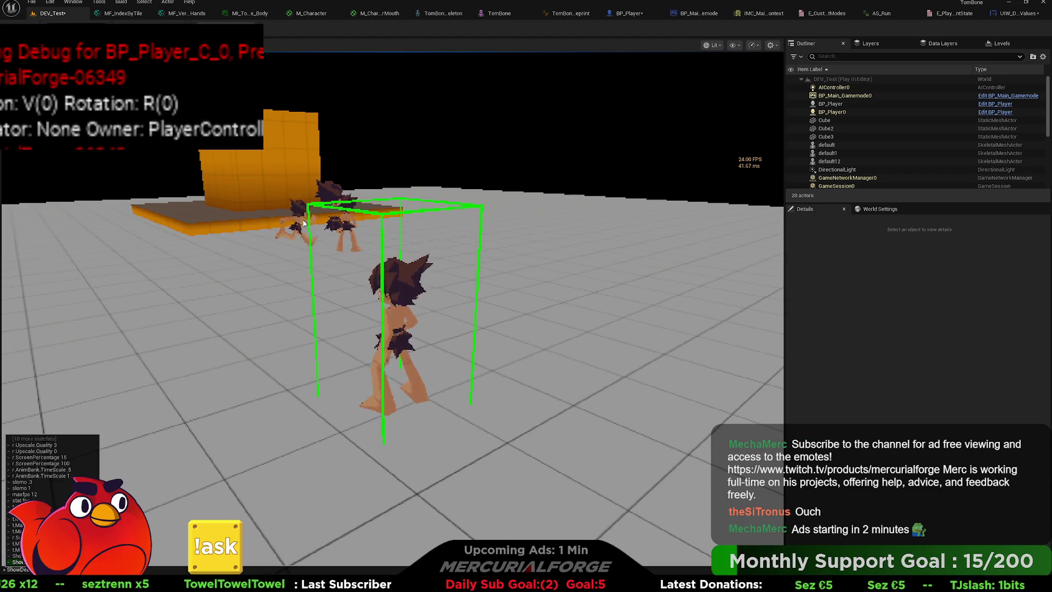
key("BackSpace")
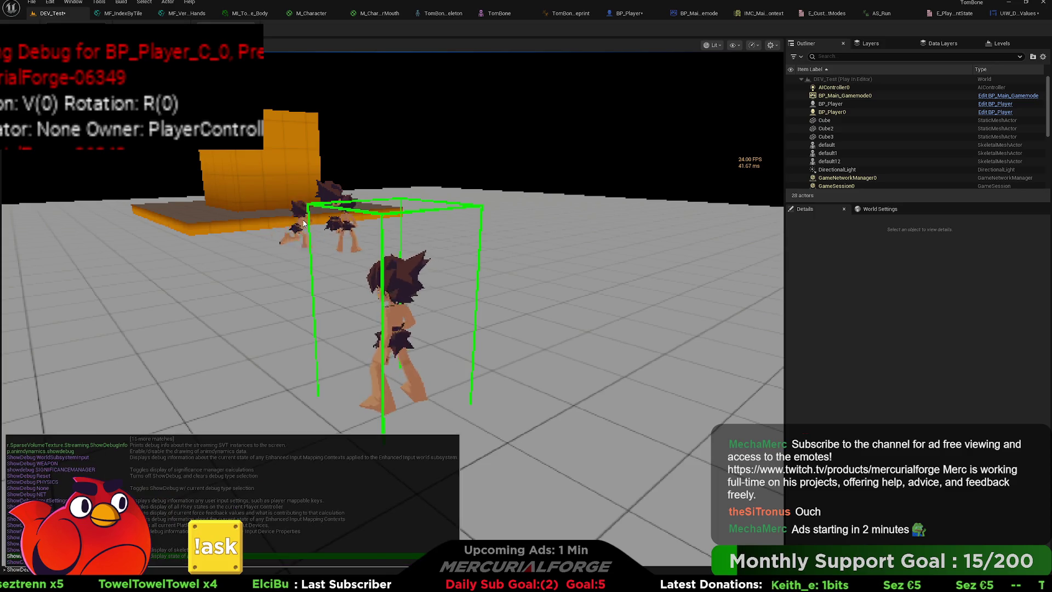
key("Return")
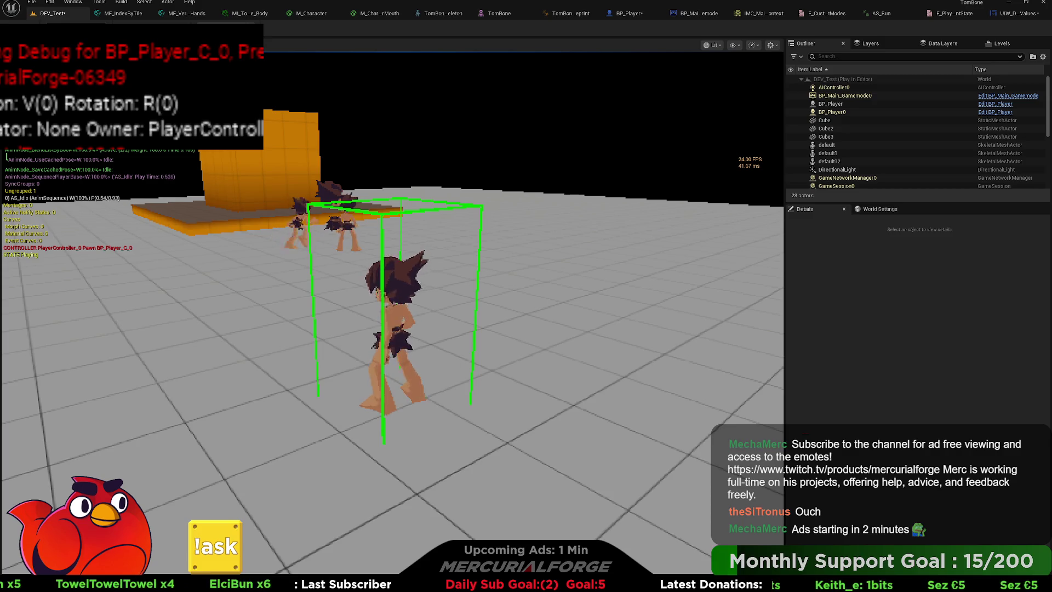
key("d")
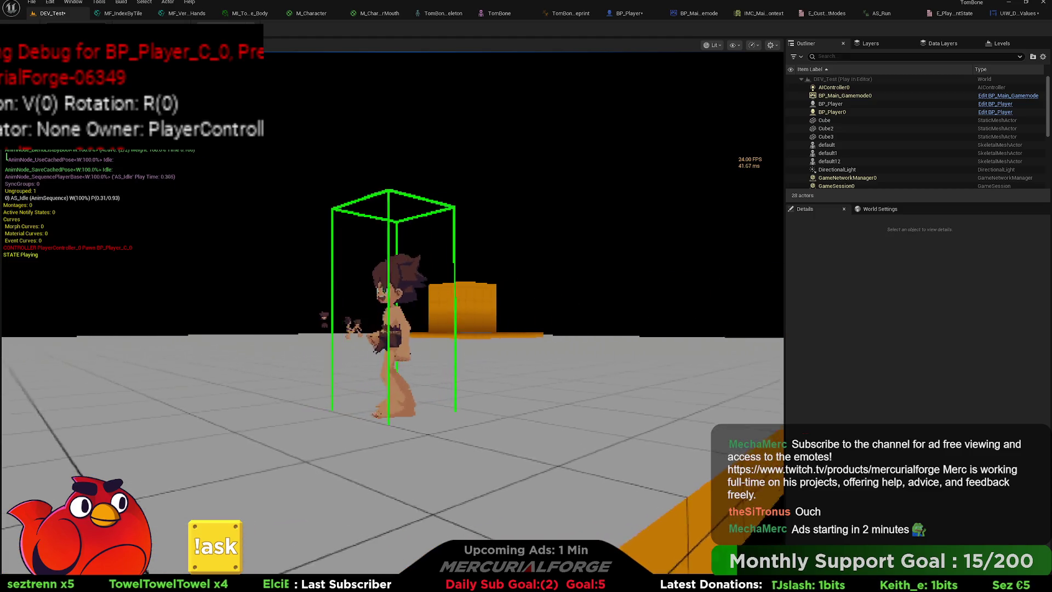
Run the character in all directions to check walk and run animations, then stop play.
key("a")
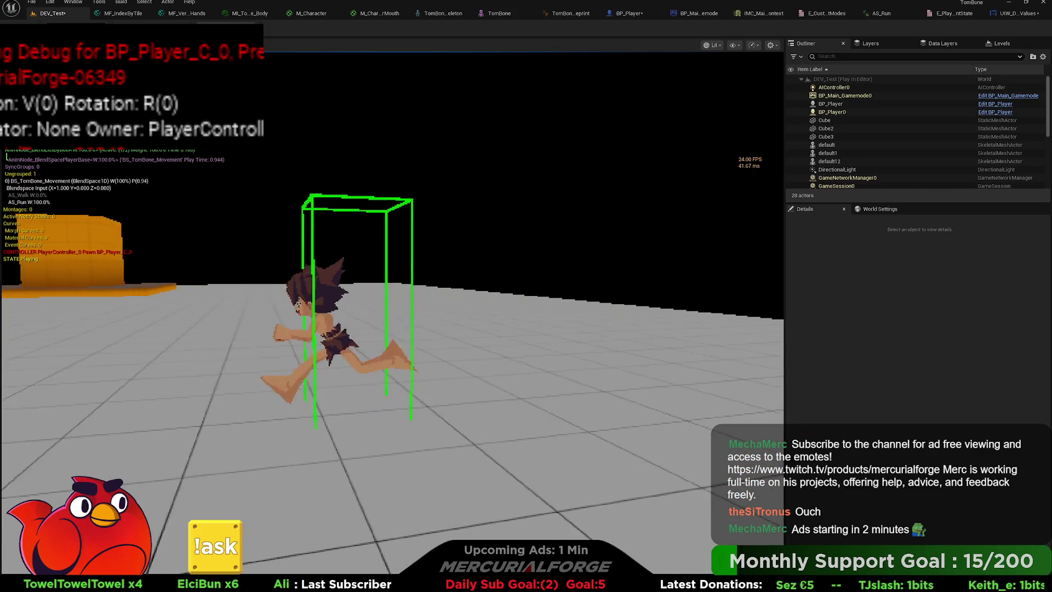
key("w")
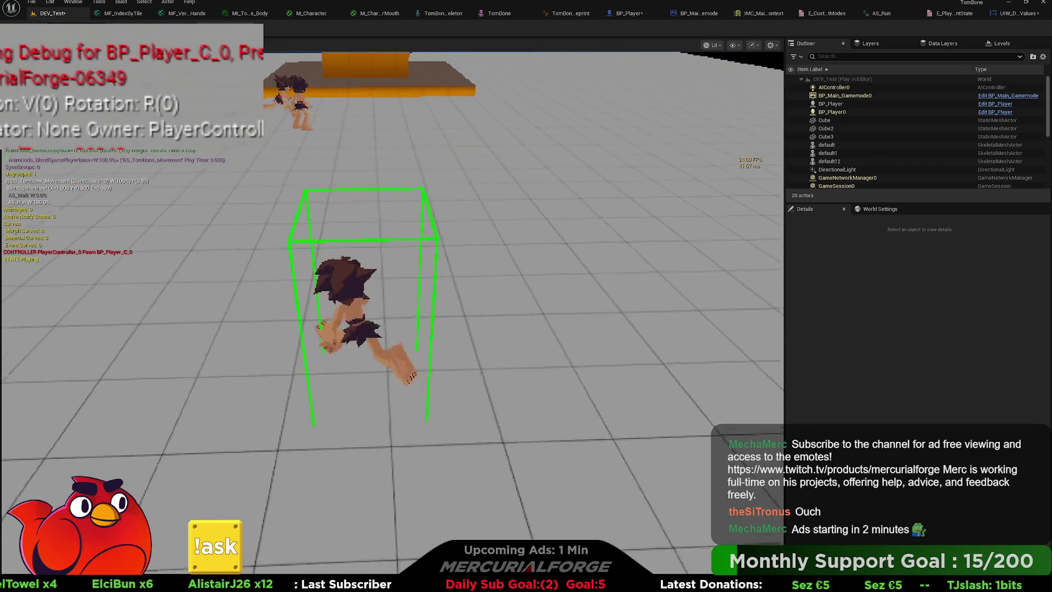
key("w")
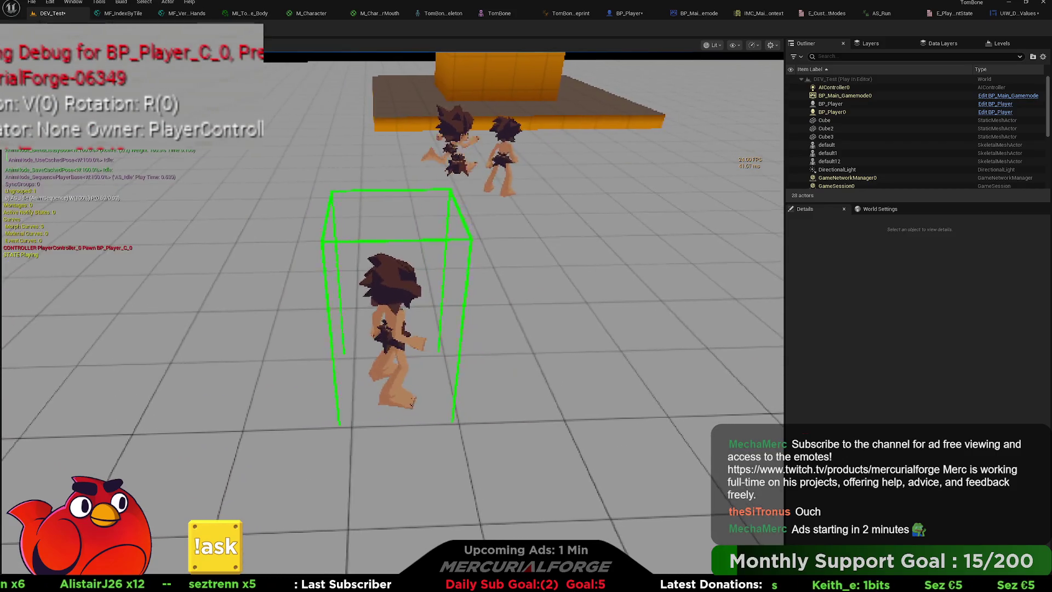
key("w")
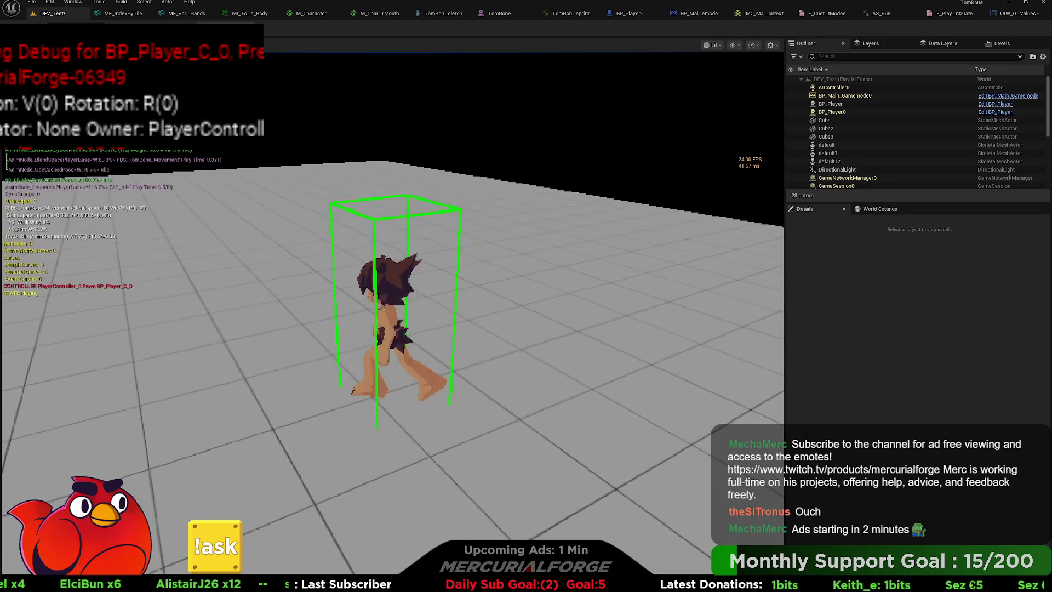
key("s")
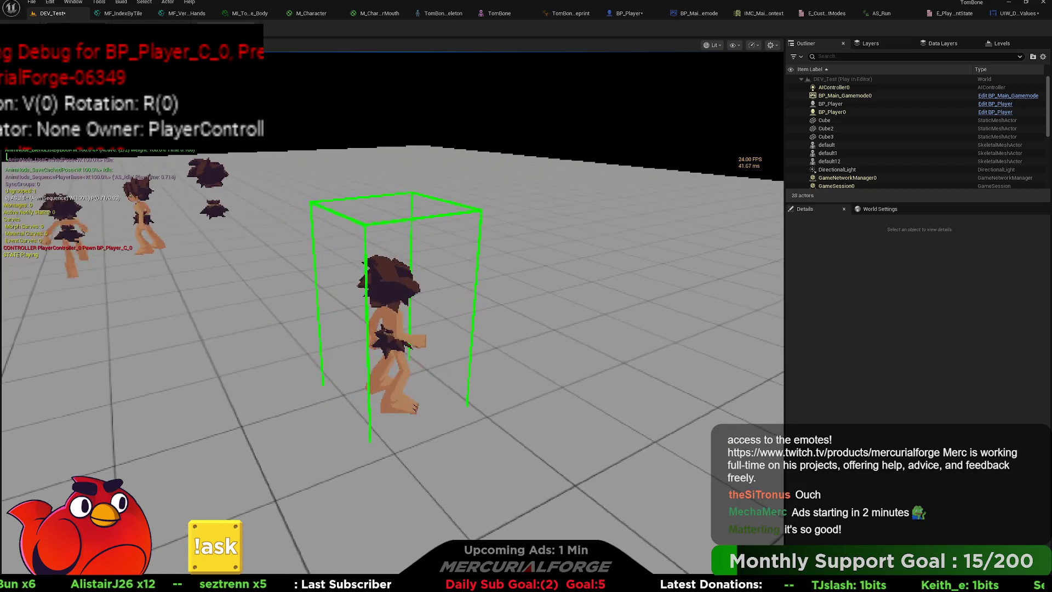
key("w")
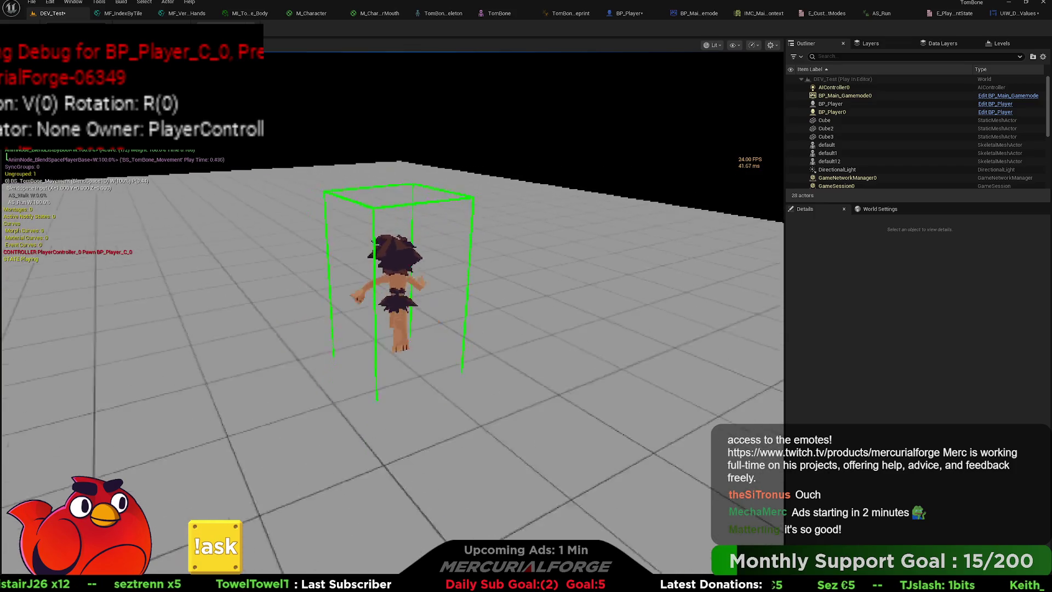
key("w")
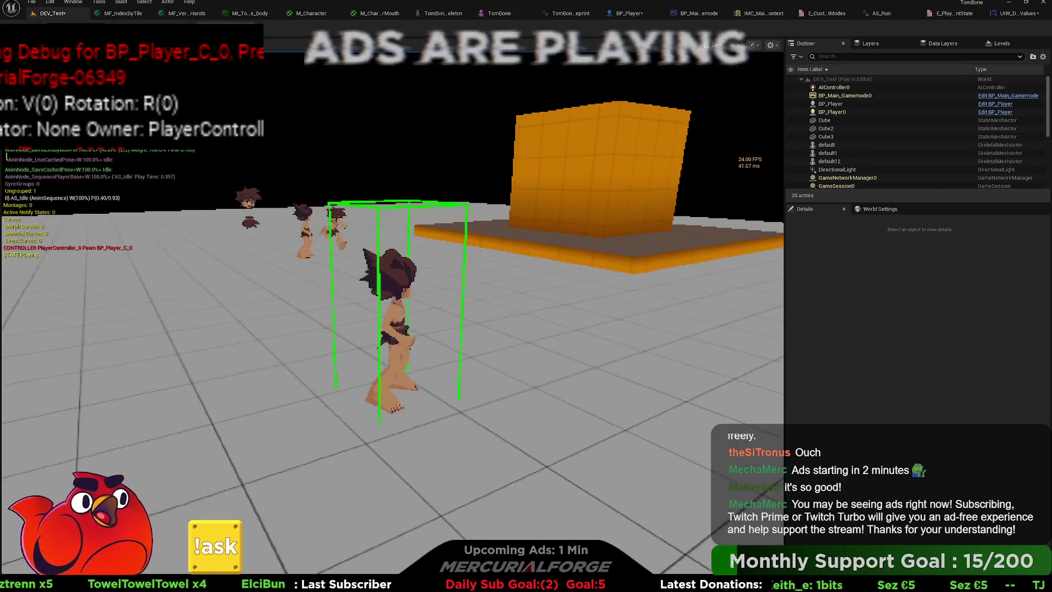
key("Escape")
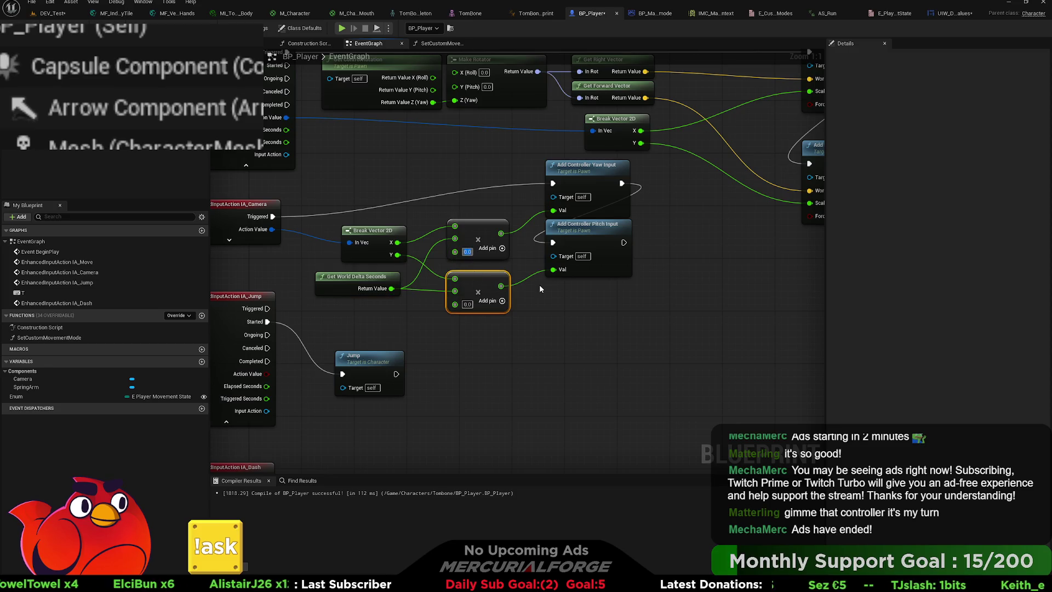
Set both camera yaw and pitch Multiply values to 20.0.
type("20")
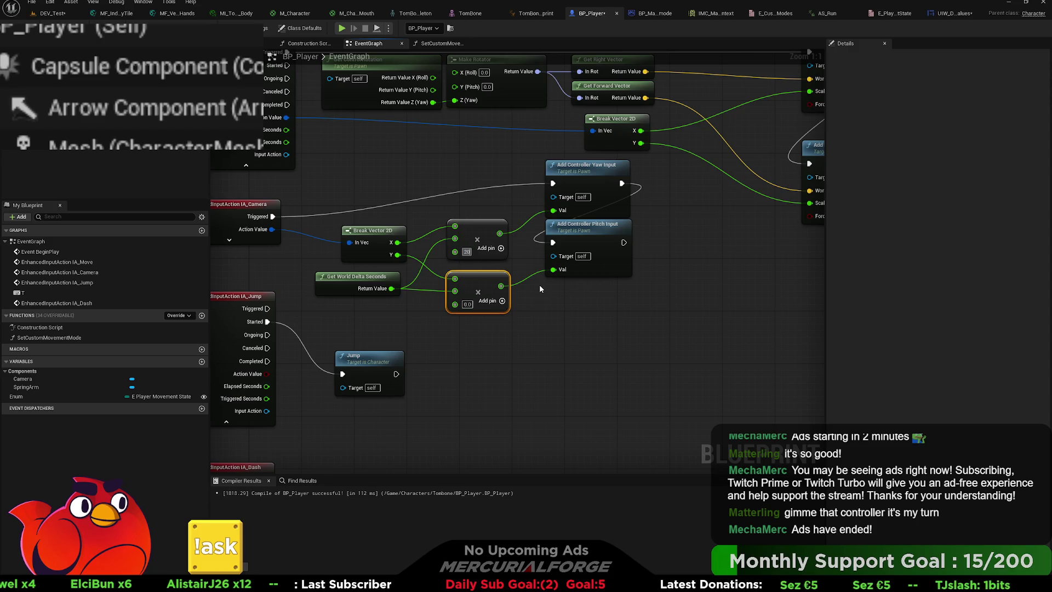
key("Tab")
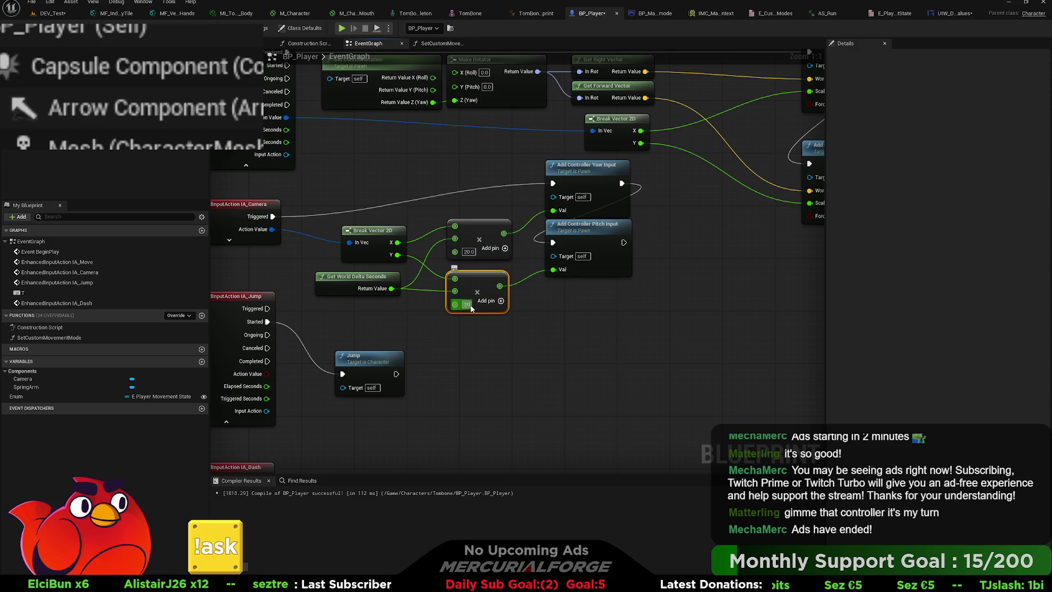
left_click(480, 351)
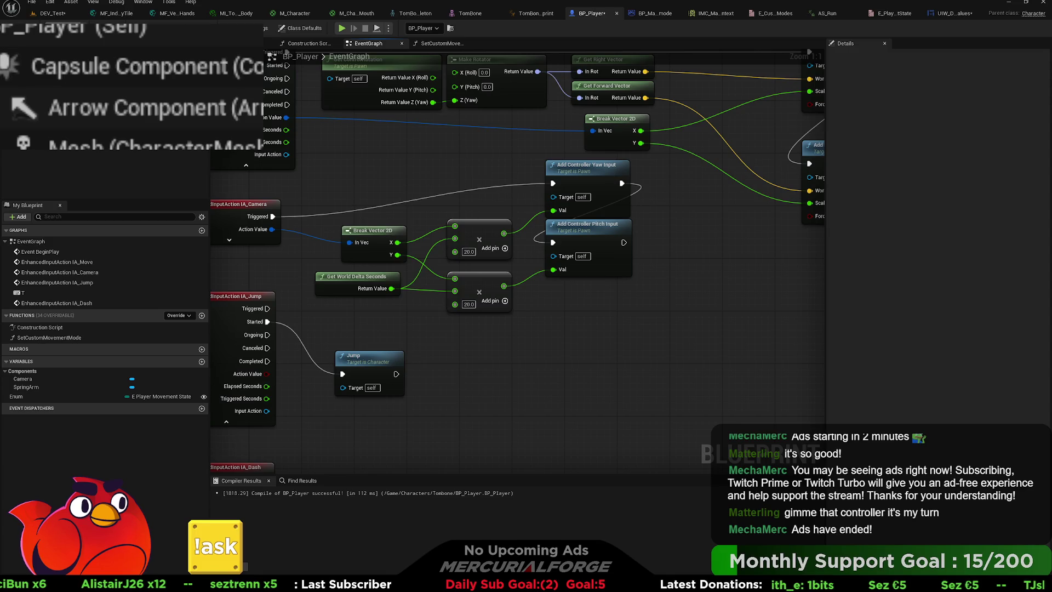
Playtest camera turning in DEV_Test, then stop and return to BP_Player.
left_click(52, 13)
key("alt+p")
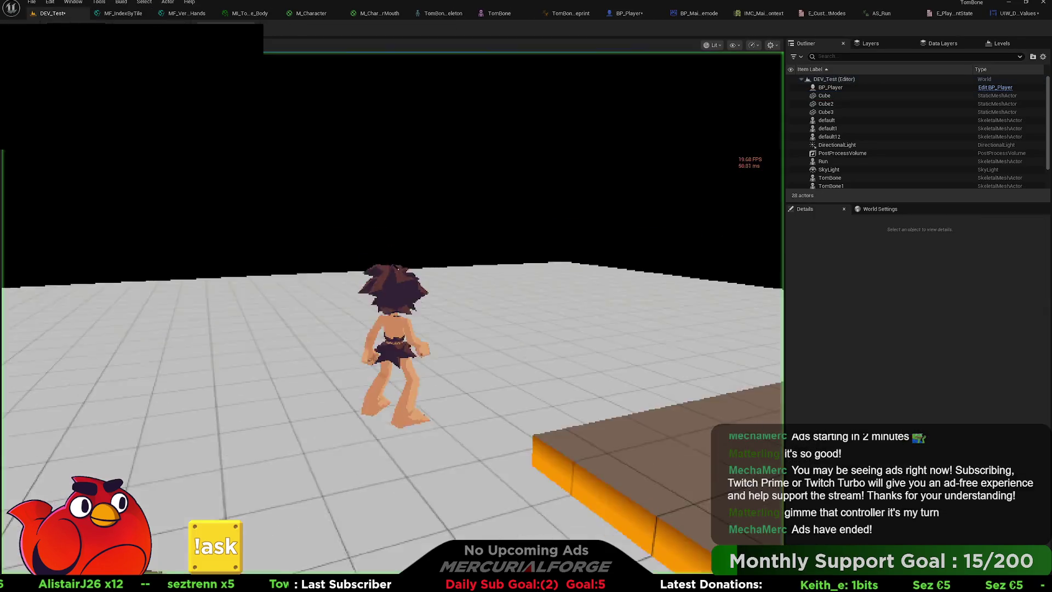
key("w")
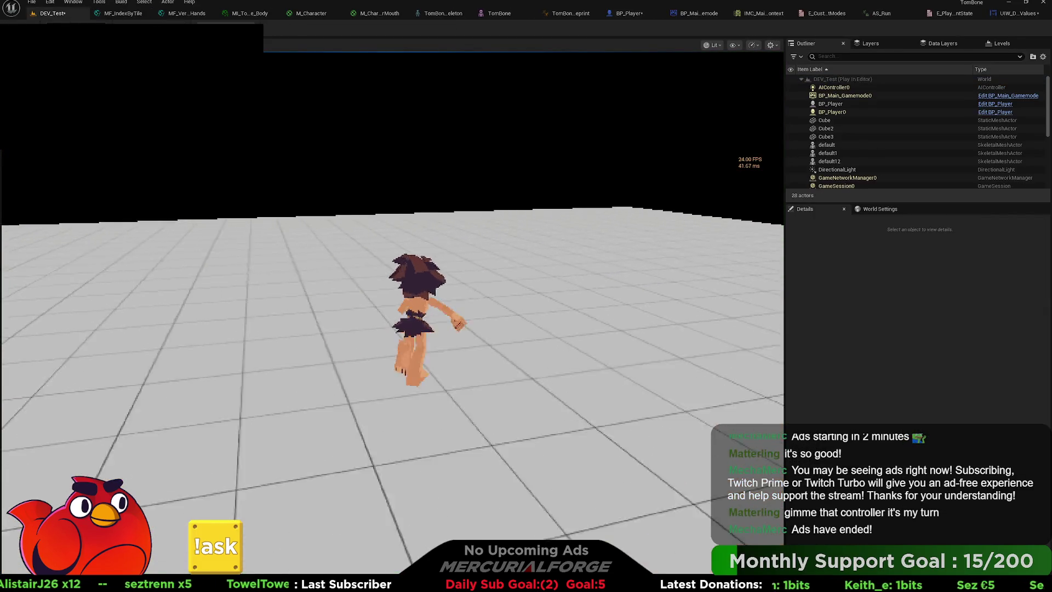
key("a")
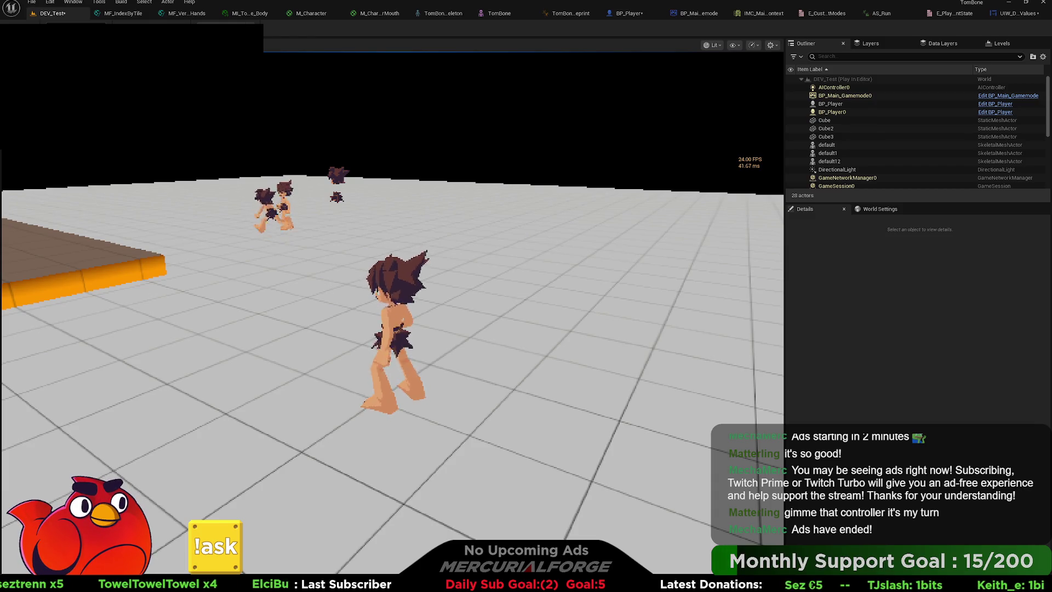
key("Escape")
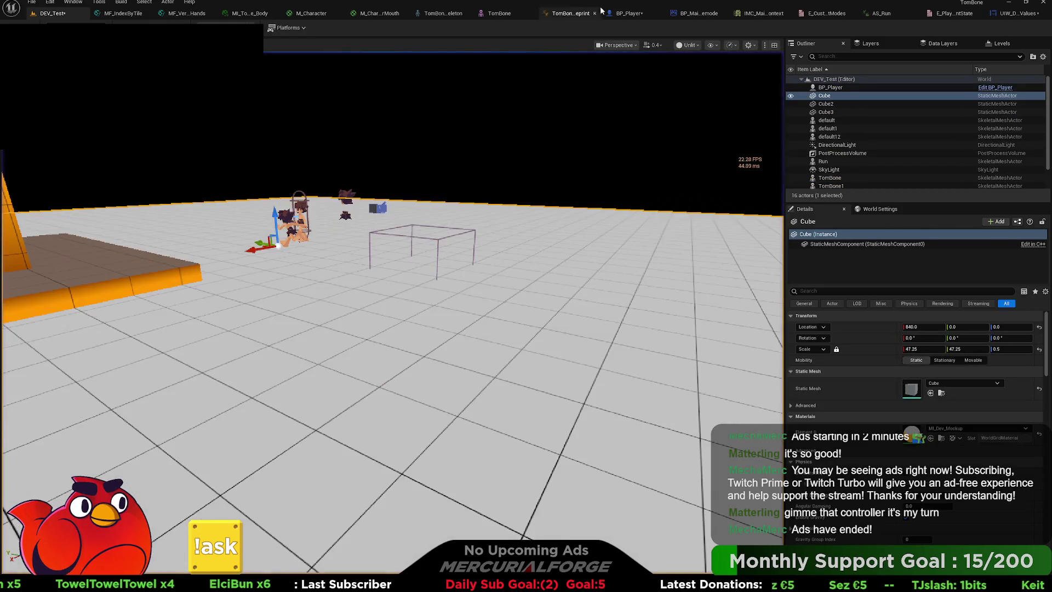
left_click(591, 13)
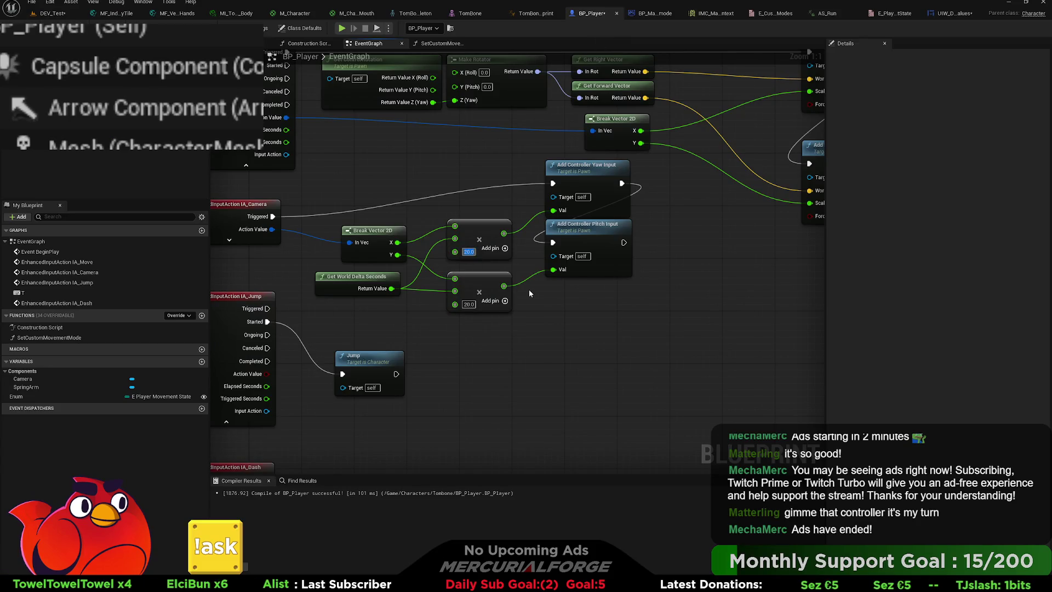
Set both camera multipliers to 45.0 and playtest the camera turning.
type("45")
key("Tab")
type("45")
key("Return")
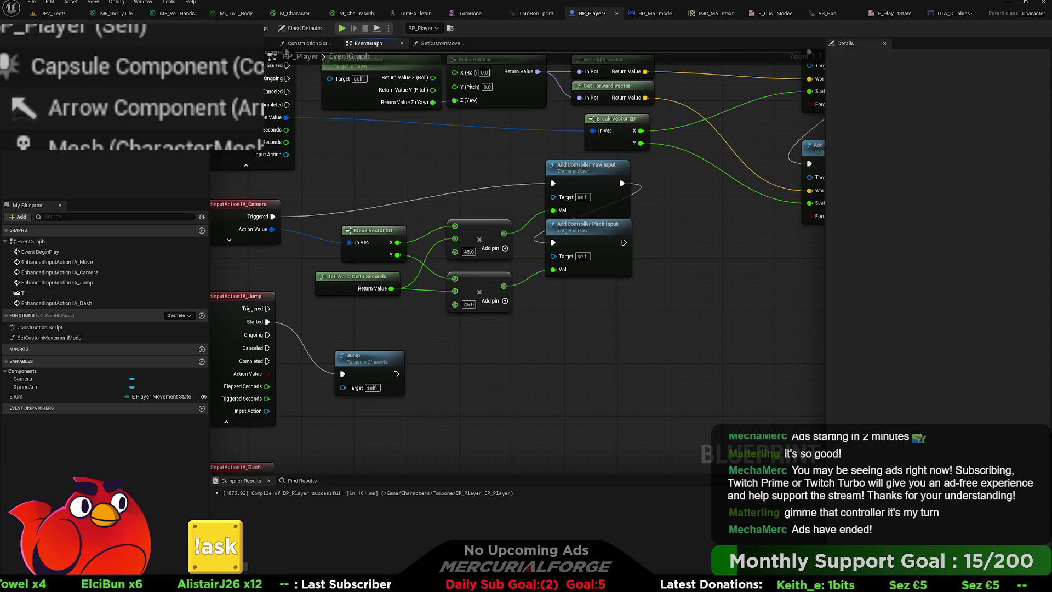
key("alt+p")
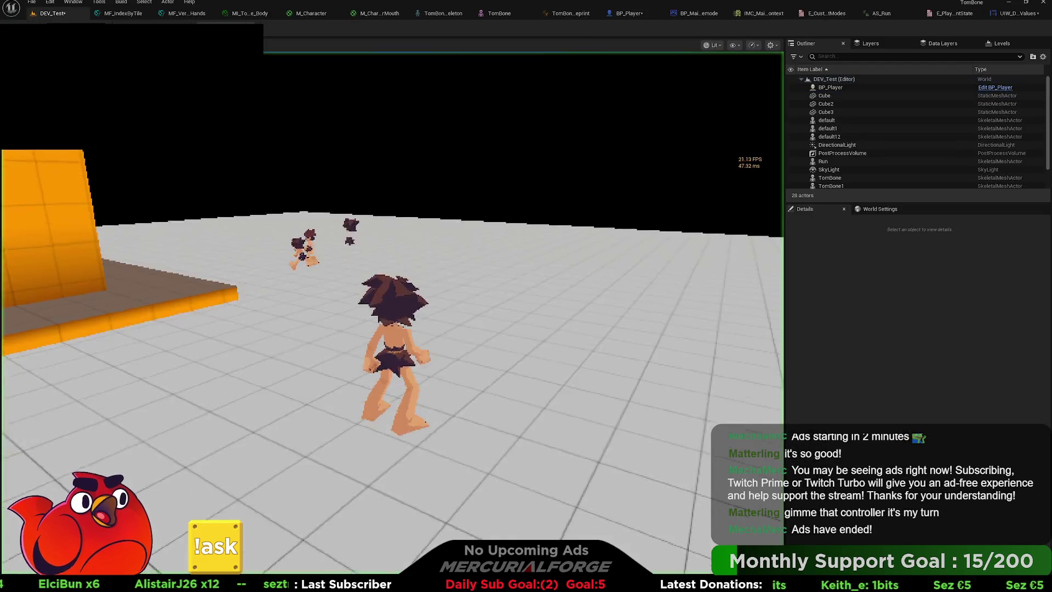
key("w")
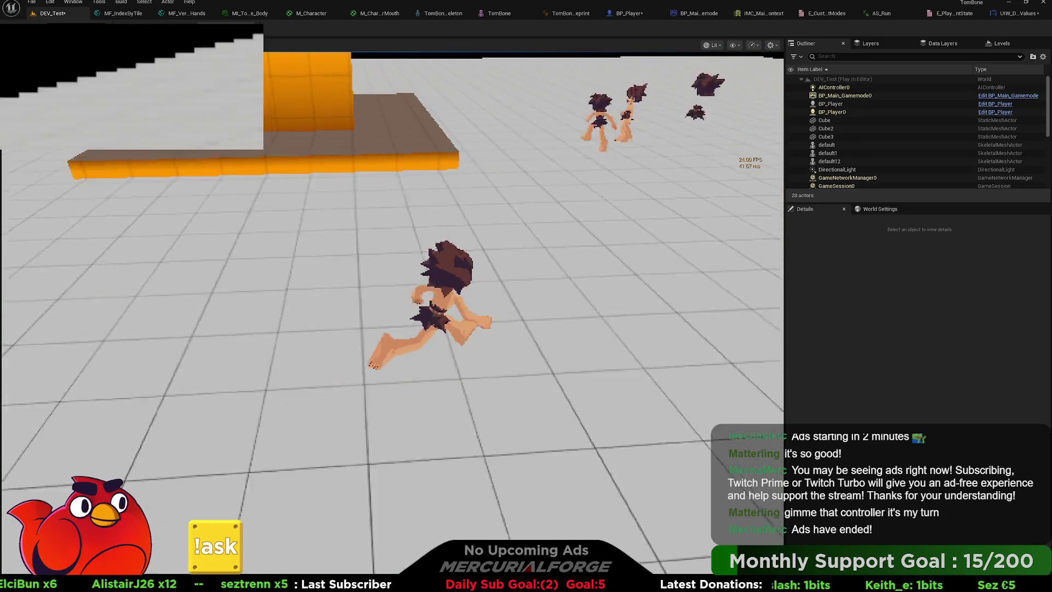
key("Escape")
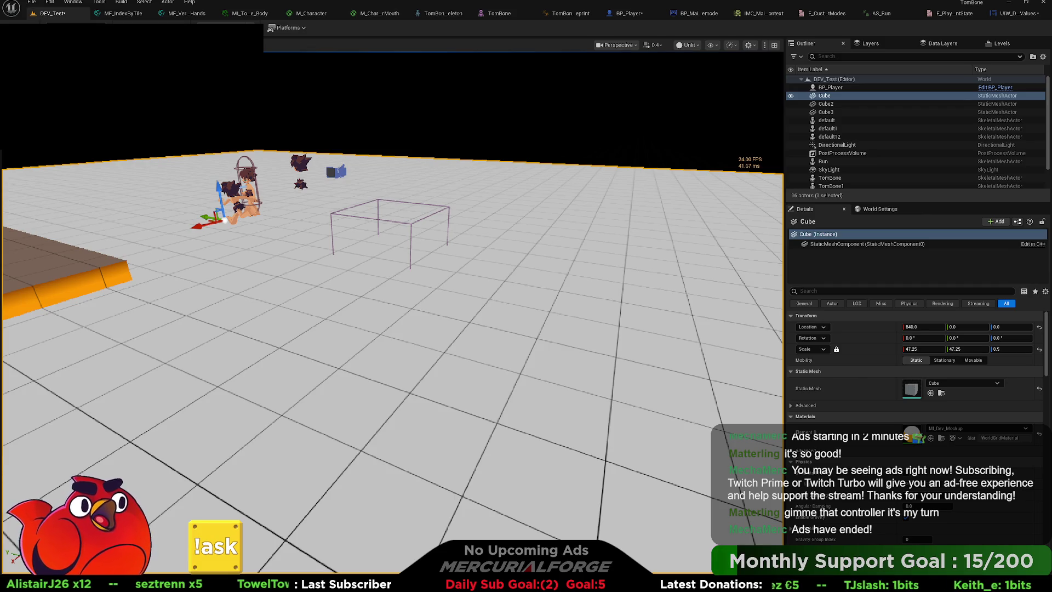
left_click(629, 14)
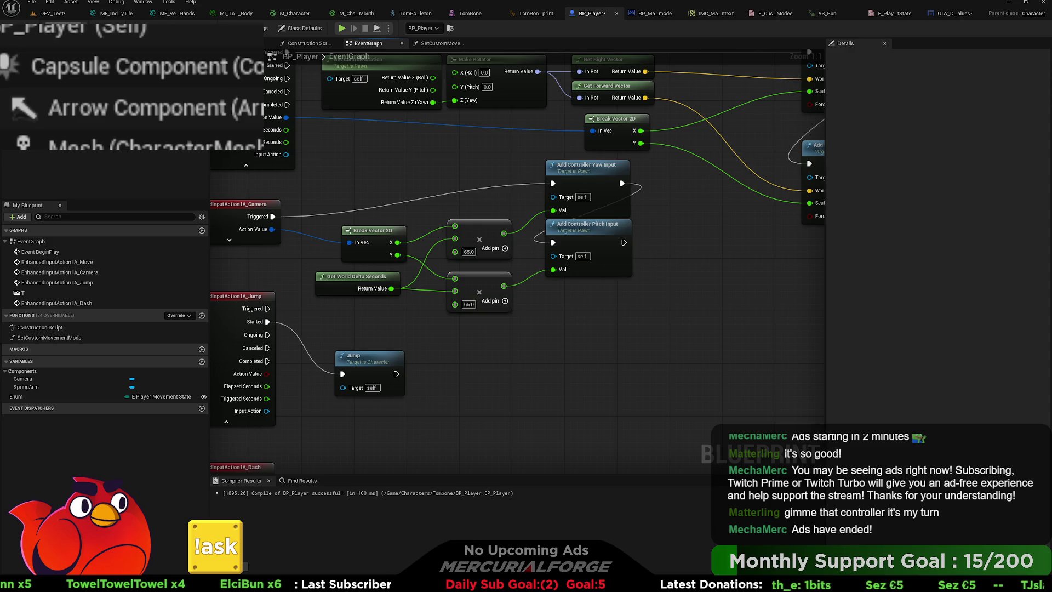
Playtest DEV_Test again, then stop and switch over to Blender.
left_click(54, 14)
key("alt+p")
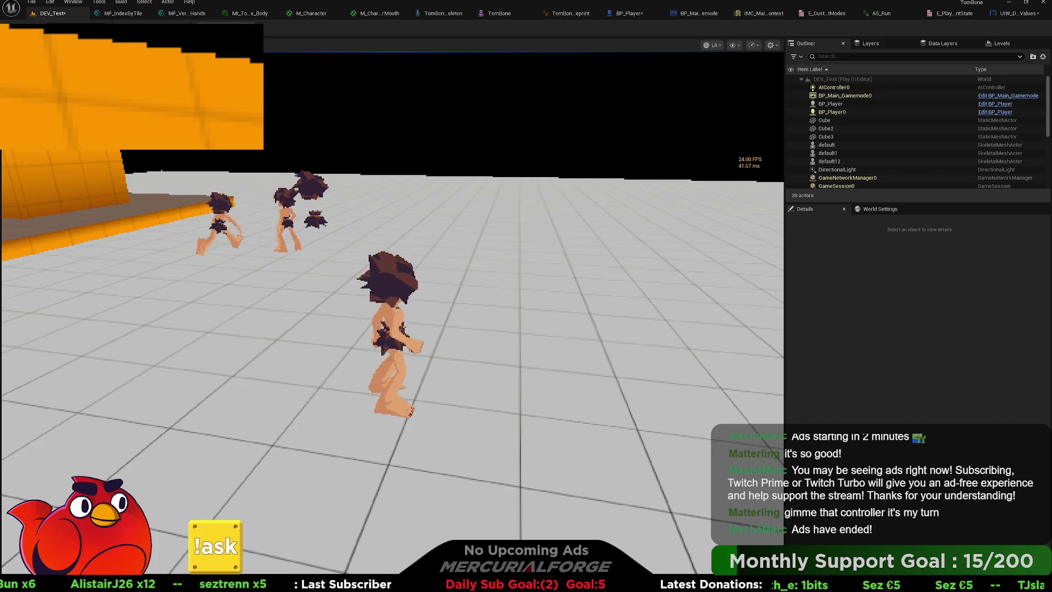
key("Escape")
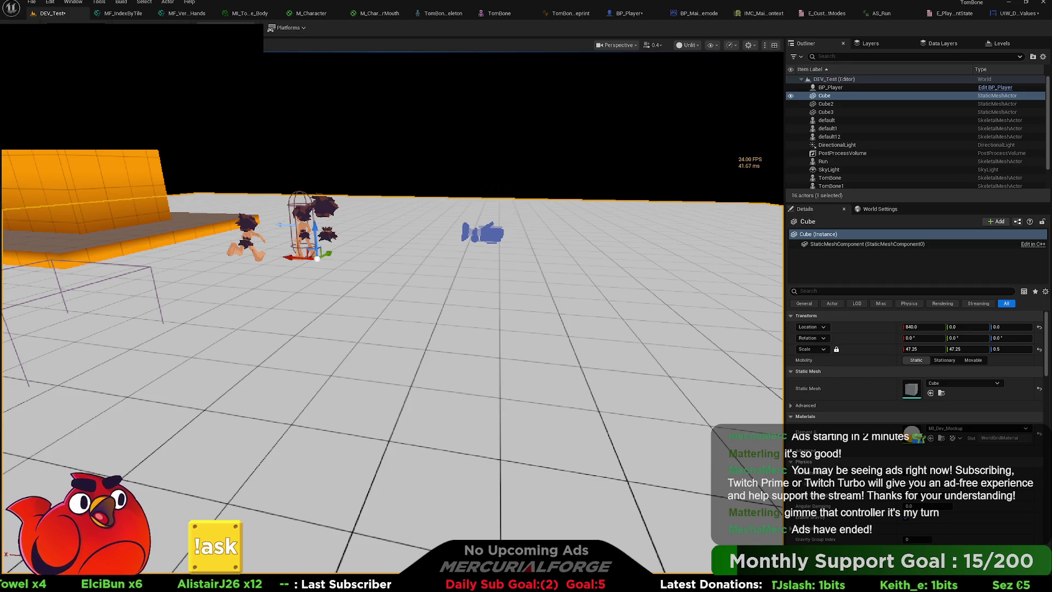
key("alt+Tab")
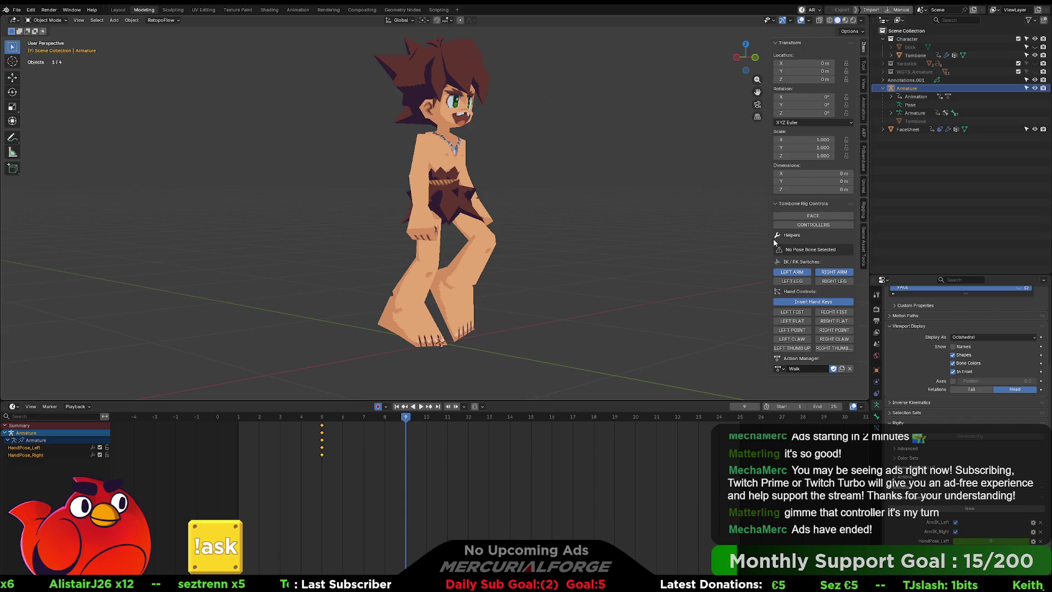
Show the rig controls and create a new action named DiveSlide.
left_click(814, 225)
left_click(779, 369)
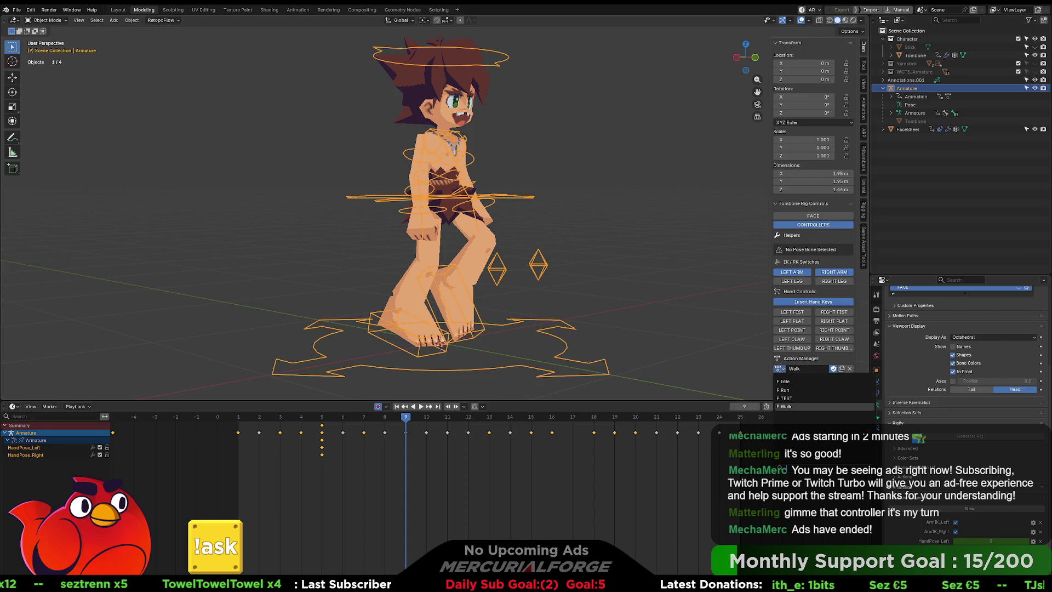
left_click(789, 398)
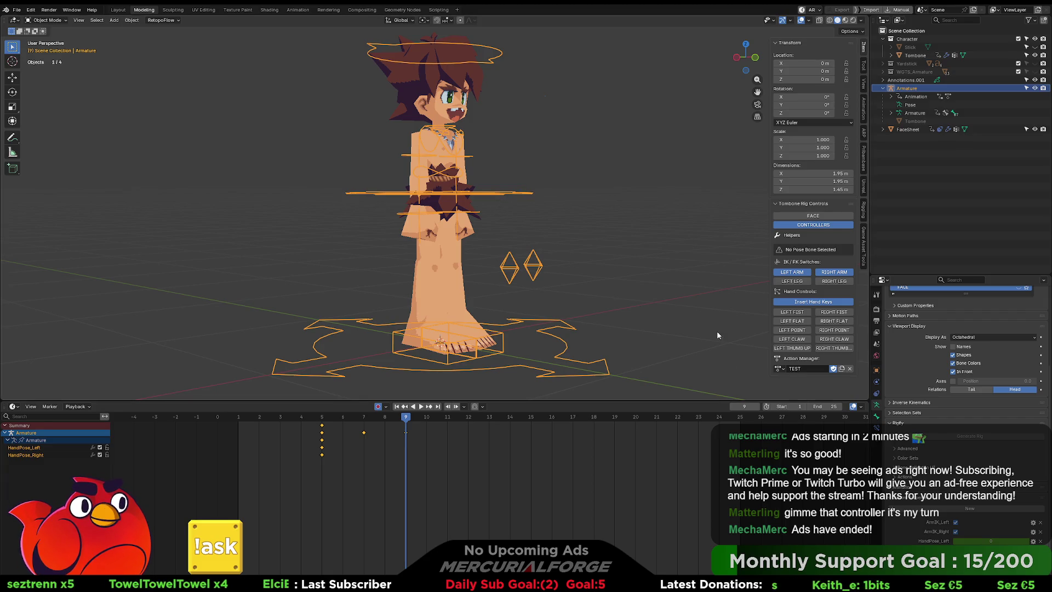
left_click(849, 369)
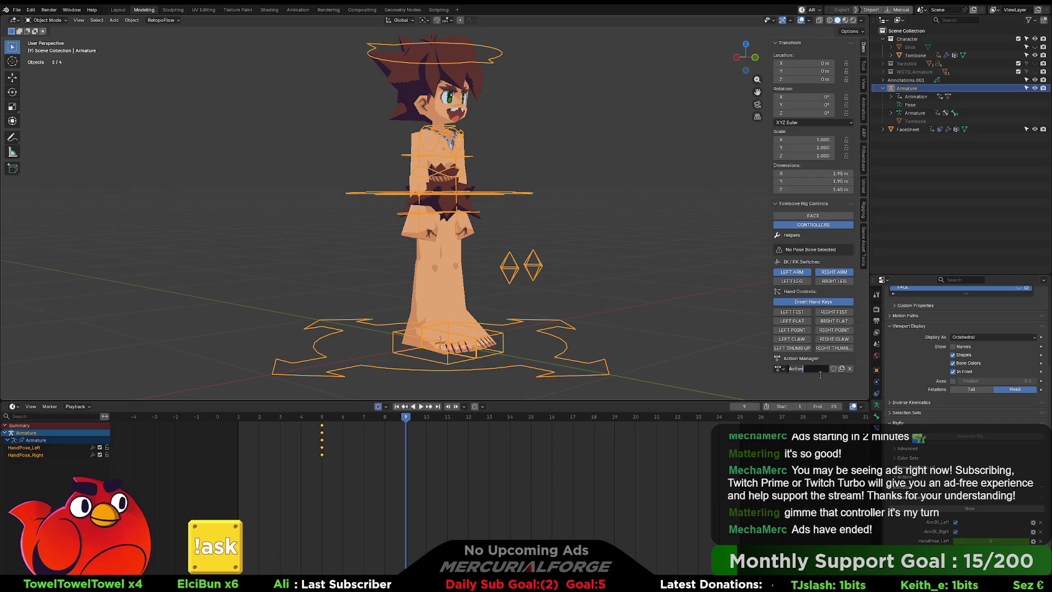
type("Dive")
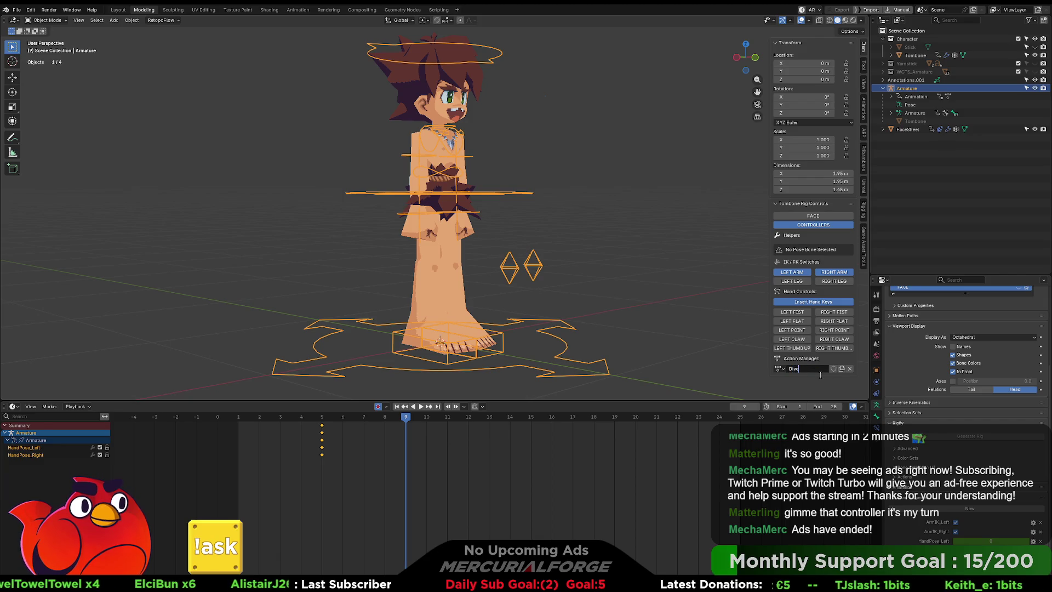
type("Slide")
key("Return")
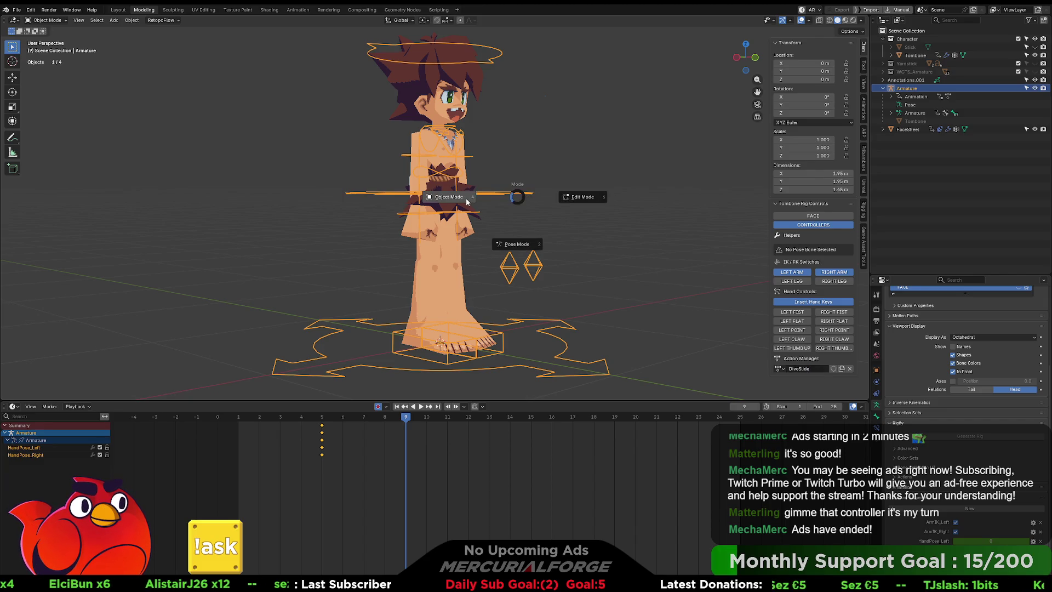
In Pose Mode, rotate the CTRL_COG bone 90° about X.
key("ctrl+Tab")
left_click(529, 196)
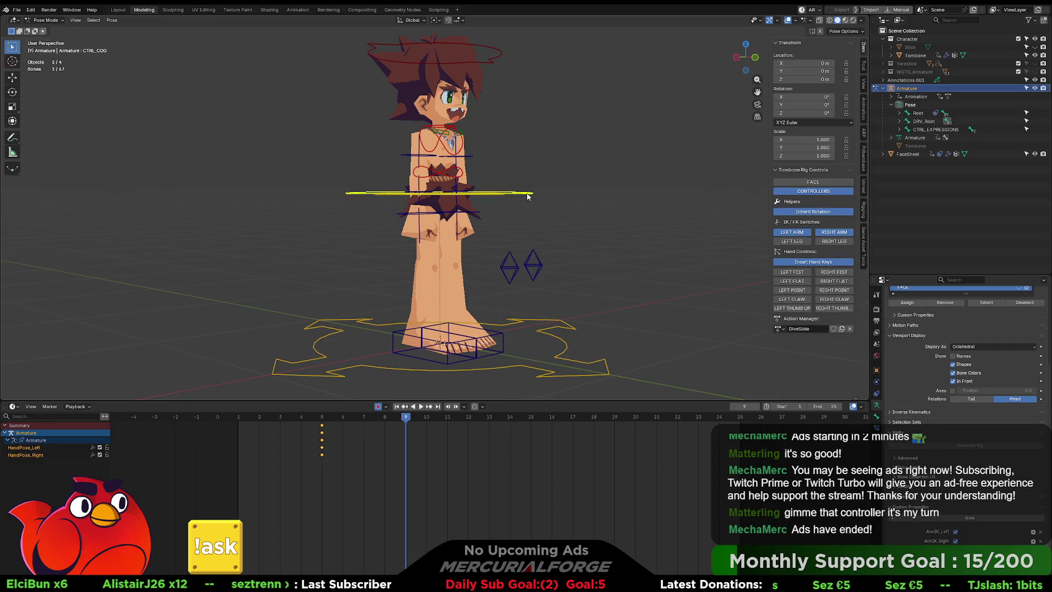
type("rx90")
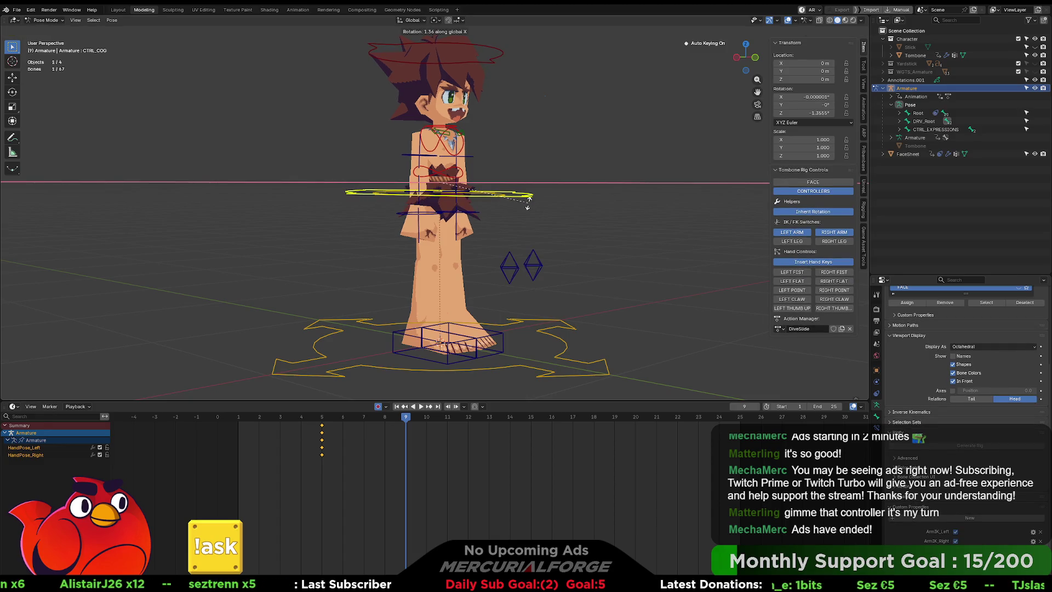
key("Return")
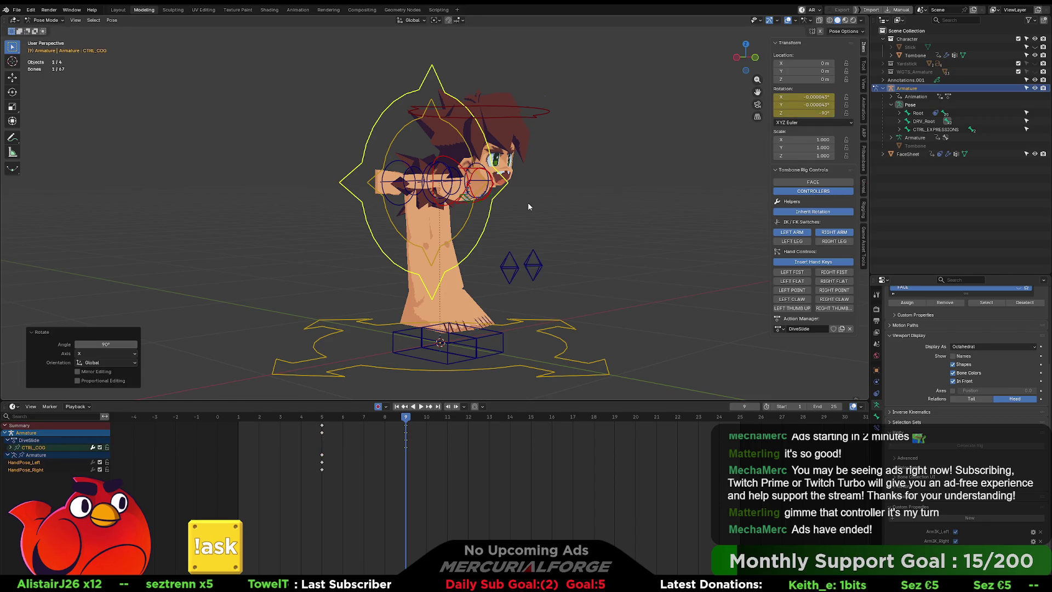
Switch the left arm and both legs from IK to FK.
left_click(802, 234)
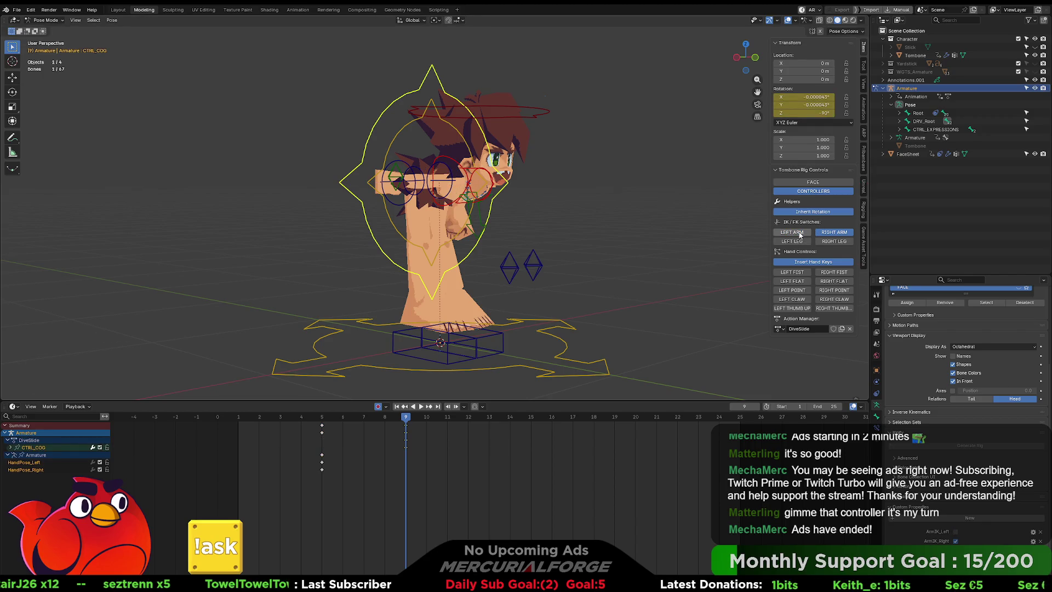
left_click(804, 240)
left_click(827, 244)
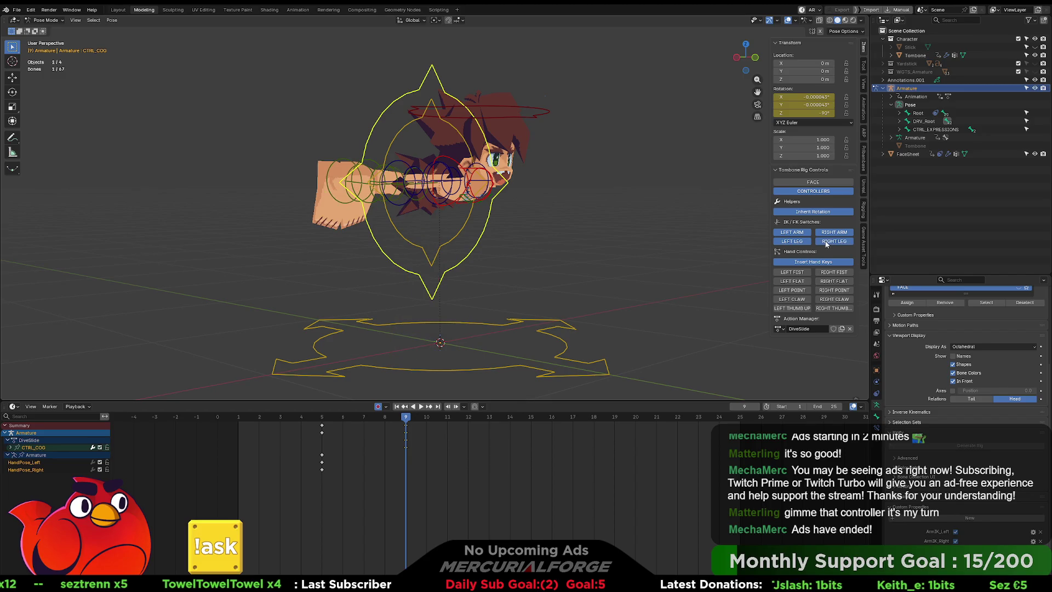
mouse_move(461, 220)
left_mouse_down()
mouse_move(477, 219)
mouse_move(471, 202)
left_mouse_up()
Set the pivot to Individual Origins and rotate the upper arms on X forward over the head.
left_click(462, 183)
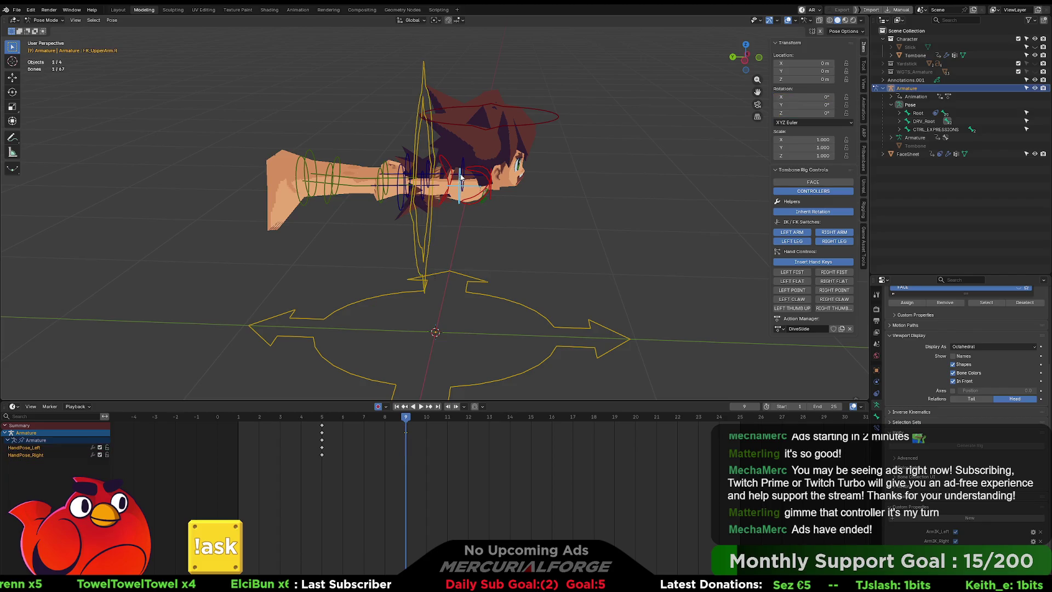
key("period")
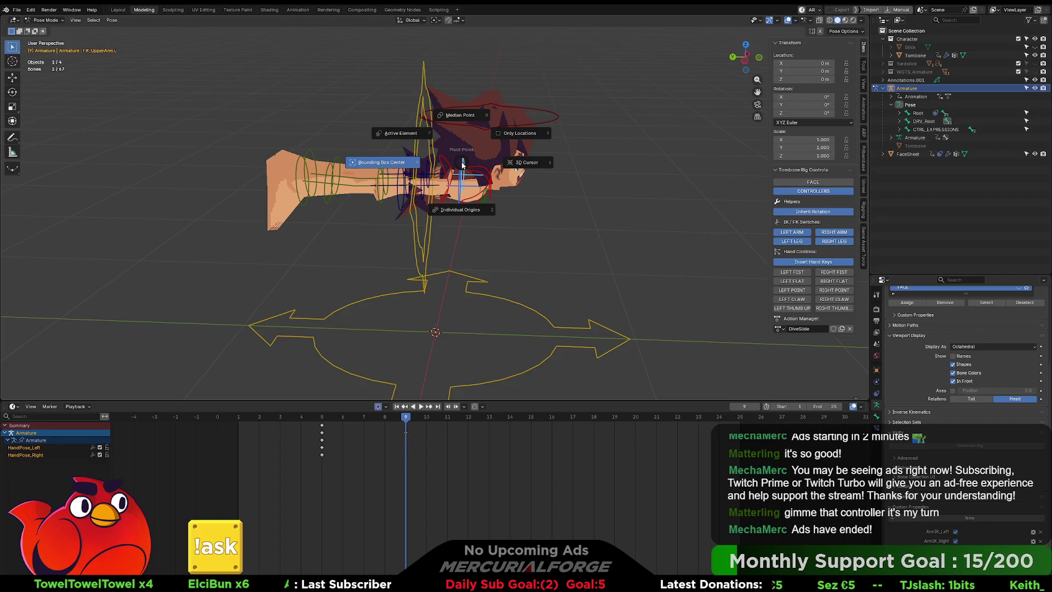
left_click(460, 210)
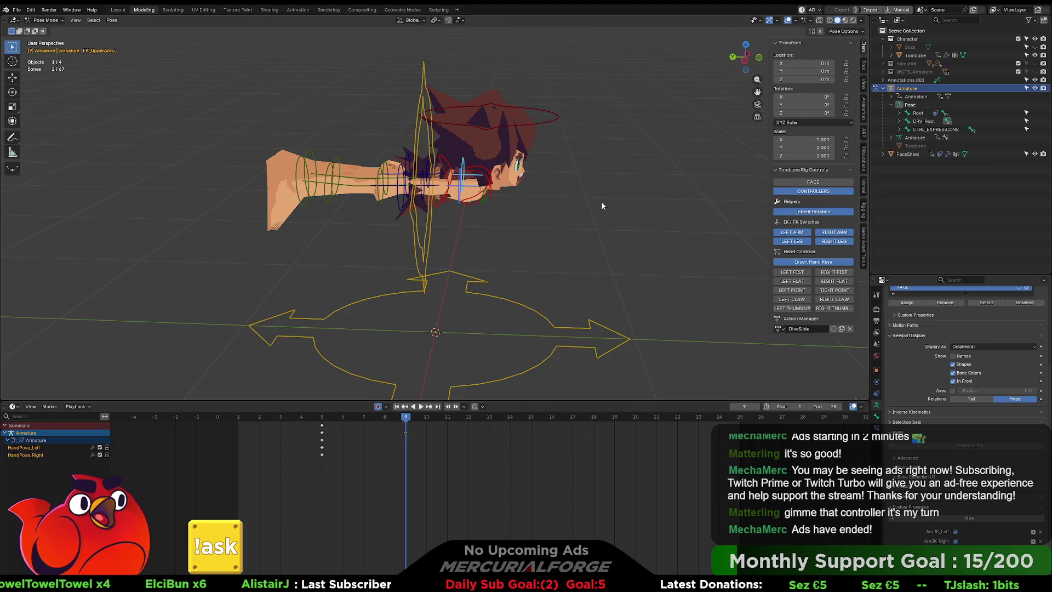
key("r")
key("x")
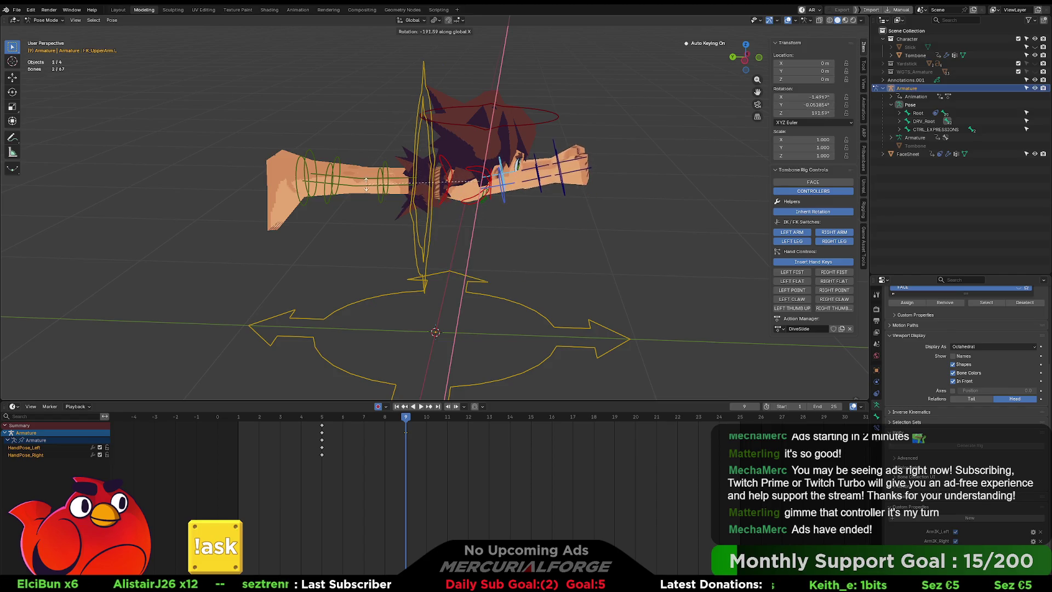
left_click(372, 169)
Tilt the hands about 12° and bend the lower legs 22° on the X axis.
left_click(559, 159)
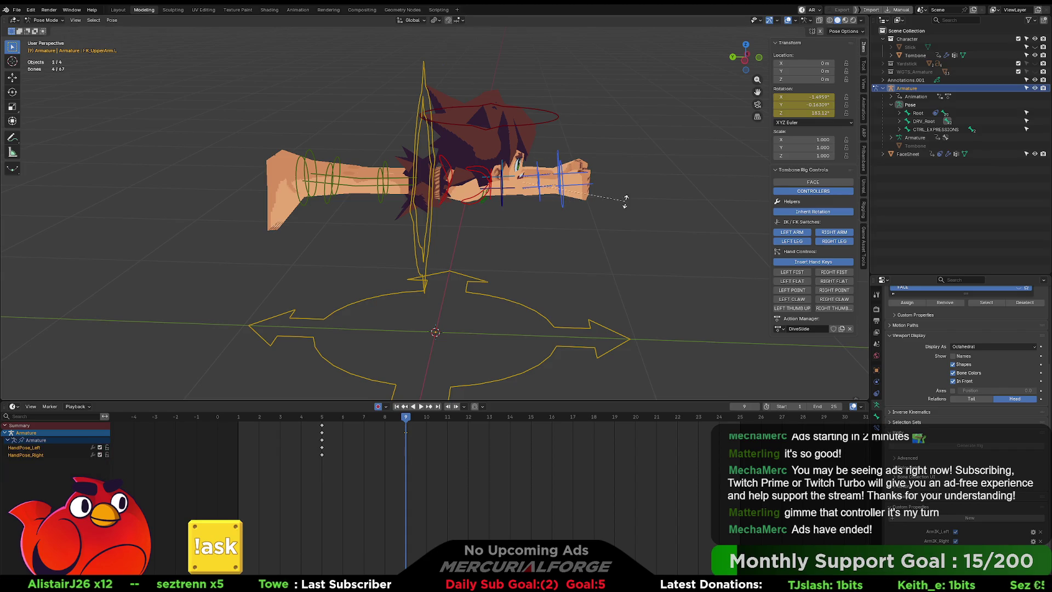
key("r")
key("x")
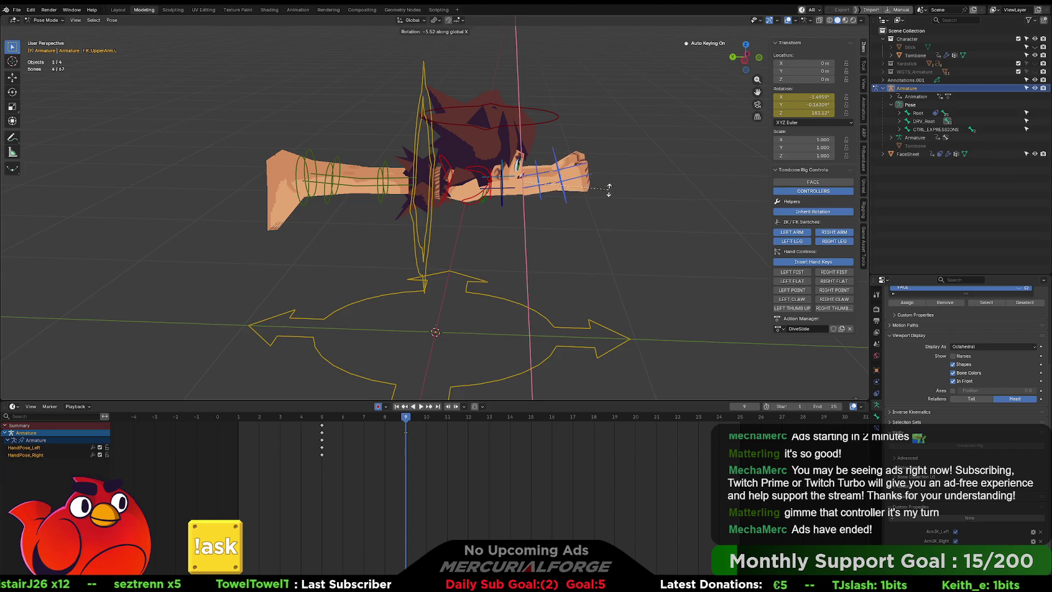
left_click(585, 185)
mouse_move(585, 185)
left_mouse_down()
mouse_move(376, 179)
mouse_move(541, 173)
left_mouse_up()
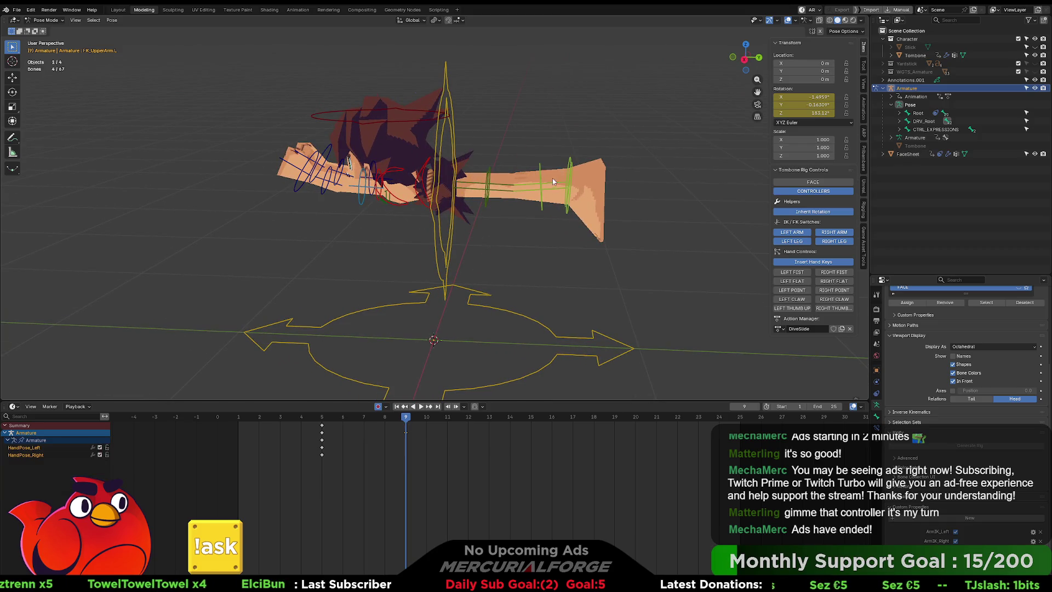
key("r")
key("x")
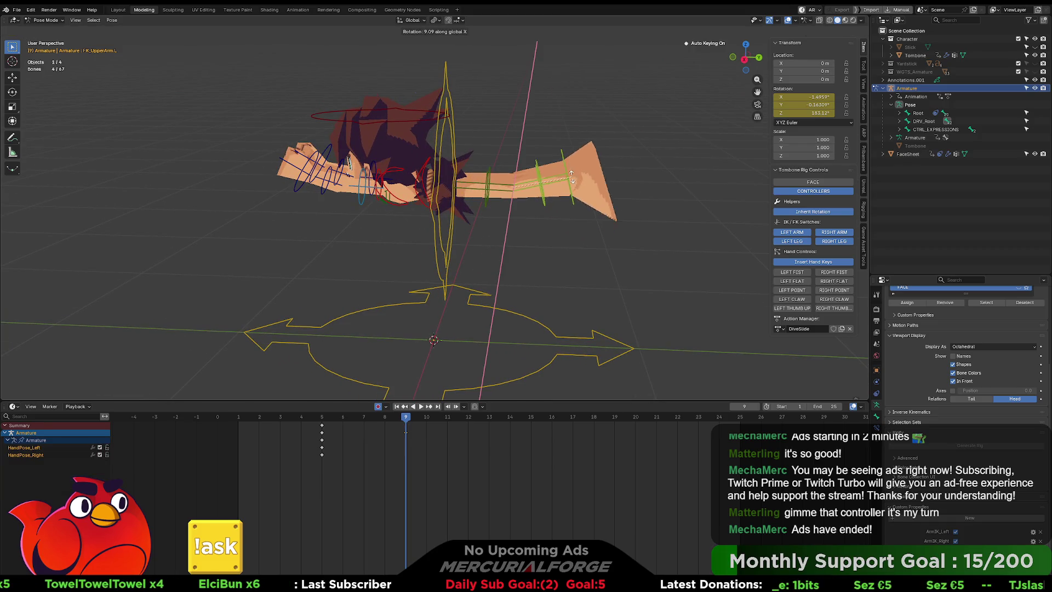
left_click(555, 169)
Twist both feet 5° around their local Z axis.
mouse_move(556, 170)
left_mouse_down()
mouse_move(486, 180)
mouse_move(458, 201)
mouse_move(456, 224)
left_mouse_up()
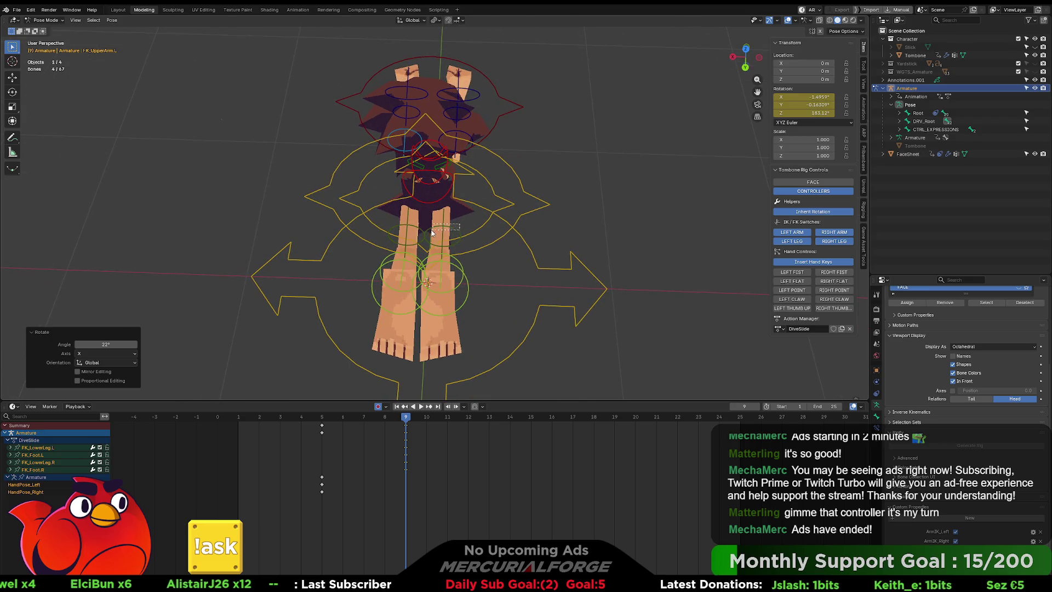
left_click(433, 236)
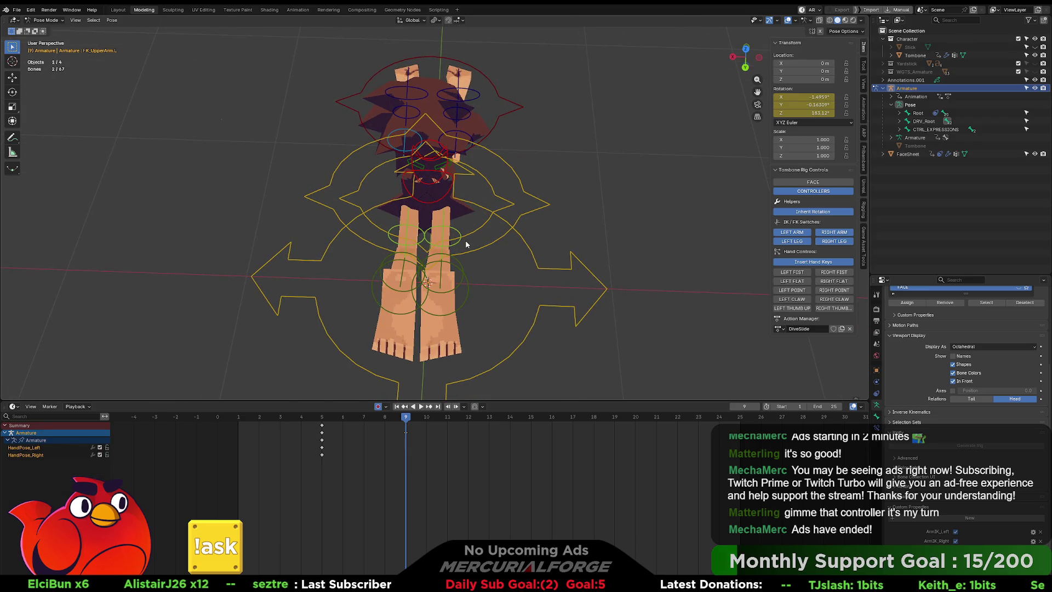
key("r")
key("z")
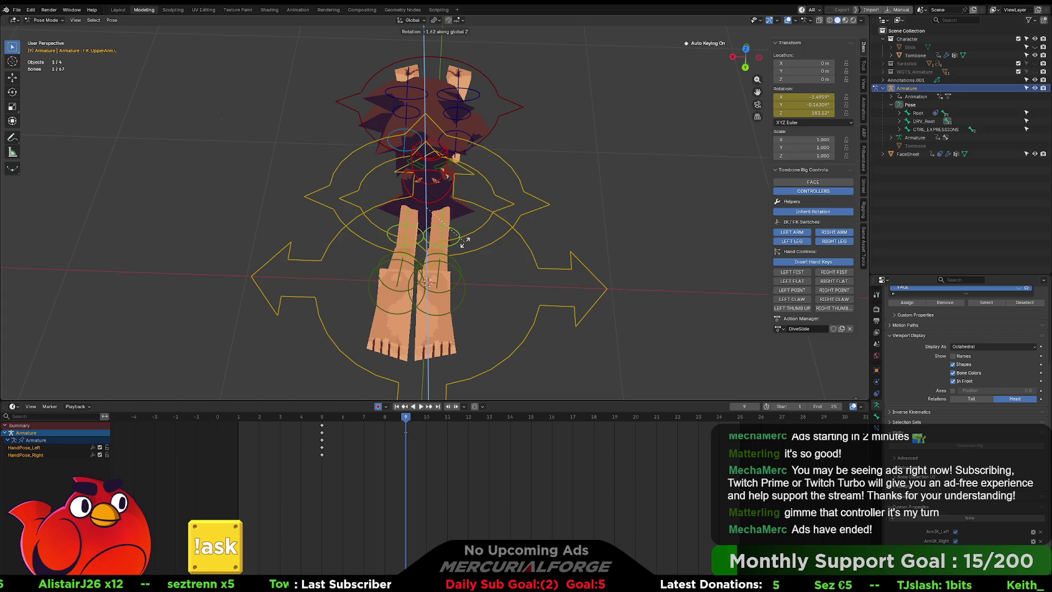
key("z")
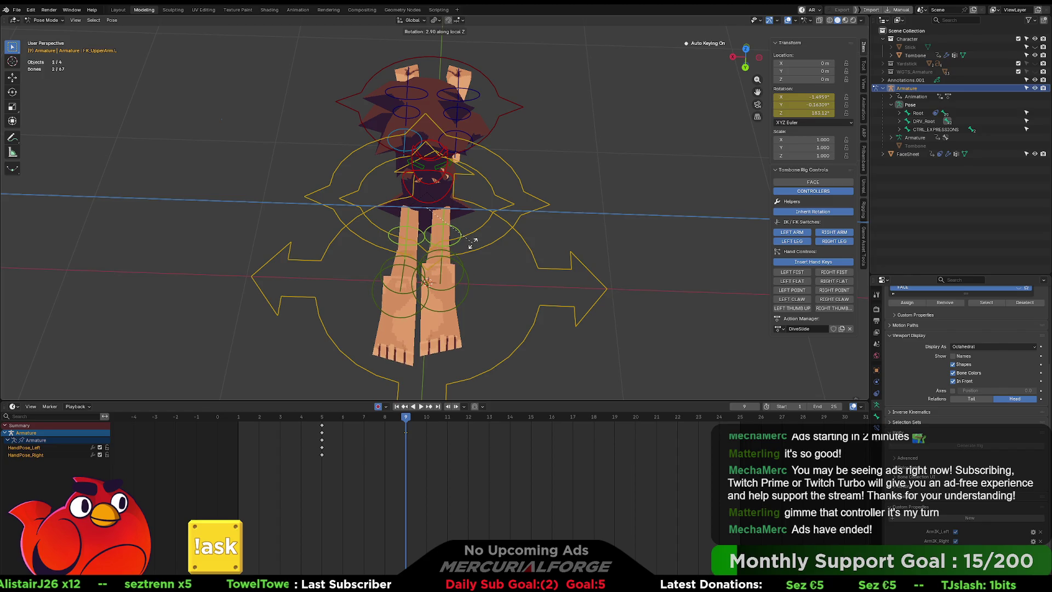
left_click(473, 237)
Lower CTRL_COG vertically about 0.67 m, then scrub back to frame 5.
mouse_move(453, 212)
left_mouse_down()
mouse_move(561, 195)
mouse_move(682, 201)
mouse_move(455, 242)
mouse_move(491, 253)
mouse_move(505, 177)
left_mouse_up()
left_click(455, 241)
key("g")
key("z")
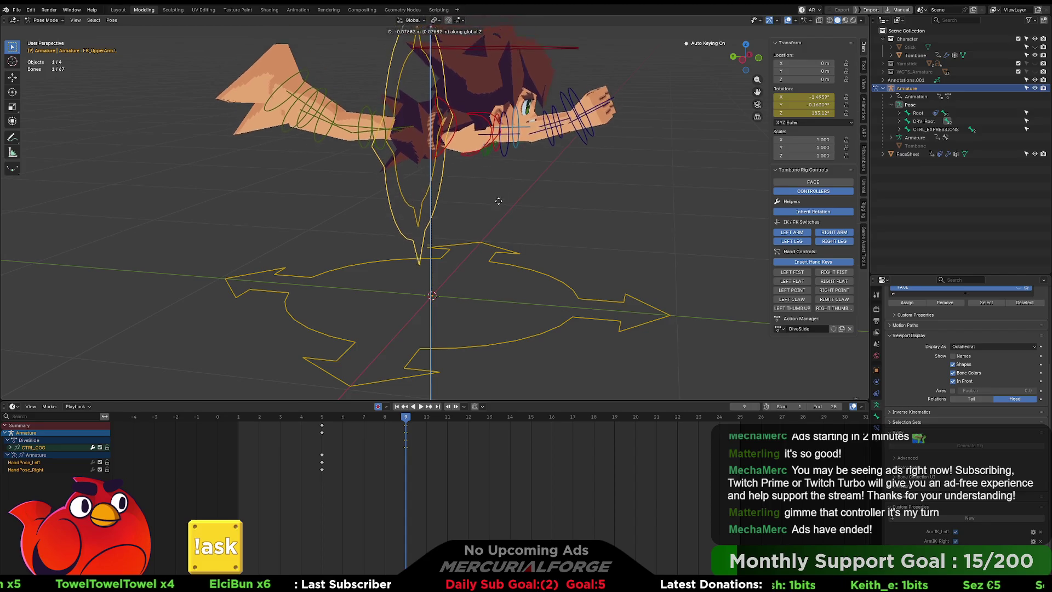
left_click(508, 338)
mouse_move(460, 300)
left_mouse_down()
mouse_move(519, 284)
mouse_move(848, 296)
left_mouse_up()
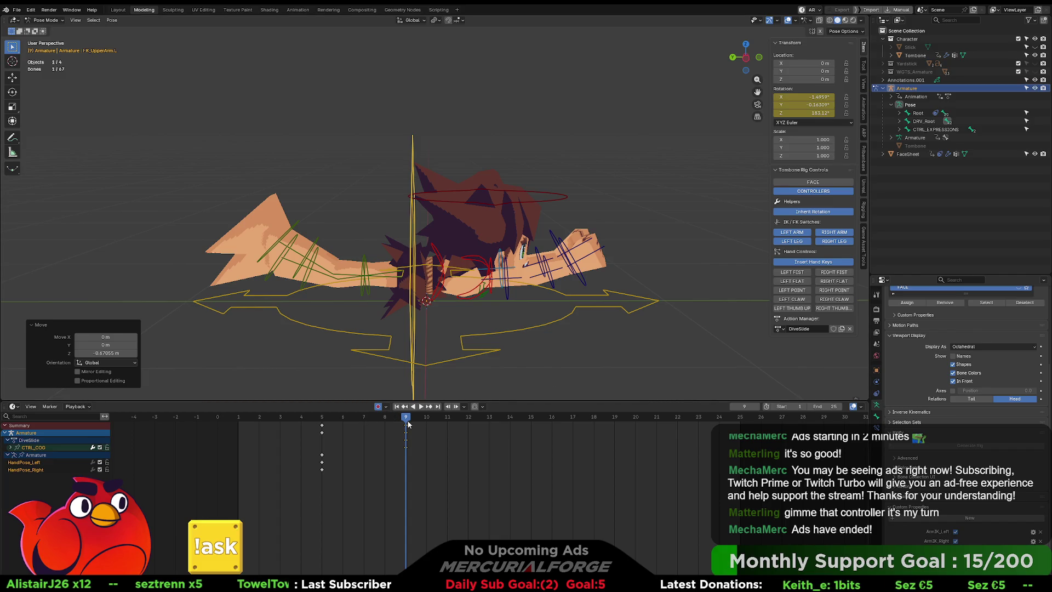
left_click_drag(408, 421, 310, 420)
Go to frame 1 and move the frame-9 keyframes to frame 4.
left_click(307, 422)
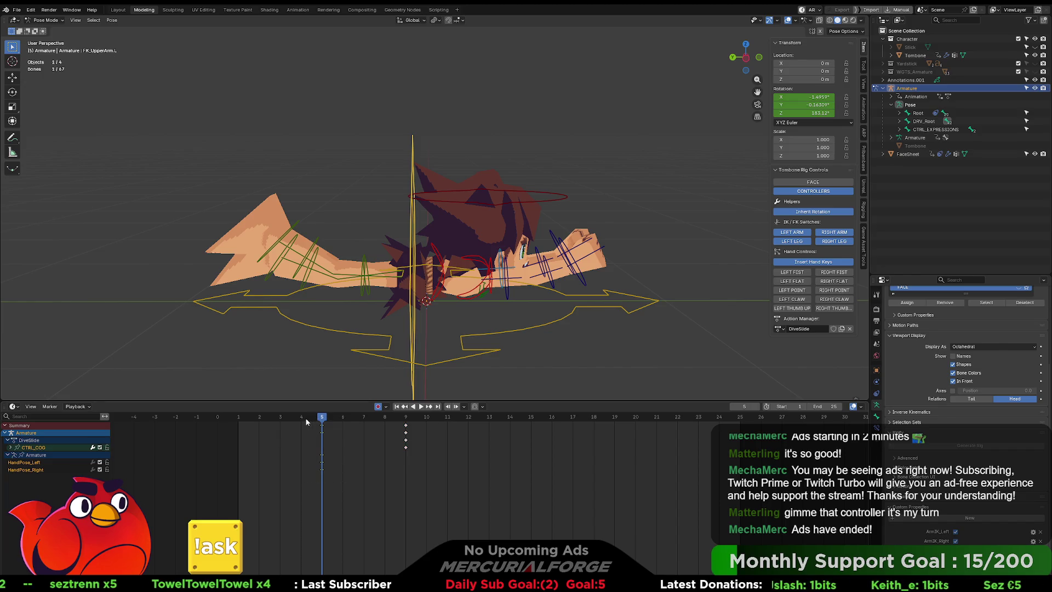
left_click_drag(327, 419, 248, 414)
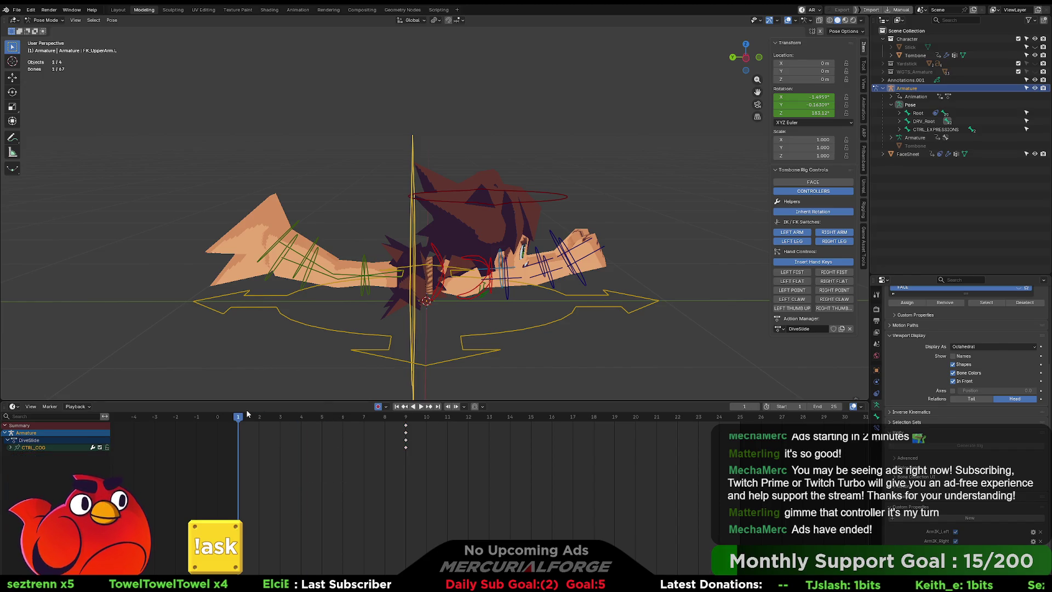
left_click_drag(426, 464, 395, 426)
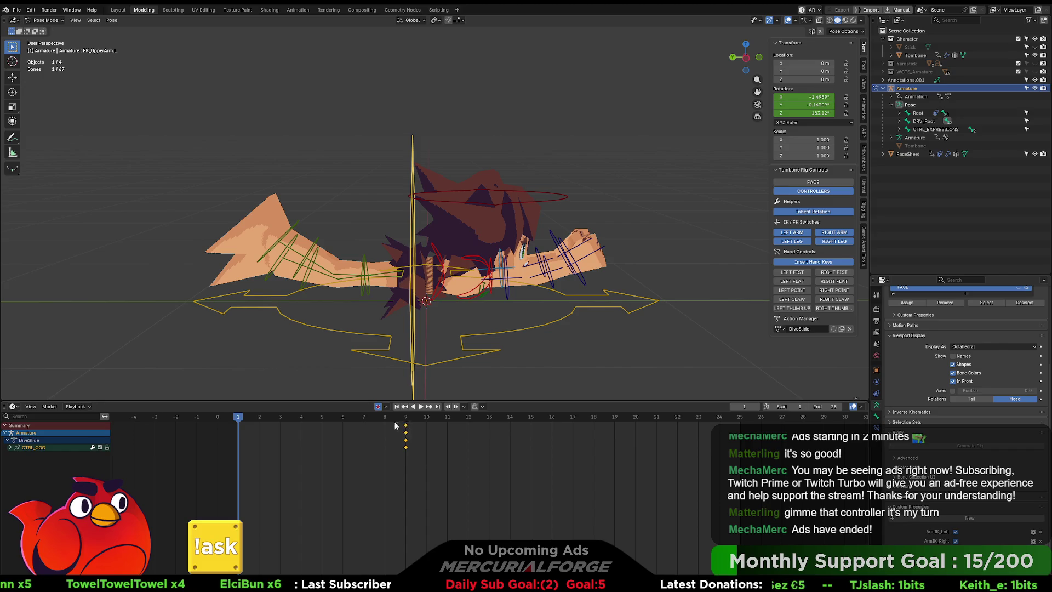
left_click_drag(431, 467, 403, 420)
key("g")
left_click(388, 456)
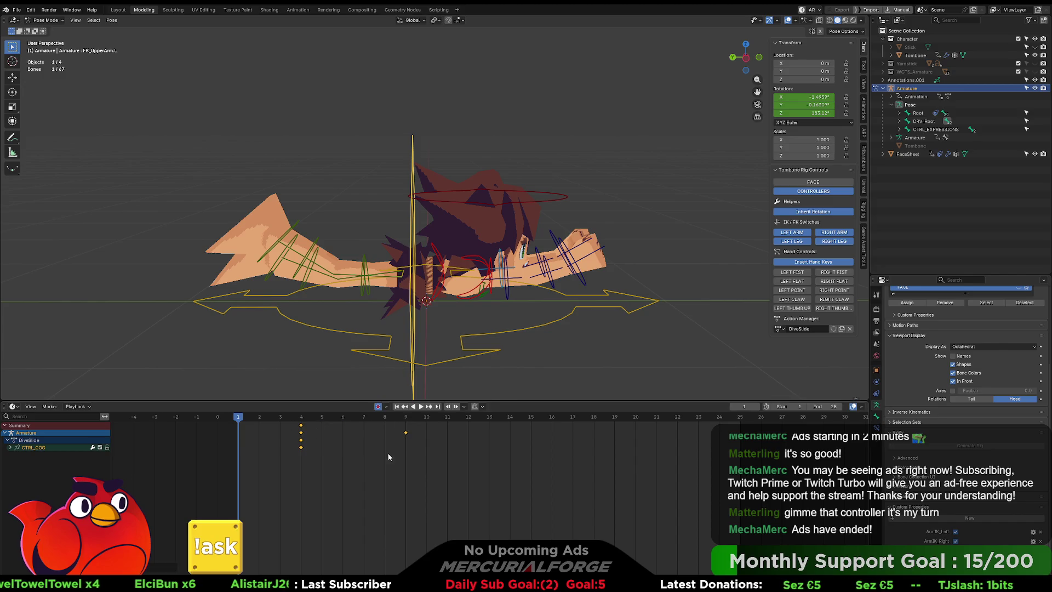
Move the frame-9 keyframes to frame 1 and box-select the rig's body bones.
left_click_drag(440, 465, 389, 423)
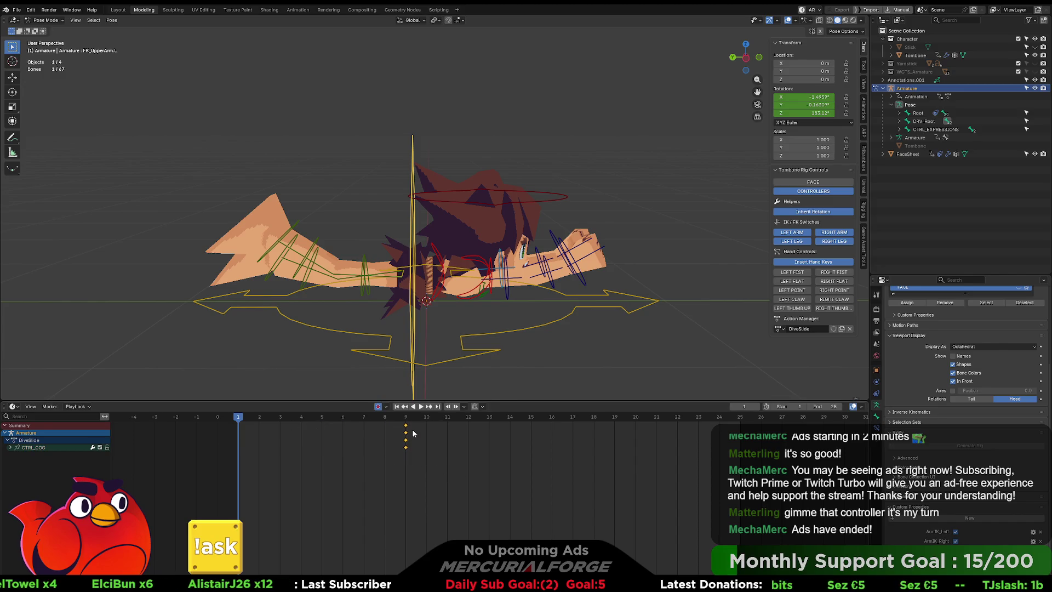
key("g")
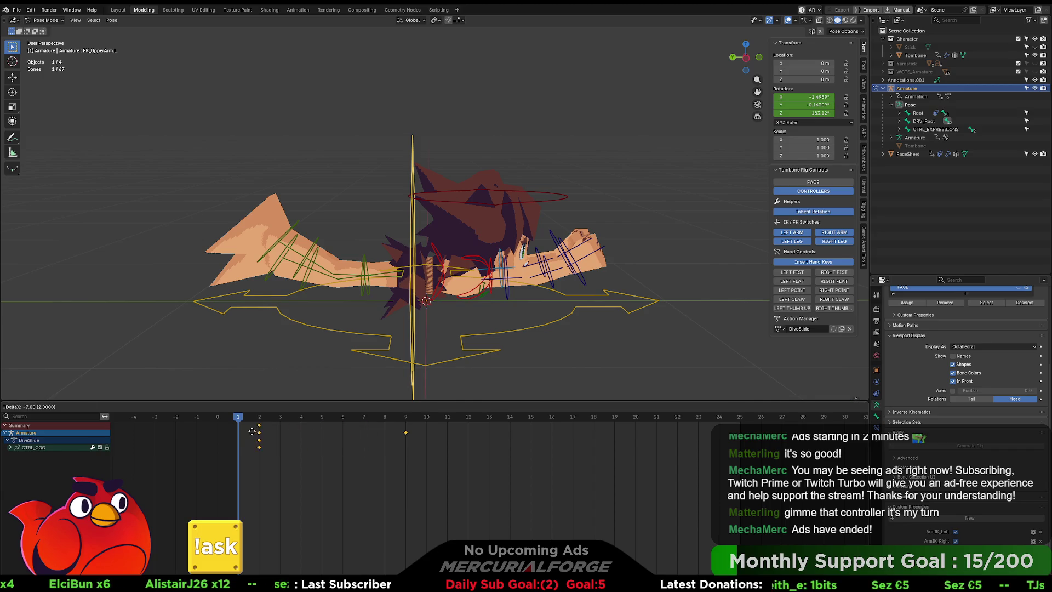
left_click(241, 436)
key("g")
key("Escape")
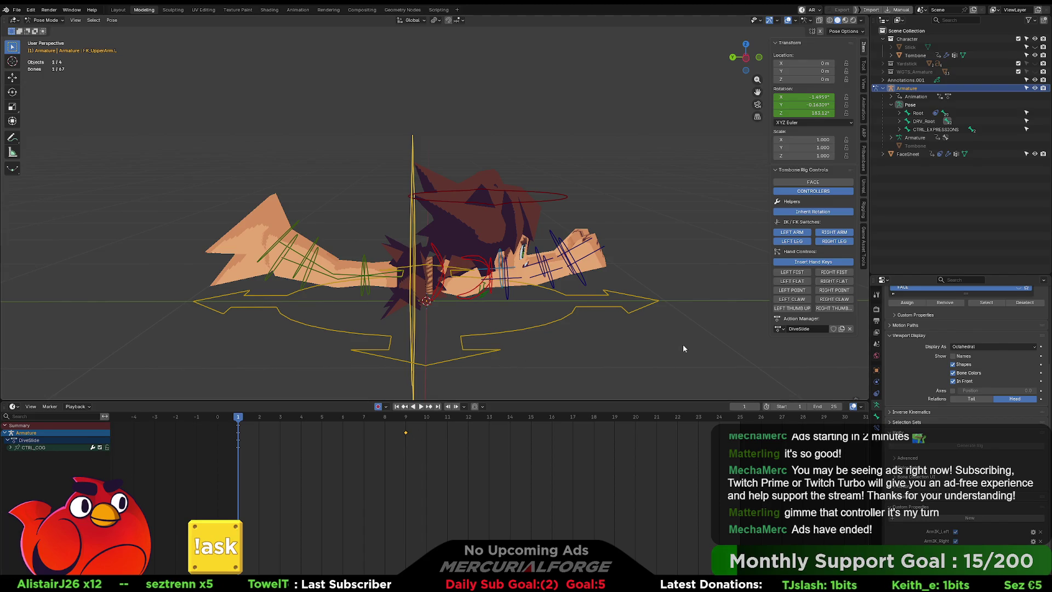
left_click_drag(677, 368, 182, 116)
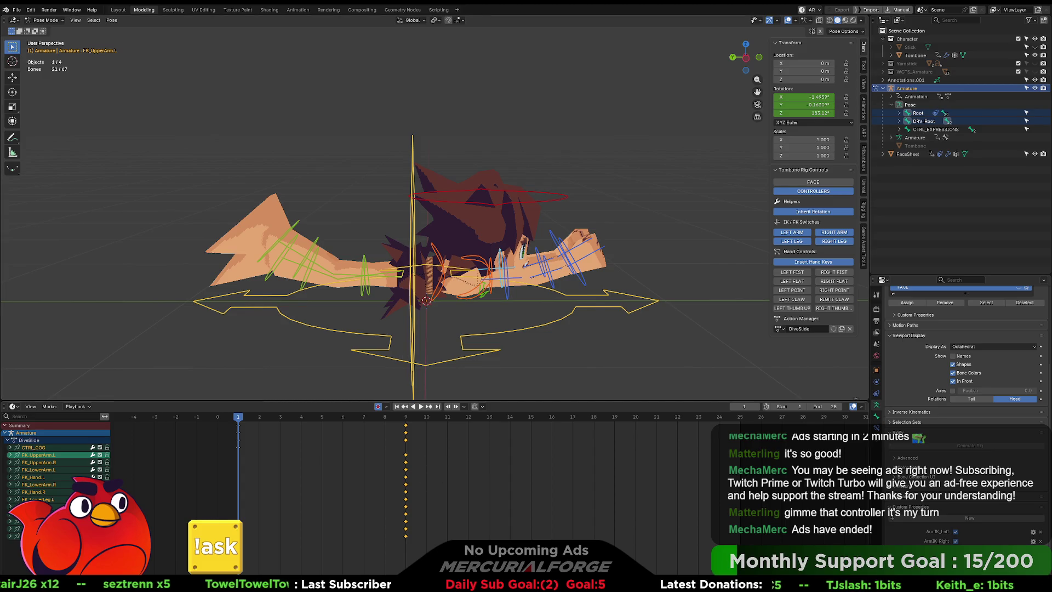
Move the selected keys to frame 1 and key the pose at frame 2.
key("g")
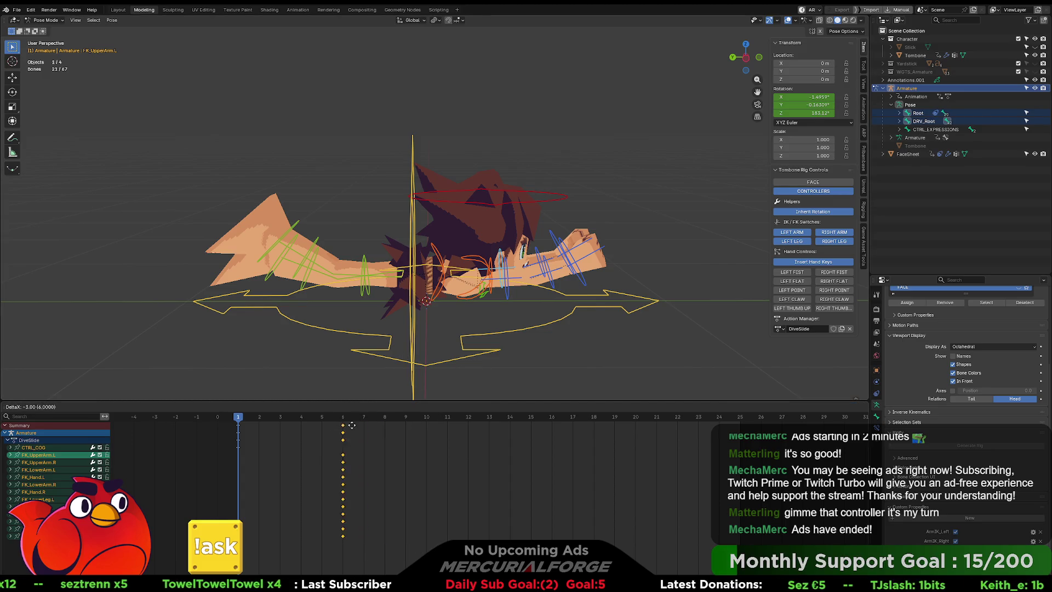
left_click(248, 424)
left_click(261, 418)
key("space")
key("i")
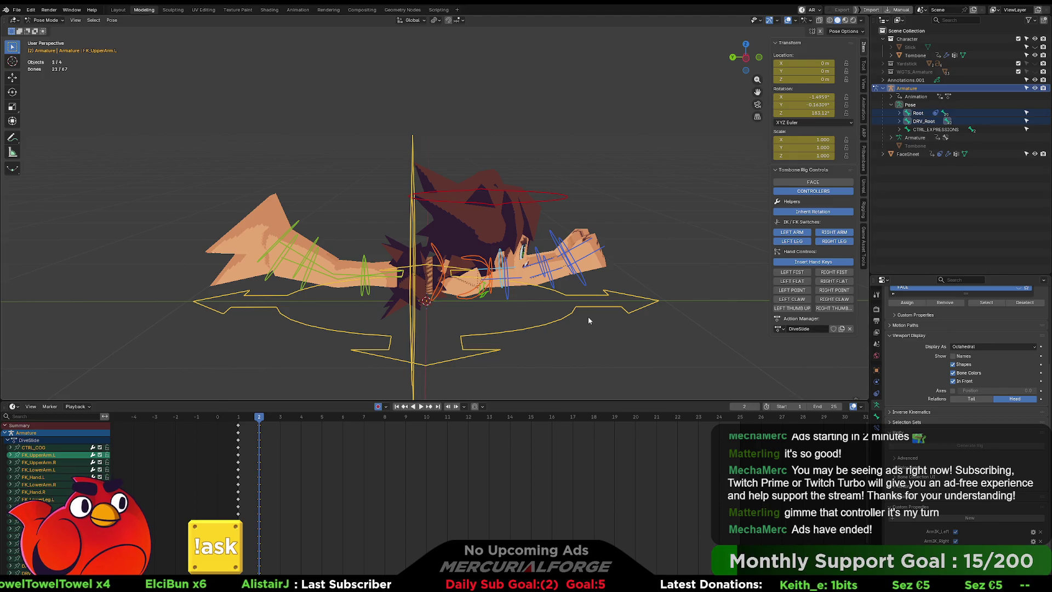
Return to Object Mode, show the Game Asset Tools export panel, and open Unreal's Content Drawer.
key("ctrl+Tab")
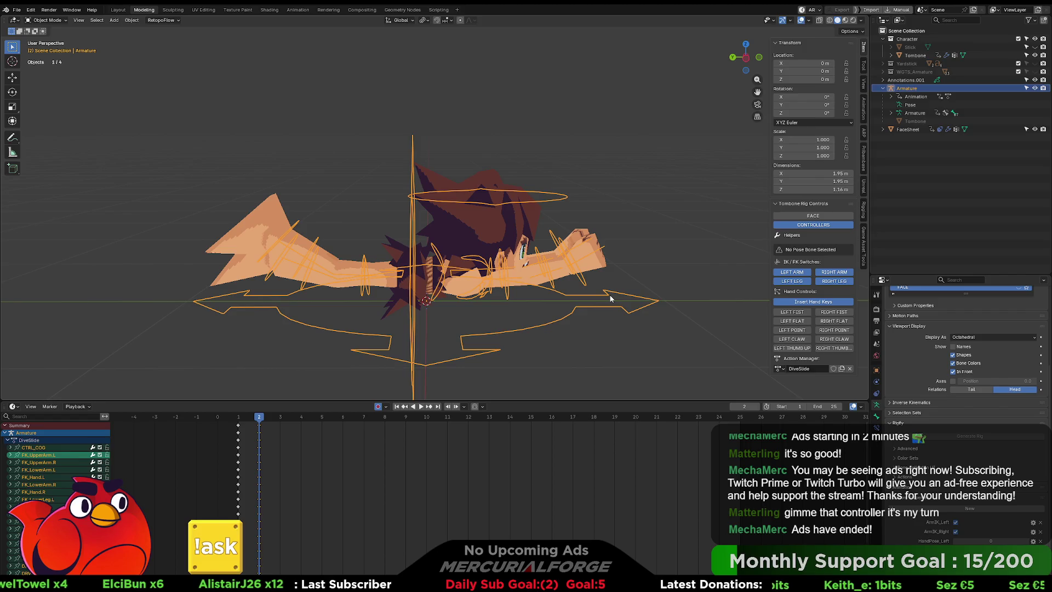
left_click(864, 233)
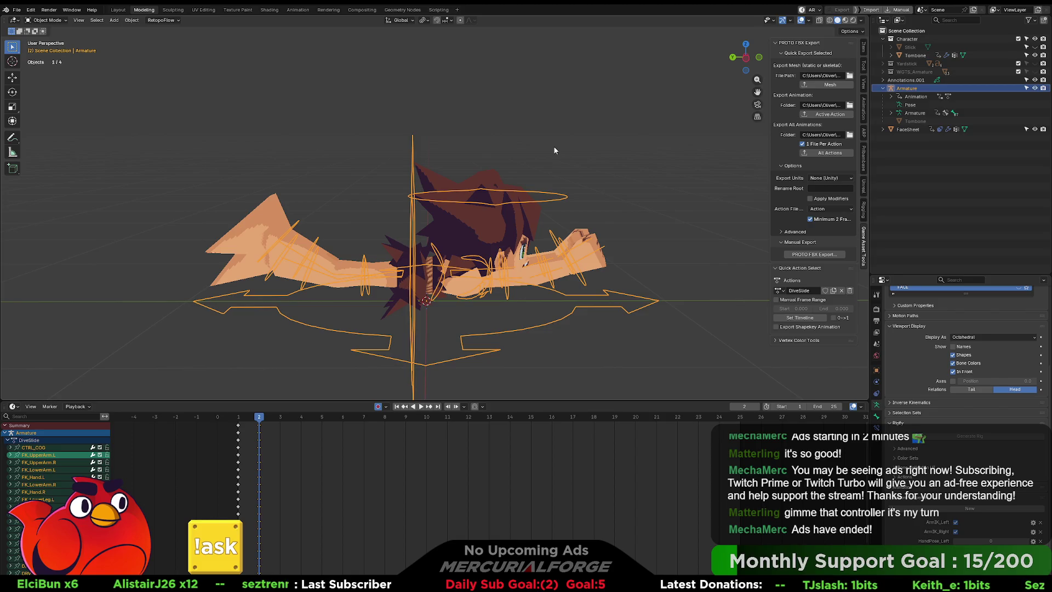
key("alt+Tab")
key("ctrl+space")
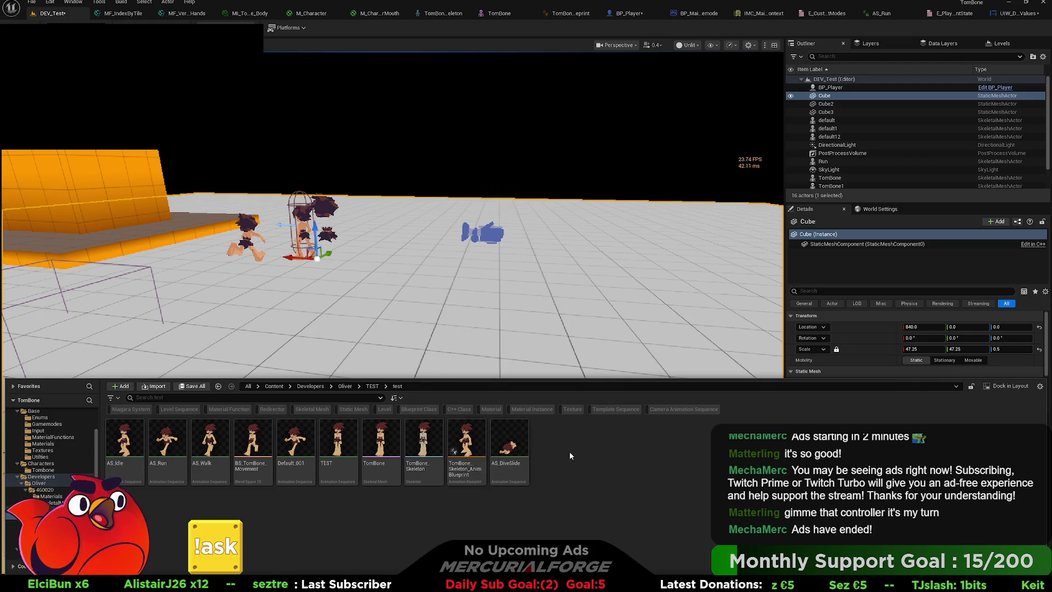
Open AS_DiveSlide, orbit and zoom to check the flat dive pose, then close it.
double_click(515, 443)
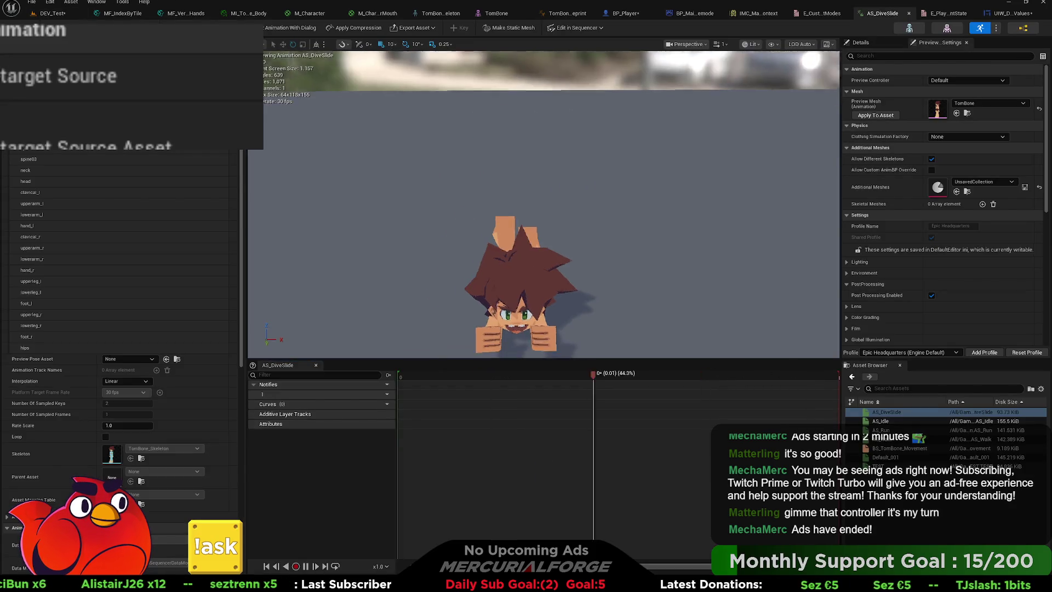
mouse_move(542, 220)
left_mouse_down()
mouse_move(570, 214)
mouse_move(548, 203)
left_mouse_up()
scroll(543, 208, "up", 2)
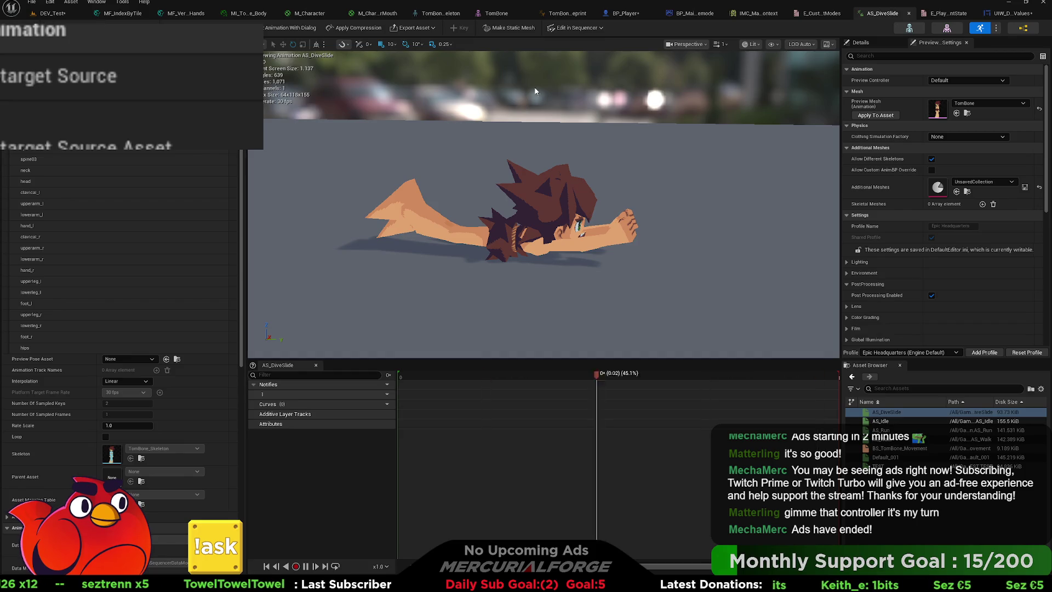
left_click(909, 14)
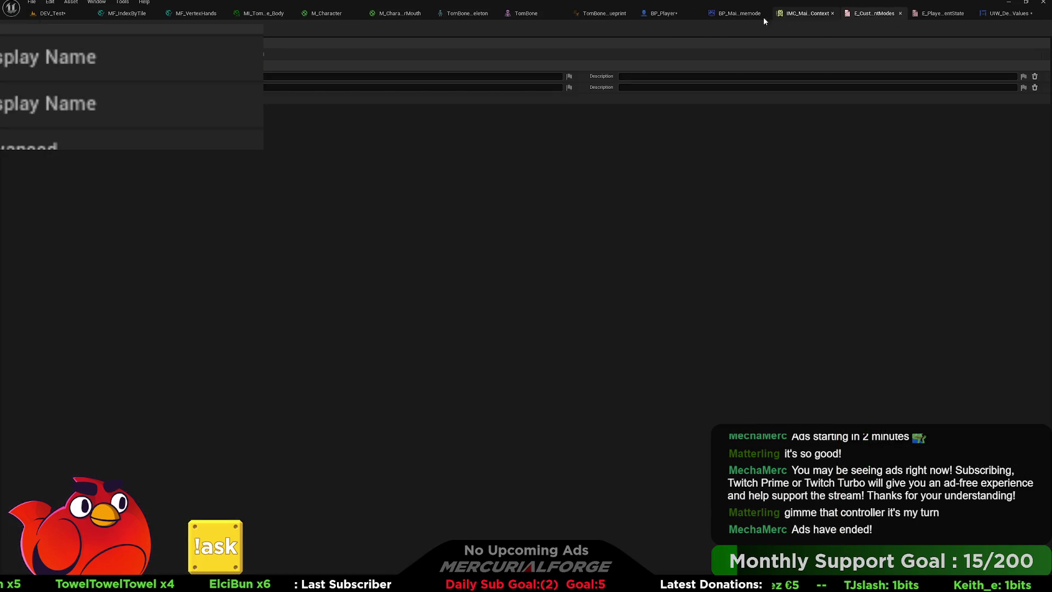
Bring up BP_Player's camera and jump nodes and compile the blueprint.
left_click(663, 13)
left_click_drag(684, 229, 647, 339)
mouse_move(508, 153)
left_mouse_down()
mouse_move(632, 254)
mouse_move(692, 350)
mouse_move(704, 263)
left_mouse_up()
left_click_drag(707, 384, 702, 268)
left_click_drag(707, 451, 692, 264)
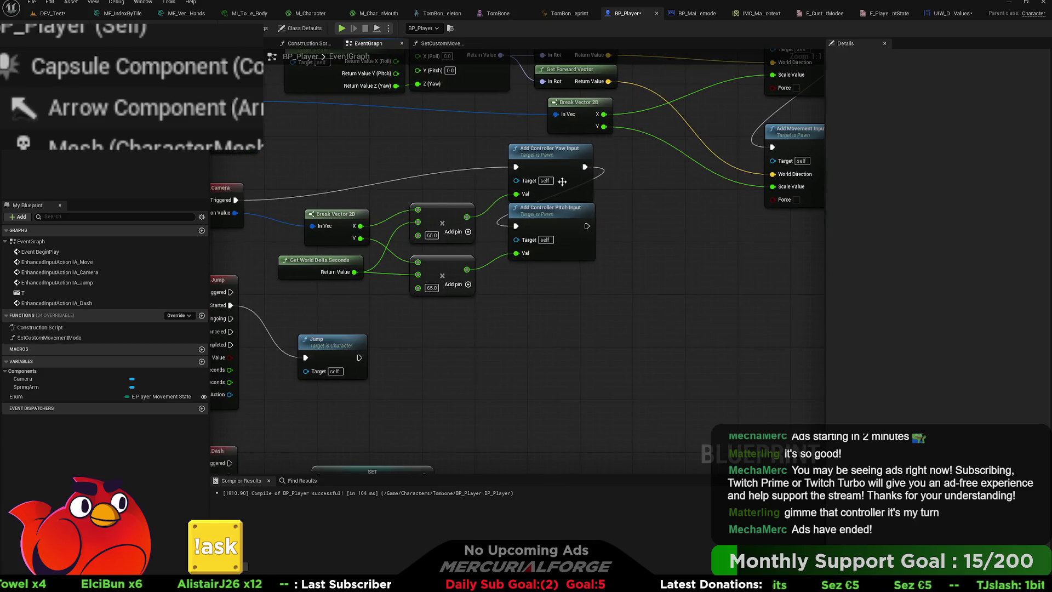
key("F7")
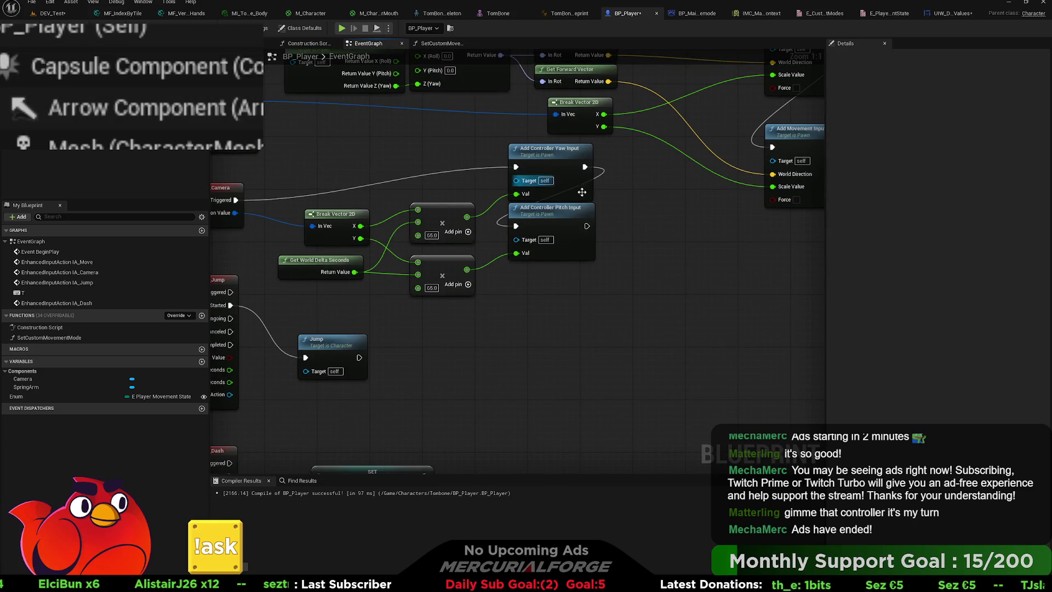
left_click_drag(747, 147, 680, 167)
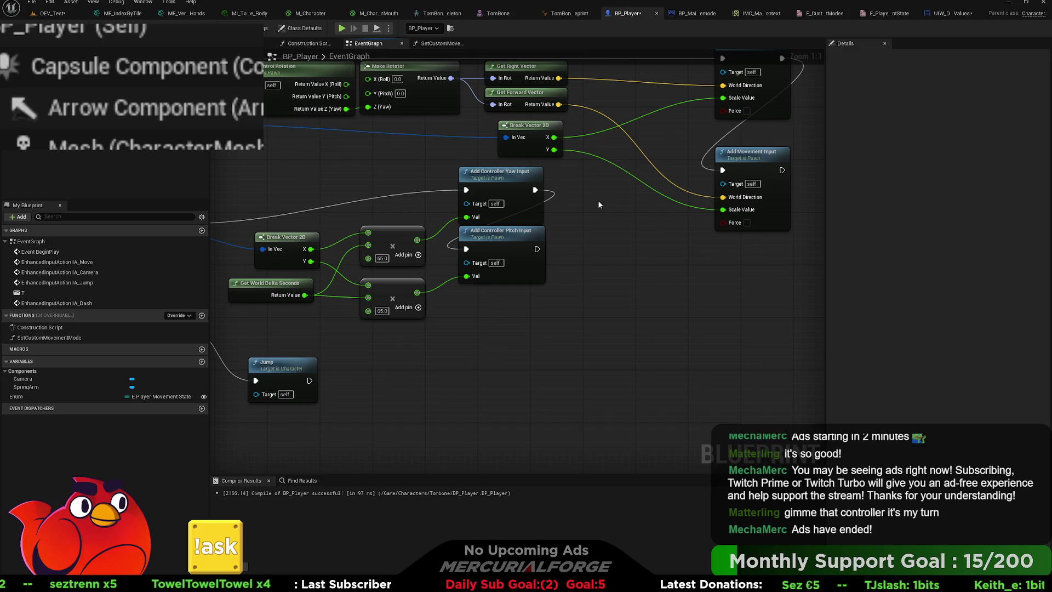
Rename the third E_PlayerMovementState enumerator's display name and save the enum.
left_click(878, 15)
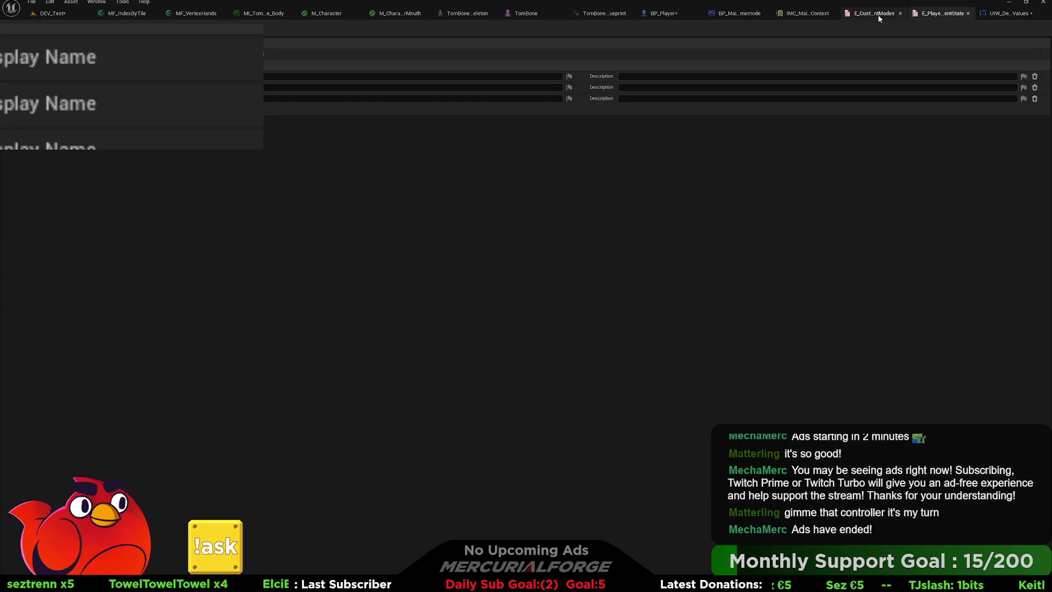
left_click(411, 98)
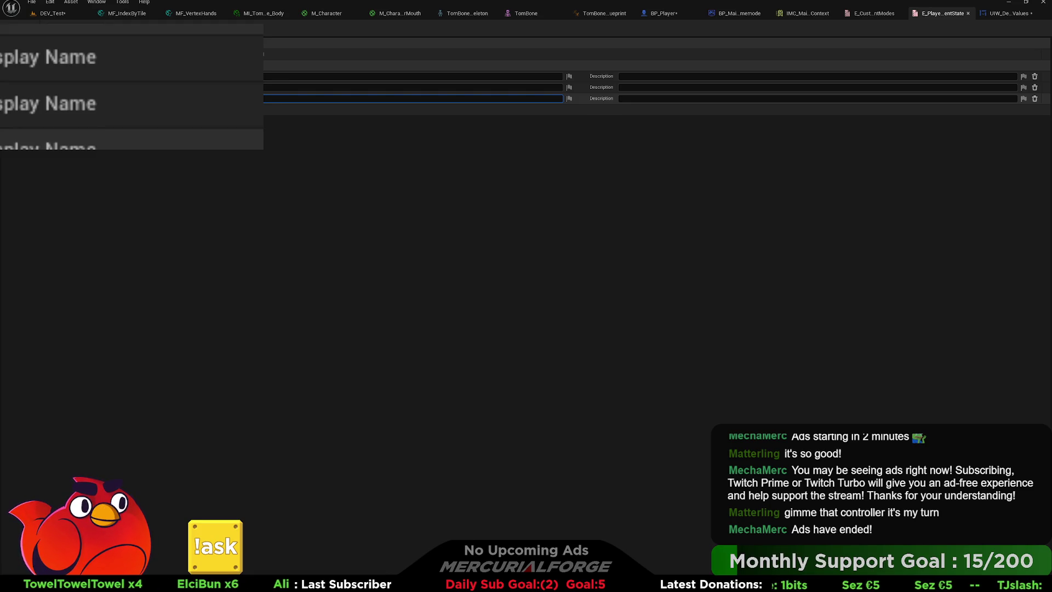
key("Return")
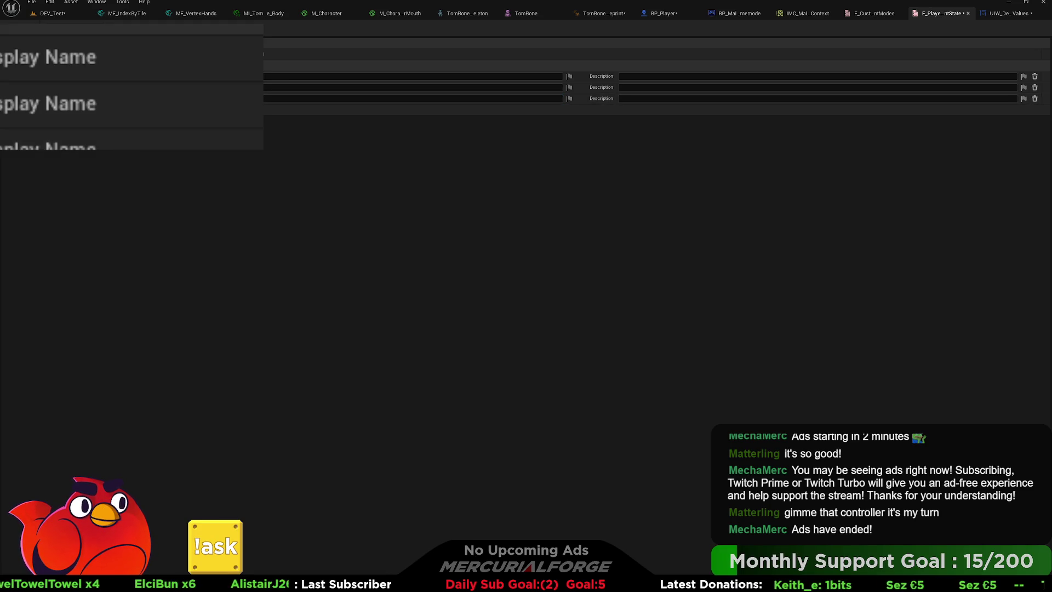
key("ctrl+s")
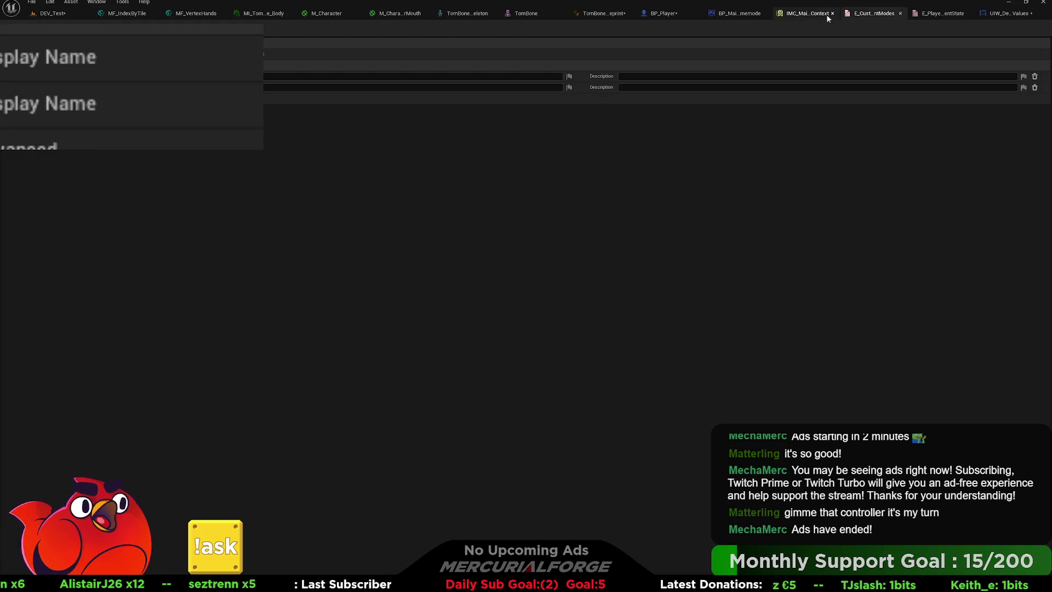
Return to BP_Player's EventGraph showing the input action events.
left_click(805, 15)
left_click(681, 13)
left_click(616, 14)
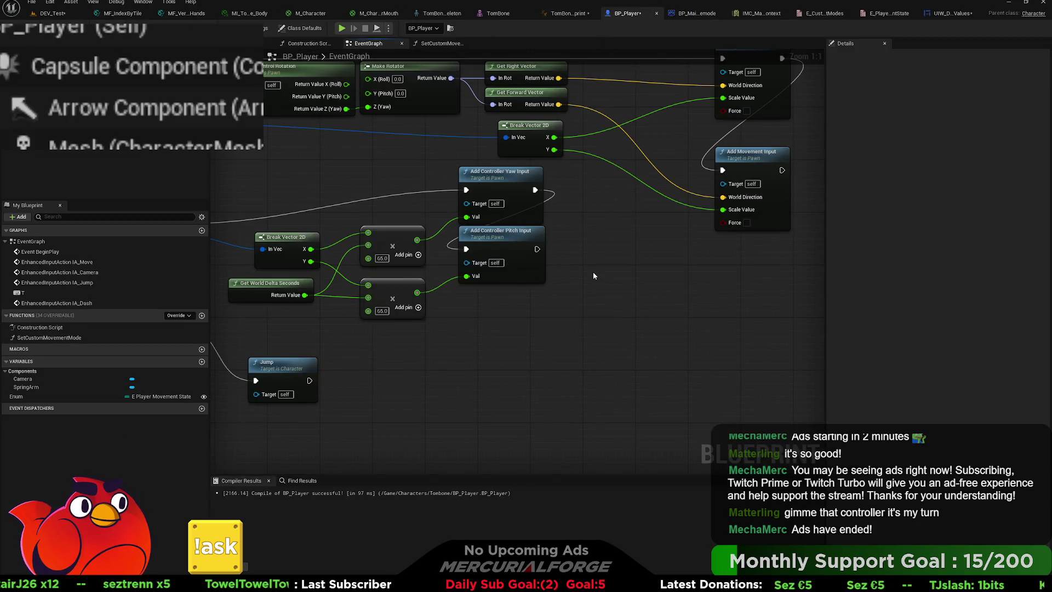
mouse_move(596, 294)
left_mouse_down()
mouse_move(653, 291)
mouse_move(684, 268)
left_mouse_up()
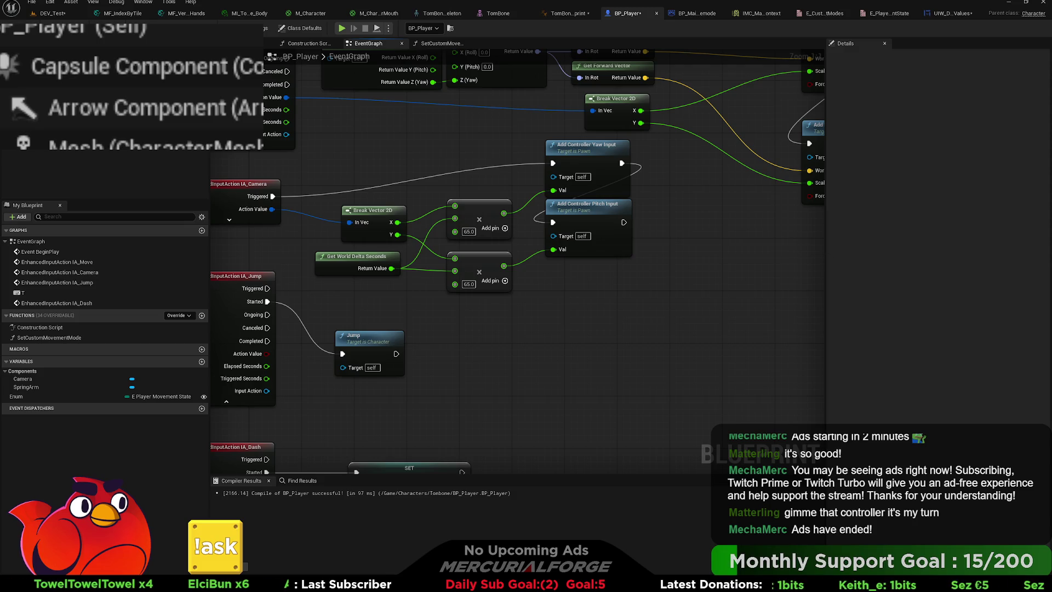
Add DiveSlideSpeed as a Float variable, compile, and set its default to 1800.
left_click(202, 363)
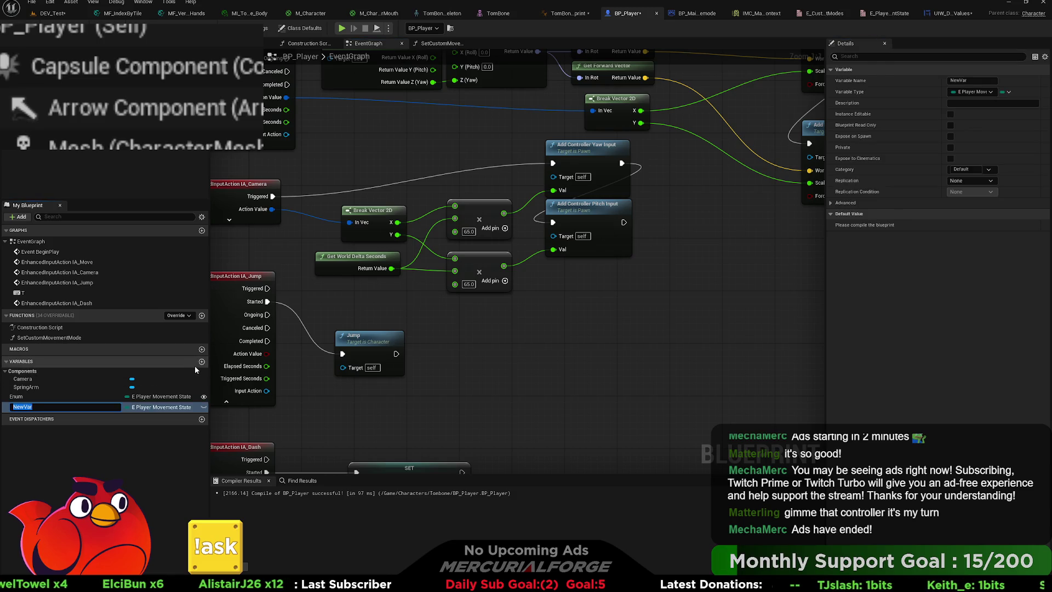
type("DiveSlide")
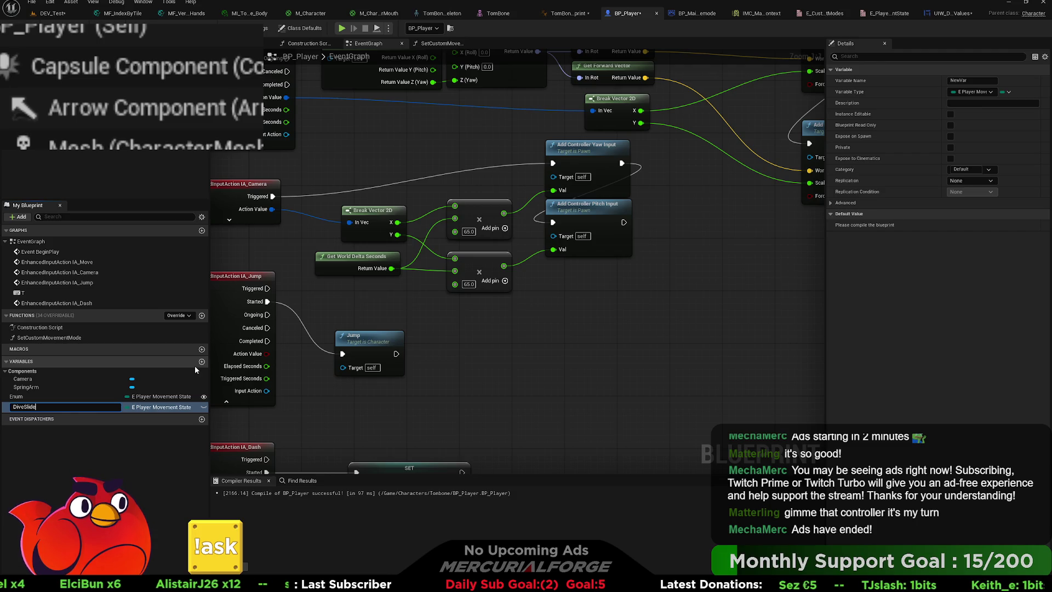
type("Speed")
key("Return")
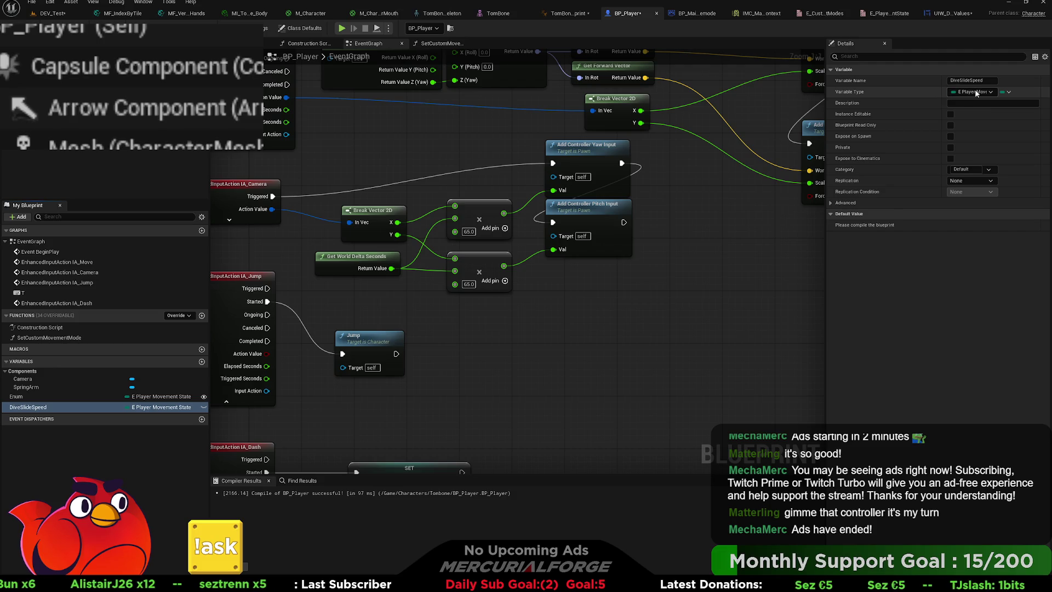
left_click(957, 144)
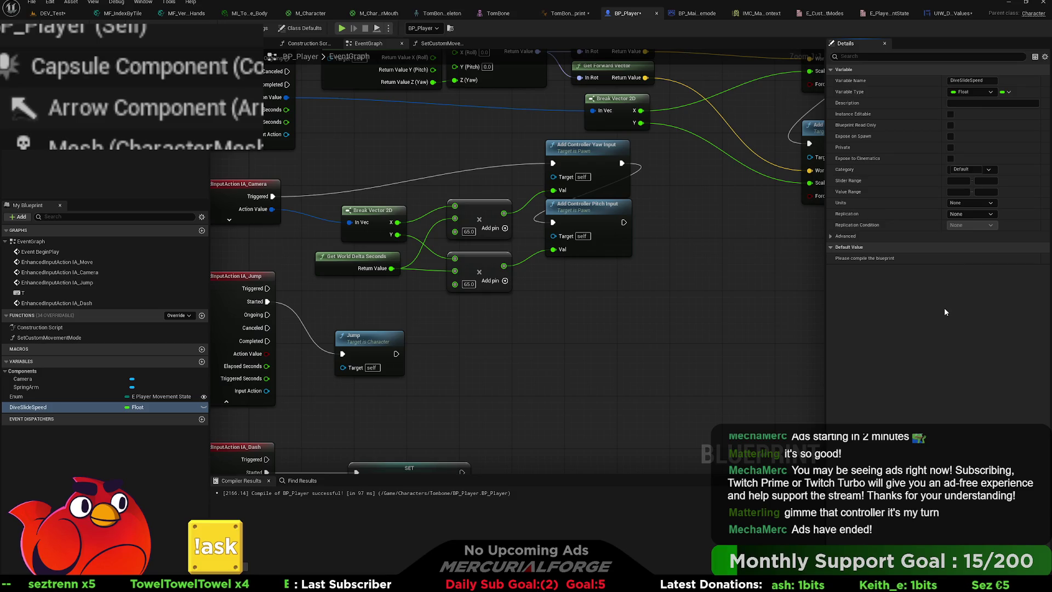
key("F7")
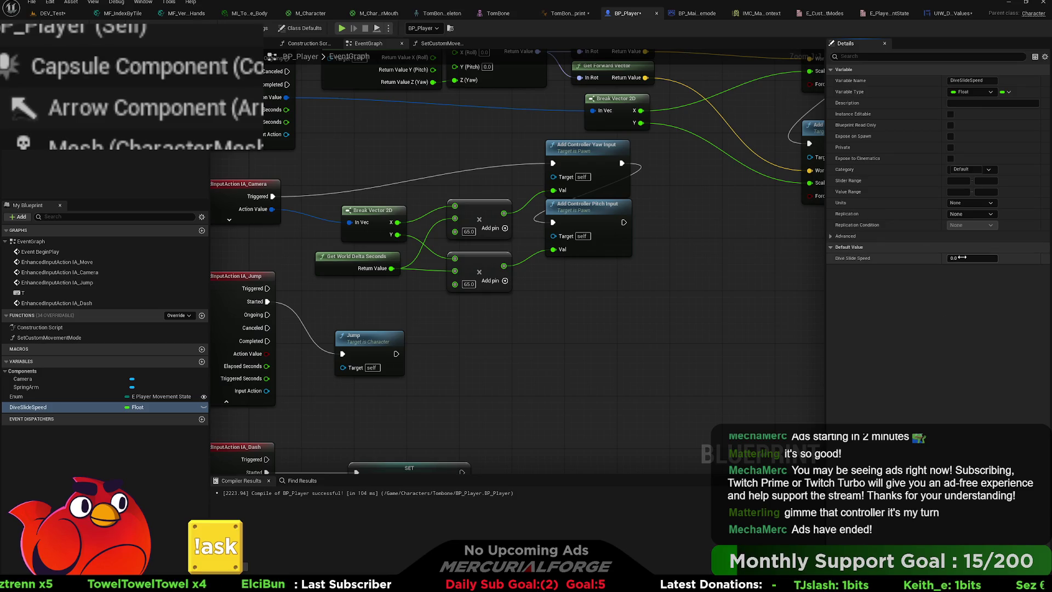
type("180")
key("Return")
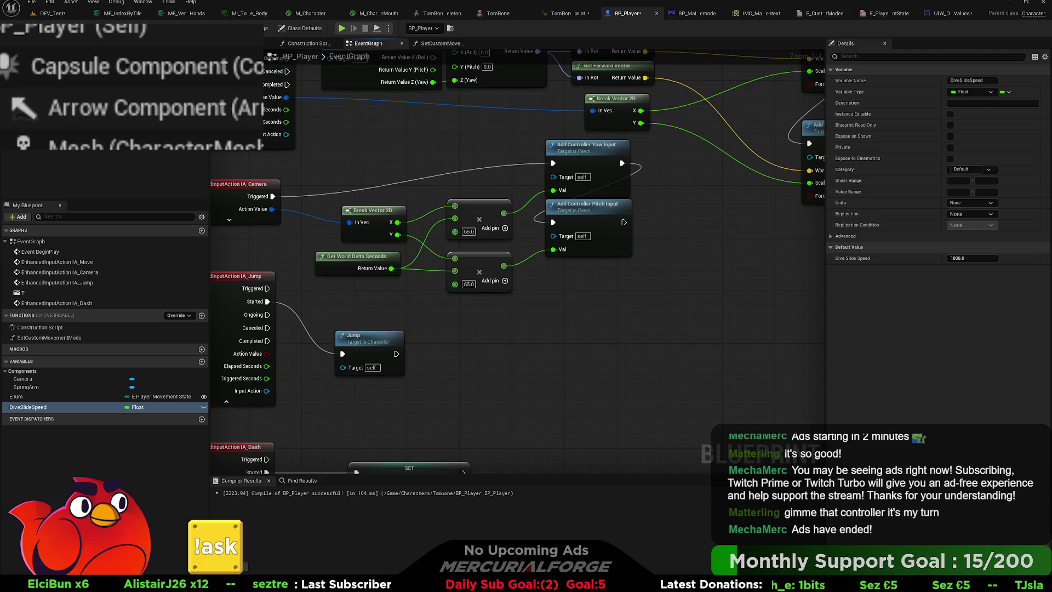
mouse_move(581, 394)
left_mouse_down()
mouse_move(604, 217)
mouse_move(627, 152)
mouse_move(602, 300)
left_mouse_up()
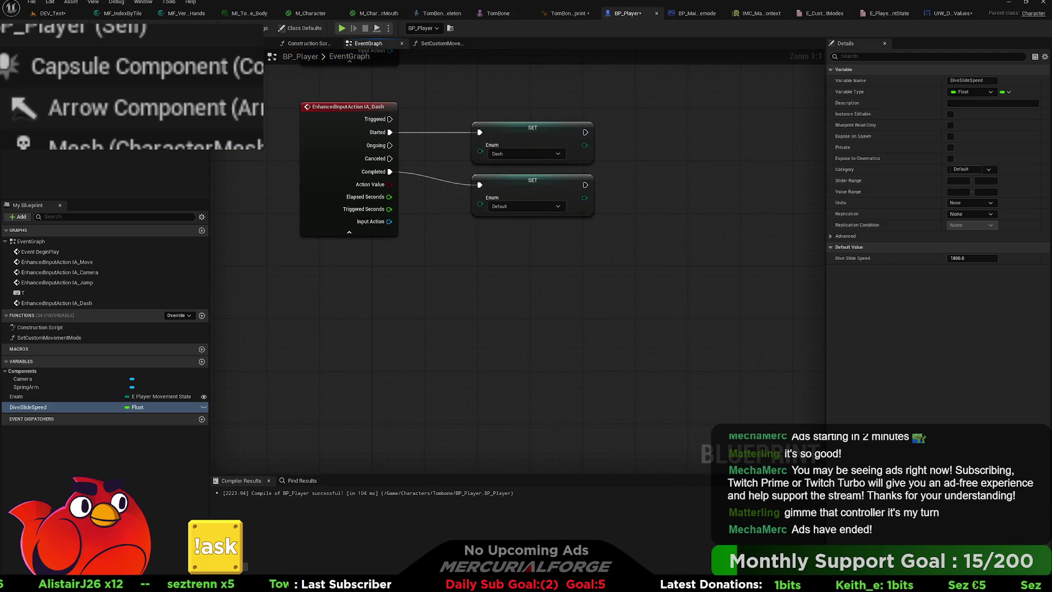
Create the IA_Dive Input Action in Base/Input, then open IMC_Main_Context.
key("ctrl+space")
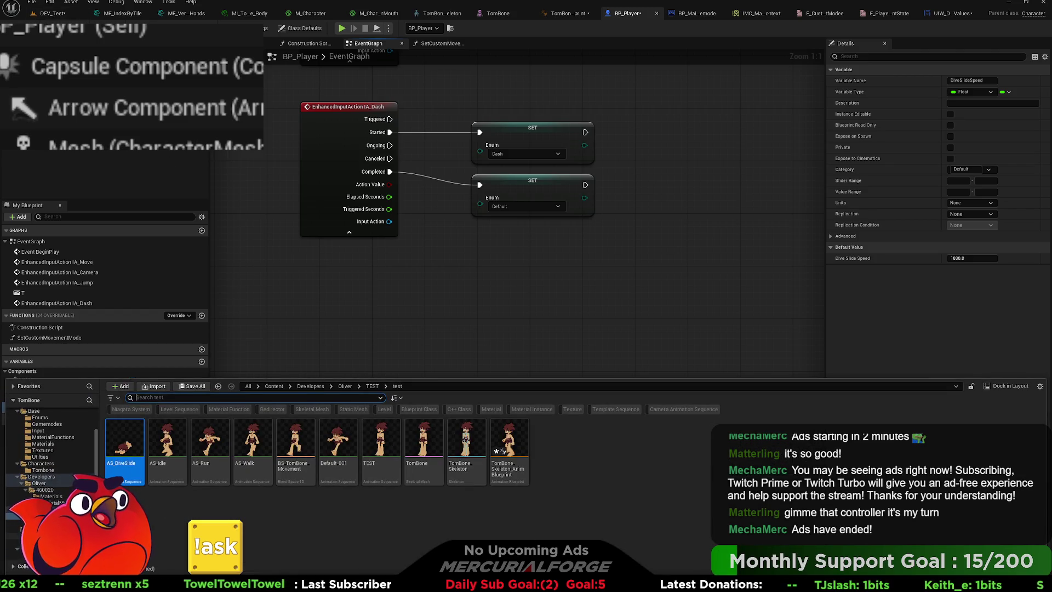
scroll(52, 444, "up", 2)
left_click(38, 457)
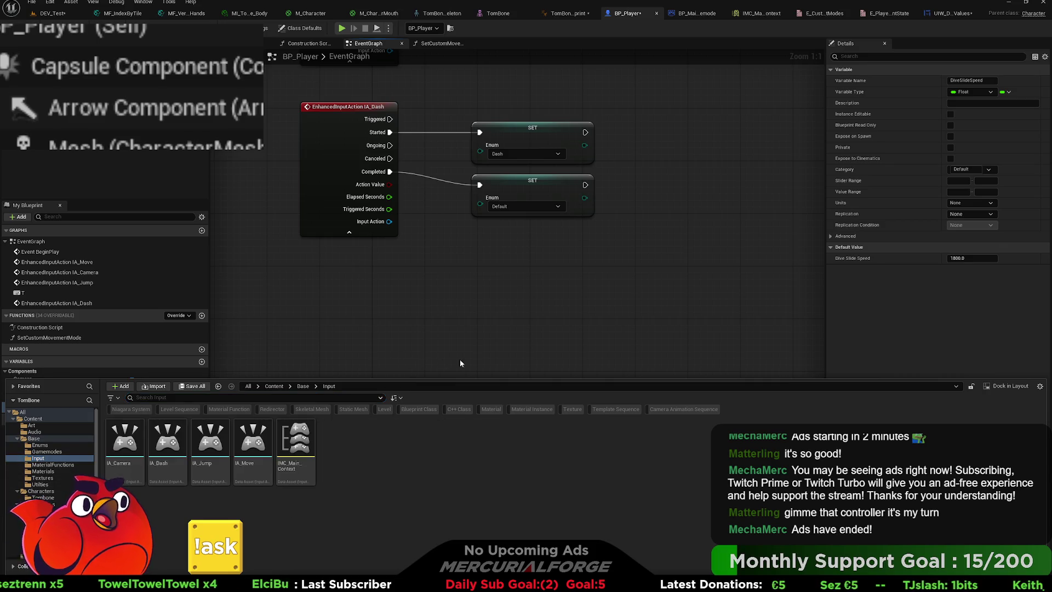
left_click(551, 413)
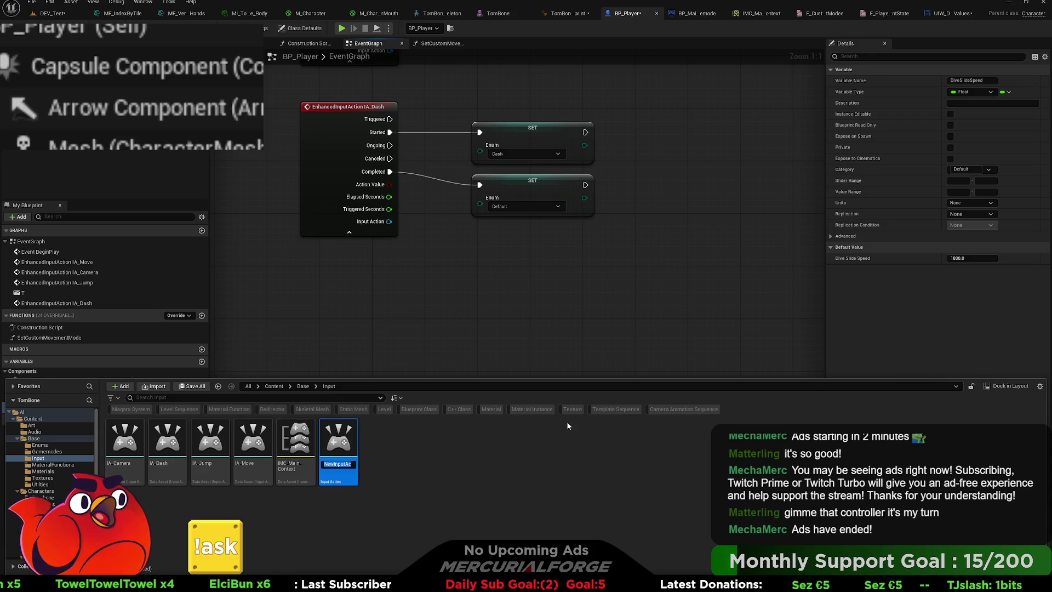
type("IA_")
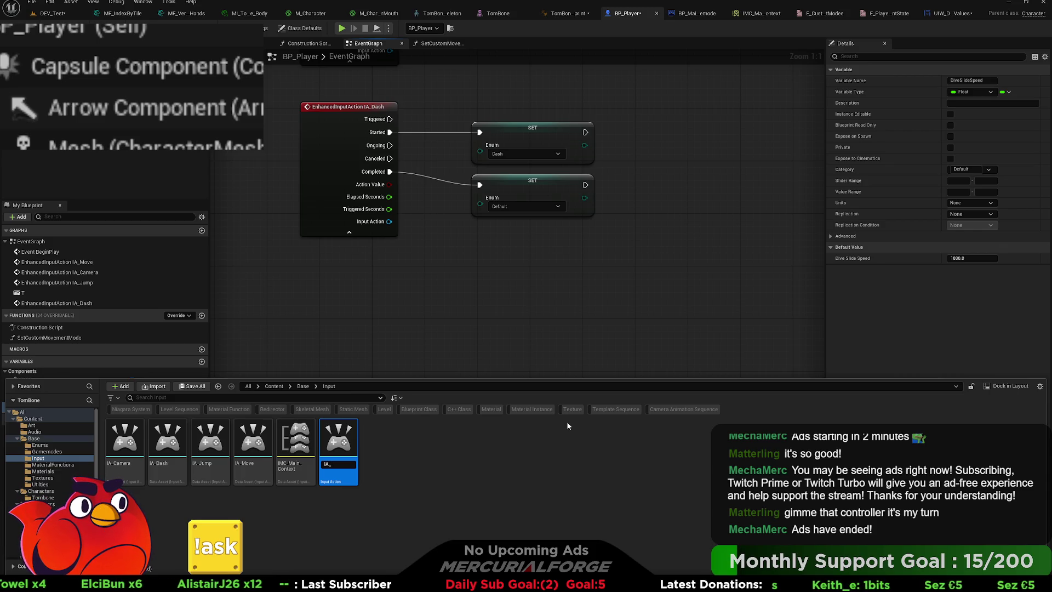
type("Dive")
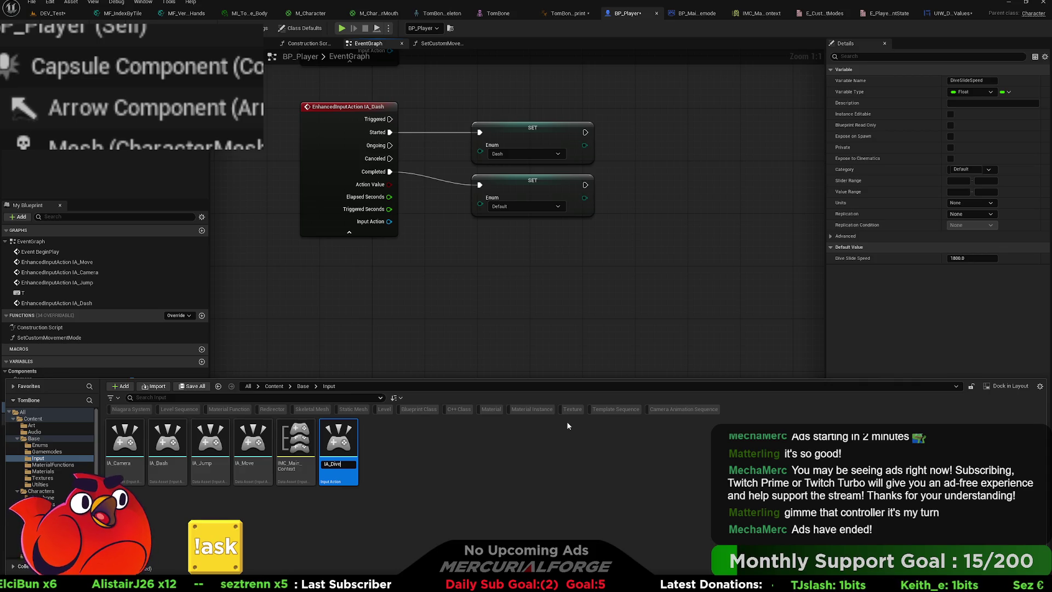
key("Return")
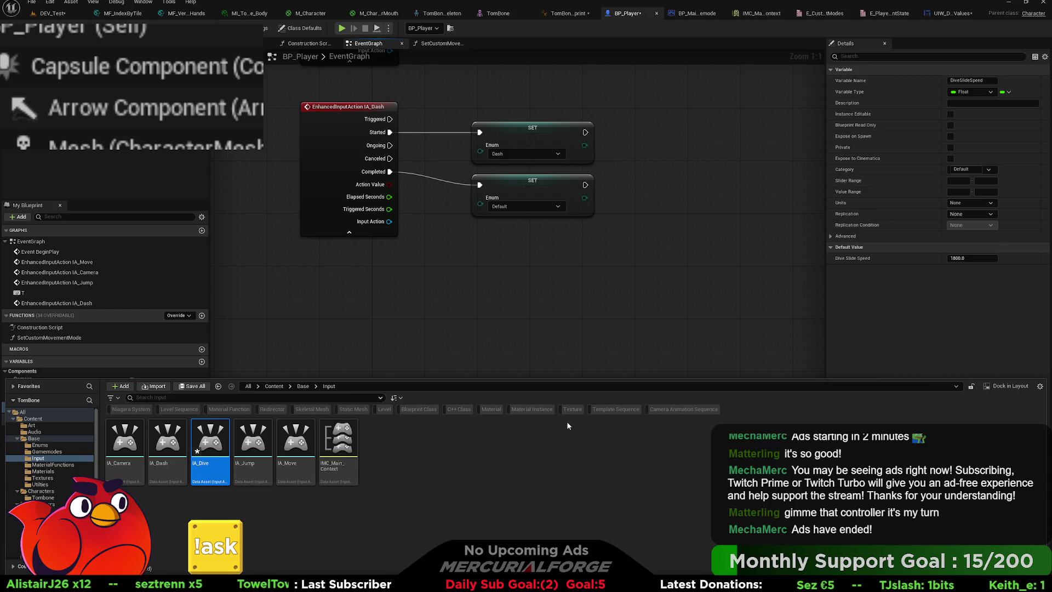
double_click(337, 442)
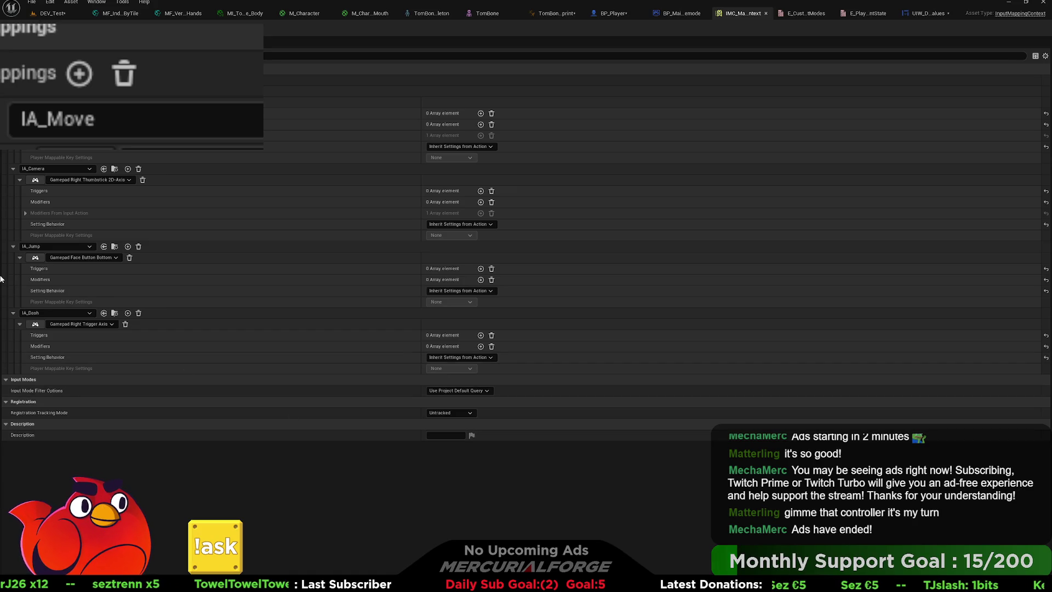
Add a mapping for IA_Dive bound to Gamepad Face Button Left.
left_click(42, 78)
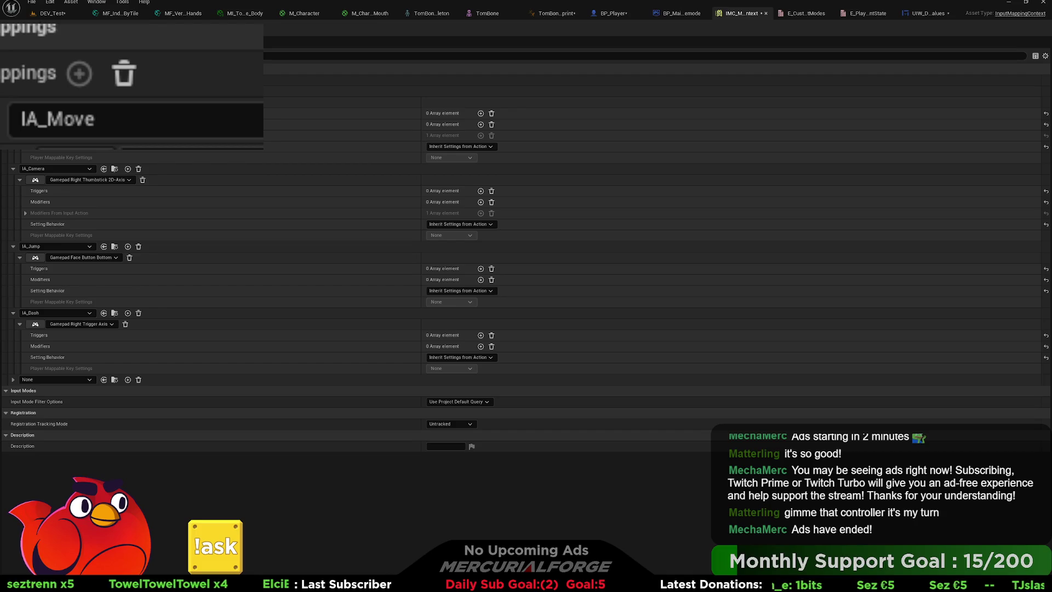
left_click(13, 380)
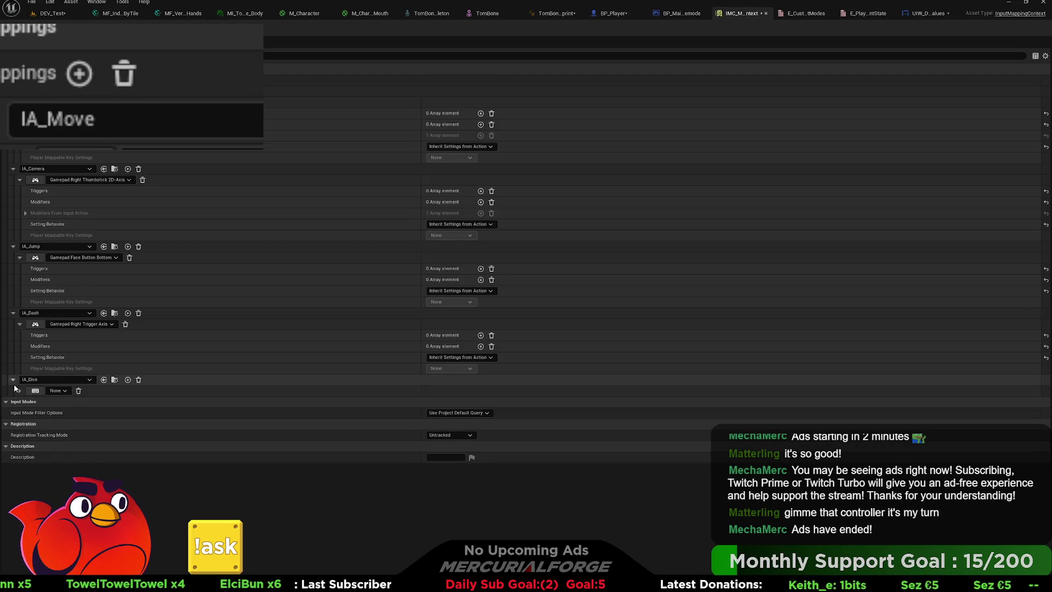
left_click(36, 392)
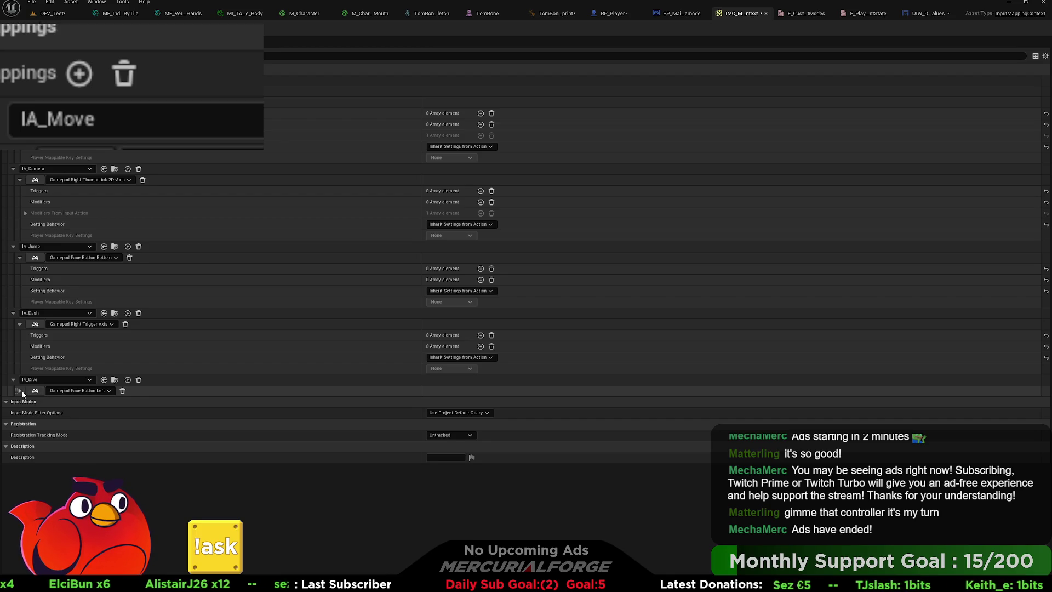
left_click(19, 391)
Collapse the IA_Dive, IA_Dash, IA_Jump, IA_Camera and IA_Move mappings and return to BP_Player.
left_click(19, 391)
left_click(20, 323)
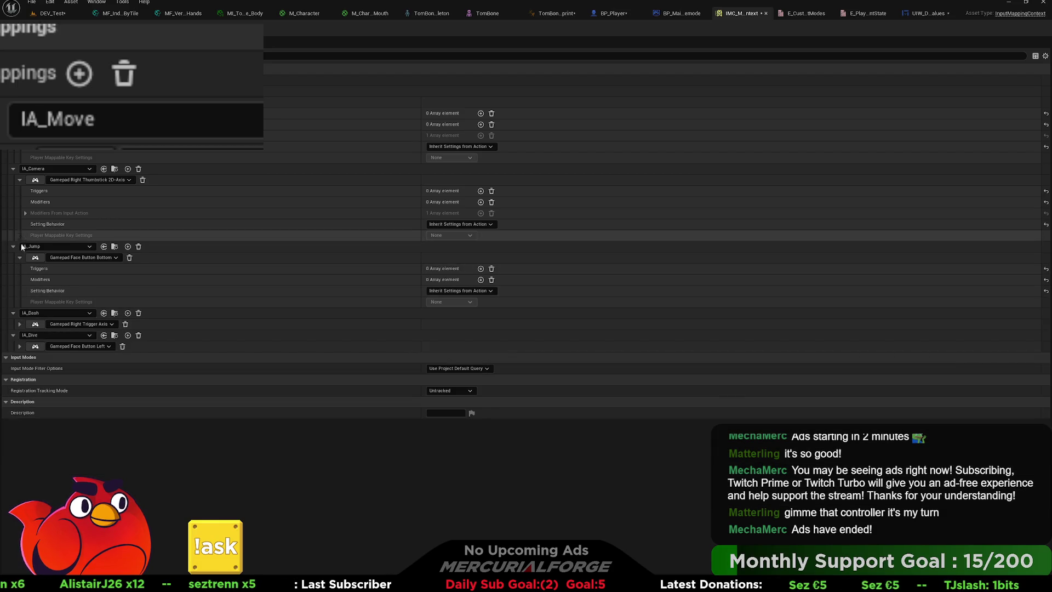
left_click(20, 258)
left_click(19, 179)
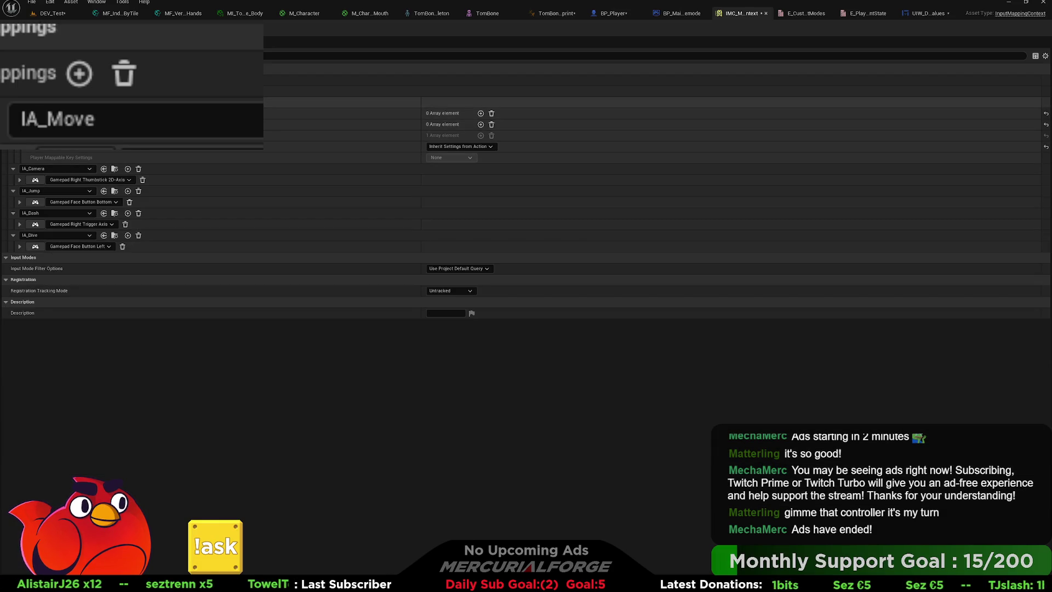
left_click(20, 102)
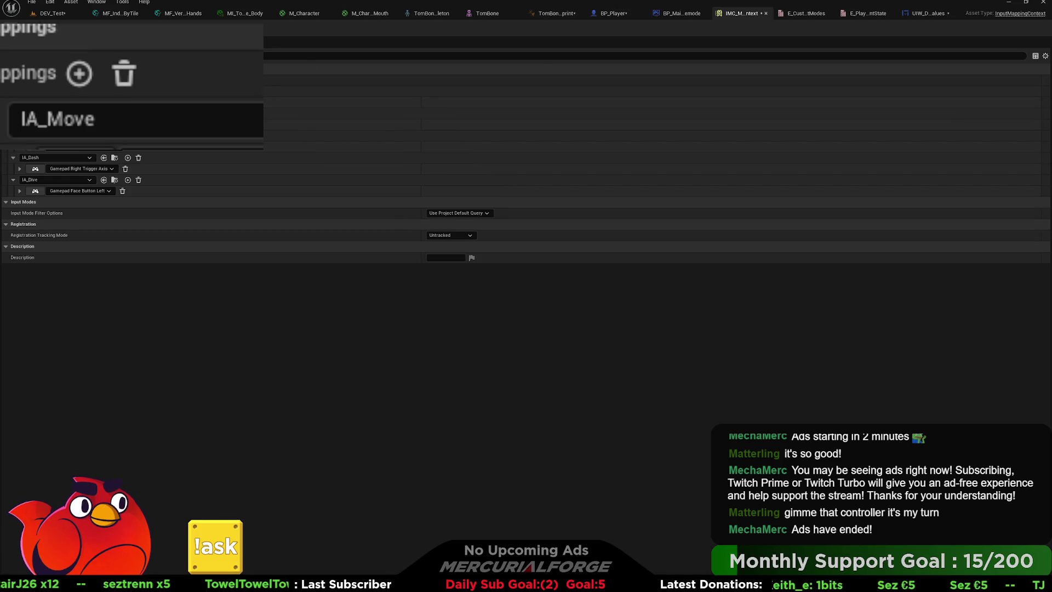
left_click(613, 12)
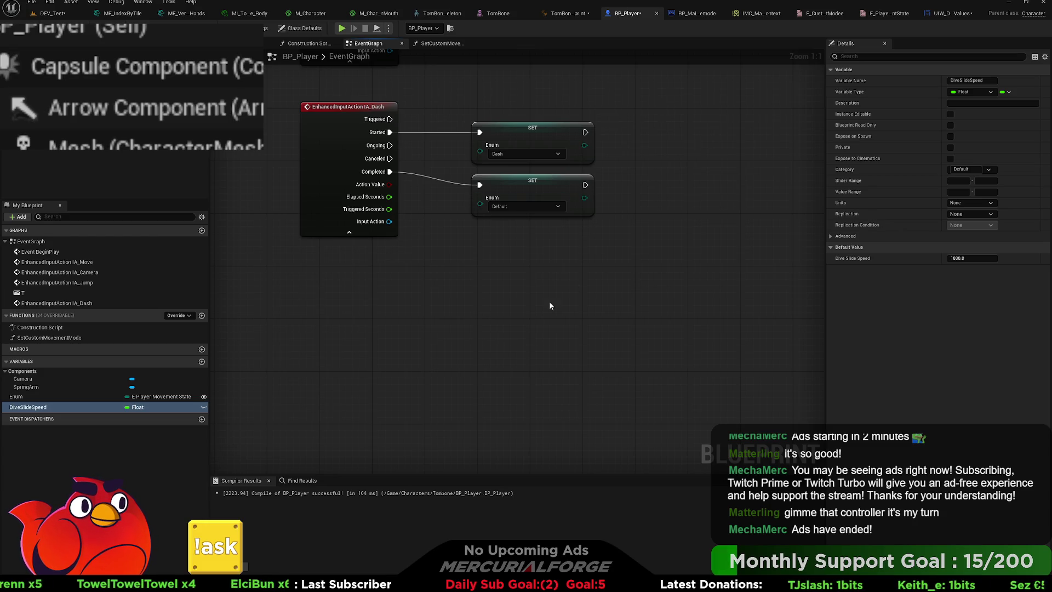
Place an IA_Dive input event below IA_Dash with all outputs shown.
left_click_drag(550, 301, 585, 280)
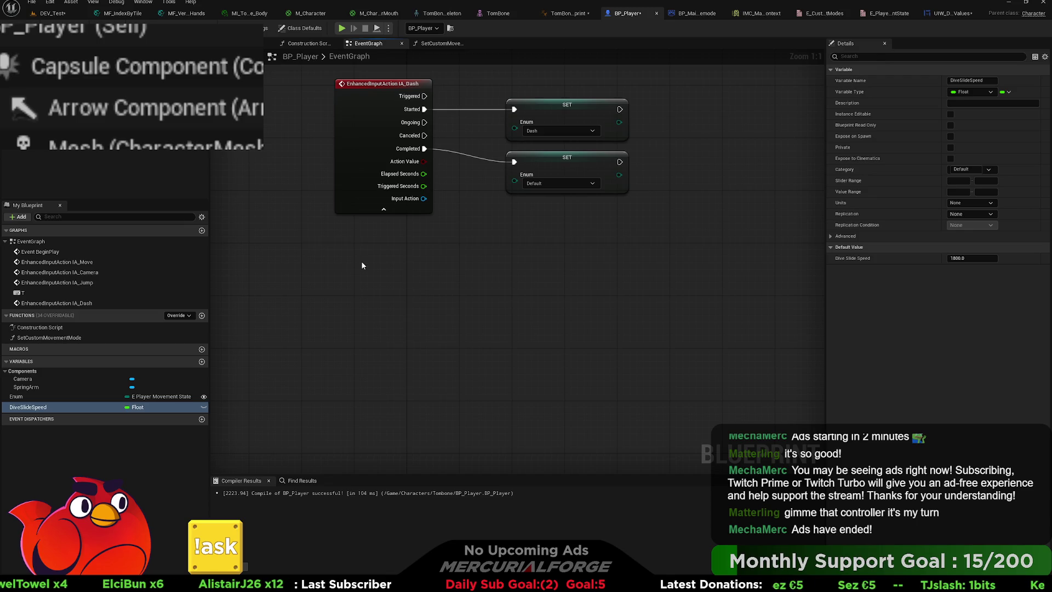
key("ctrl+v")
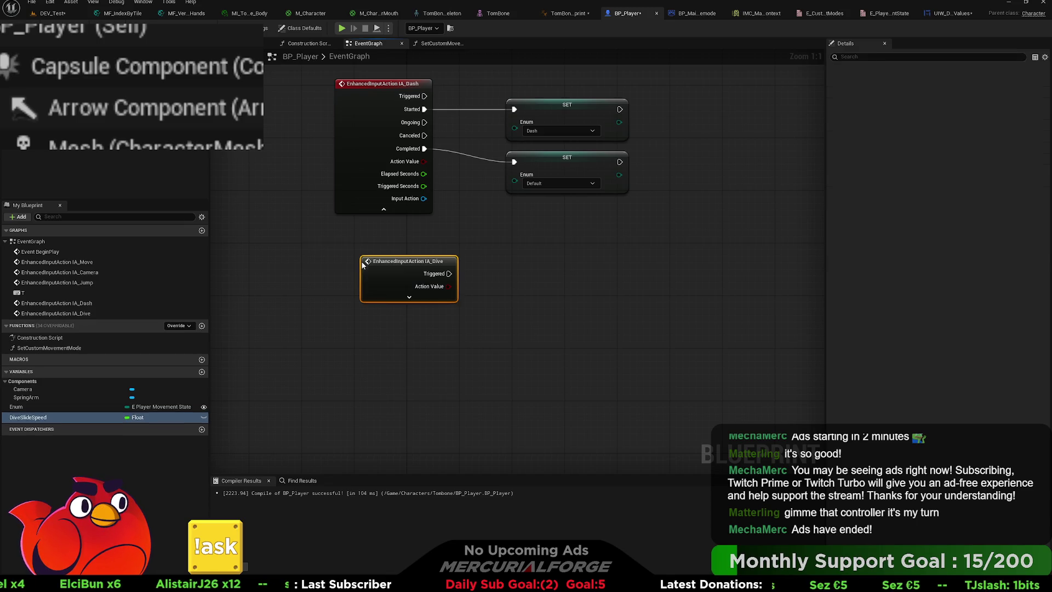
left_click(409, 296)
left_click_drag(431, 266, 400, 259)
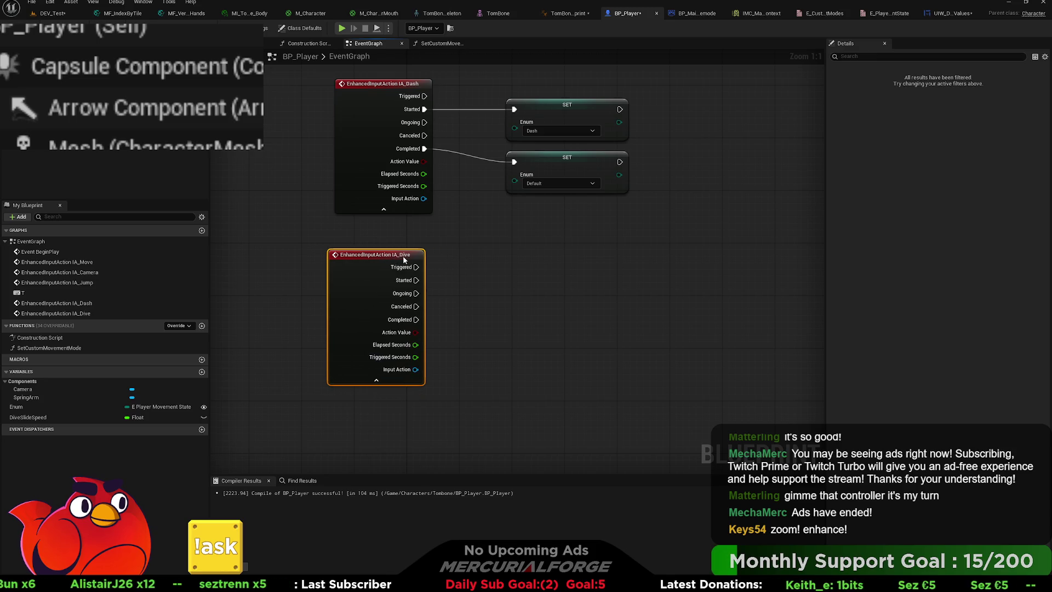
left_click(547, 290)
left_click_drag(508, 292, 370, 287)
Copy the Dash SET Enum node and wire IA_Dive Started into it for DiveSlide.
mouse_move(503, 218)
left_mouse_down()
mouse_move(466, 116)
mouse_move(456, 138)
left_mouse_up()
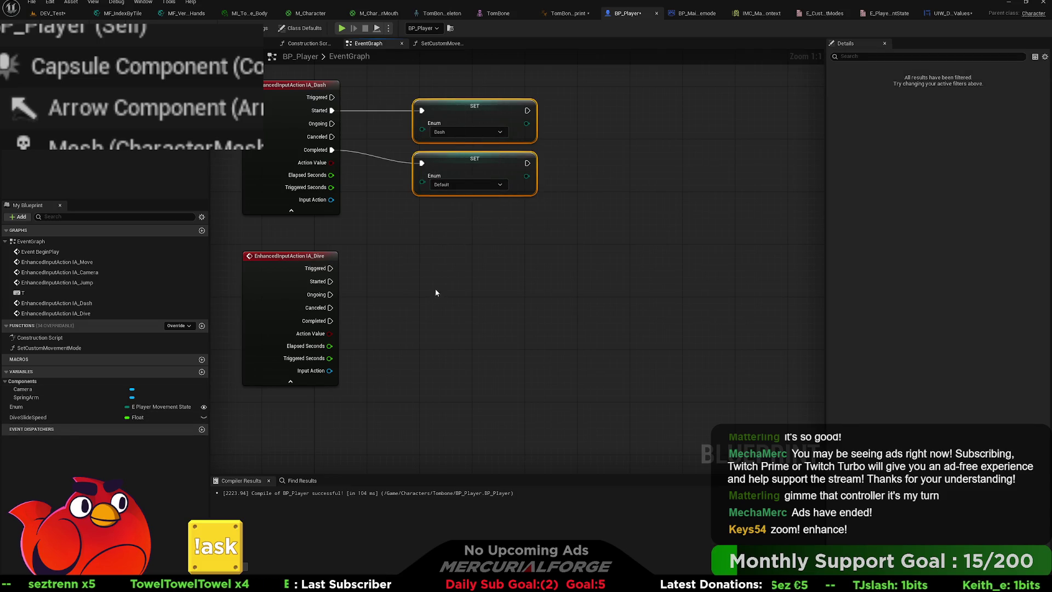
left_click(479, 126)
key("ctrl+v")
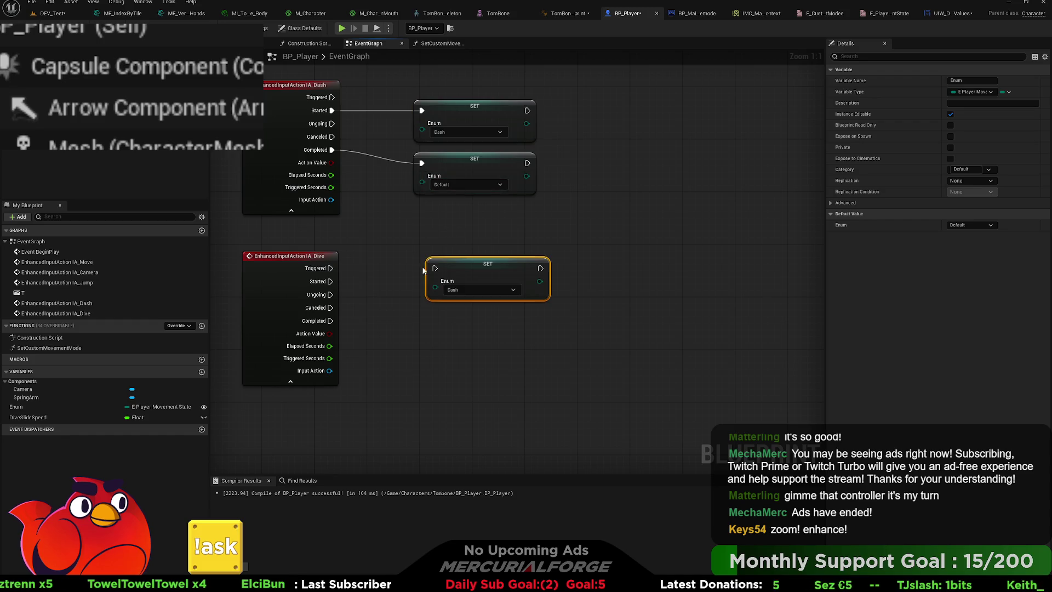
mouse_move(342, 282)
left_mouse_down()
mouse_move(435, 268)
mouse_move(455, 274)
mouse_move(448, 281)
left_mouse_up()
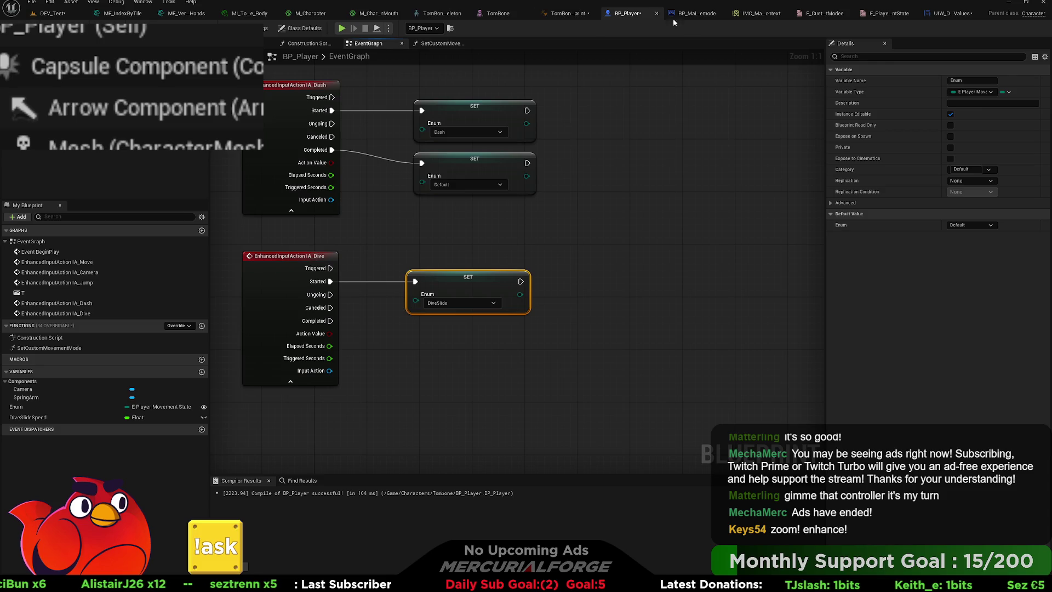
left_click(558, 15)
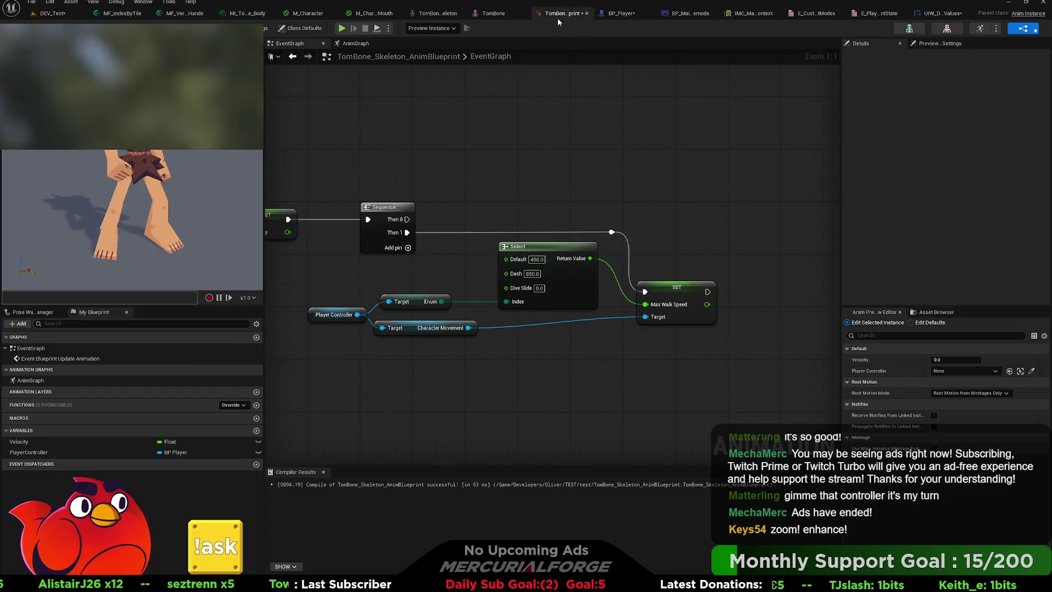
Enter 1800 as the Select node's Dive Slide value, recompile TomBone's anim blueprint, return to BP_Player.
left_click(541, 289)
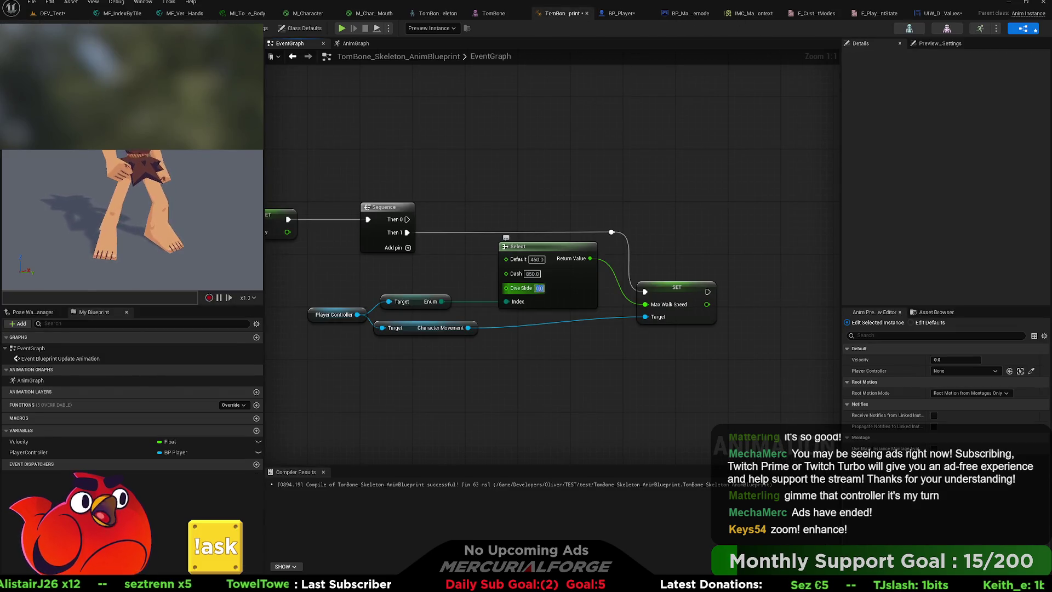
type("1800")
key("Return")
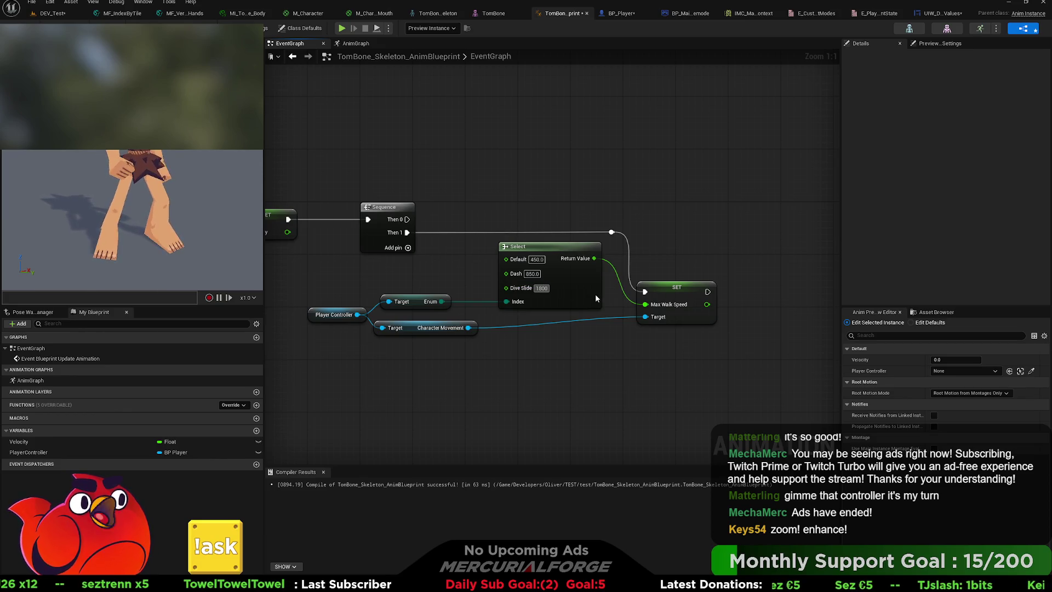
key("F7")
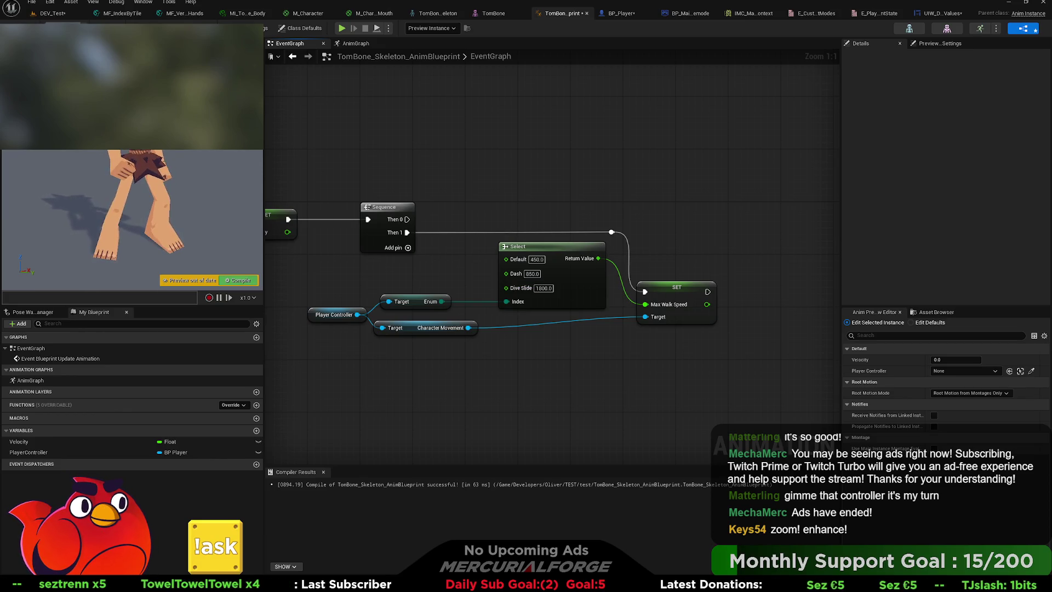
left_click(616, 13)
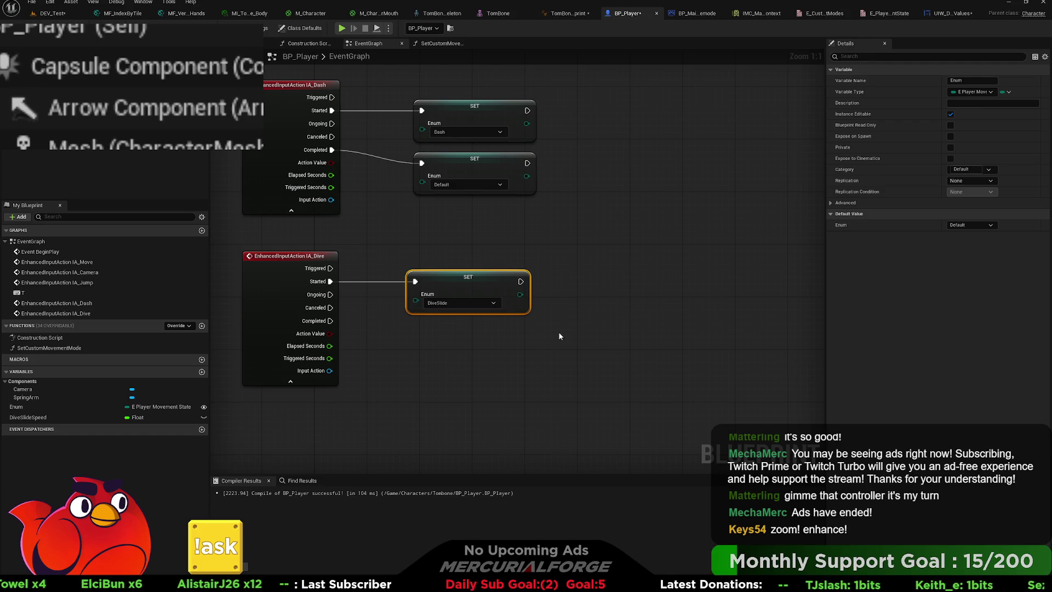
Shift the DiveSlide SET node right to make room and insert a Branch after IA_Dive Started.
left_click_drag(453, 278, 756, 279)
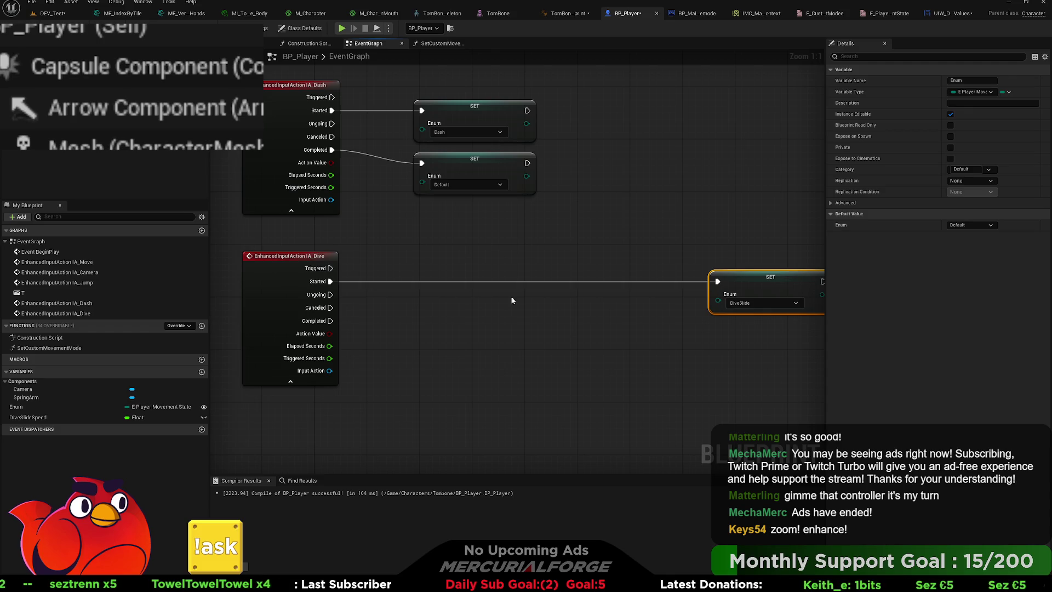
mouse_move(776, 283)
left_mouse_down()
mouse_move(536, 289)
mouse_move(521, 279)
left_mouse_up()
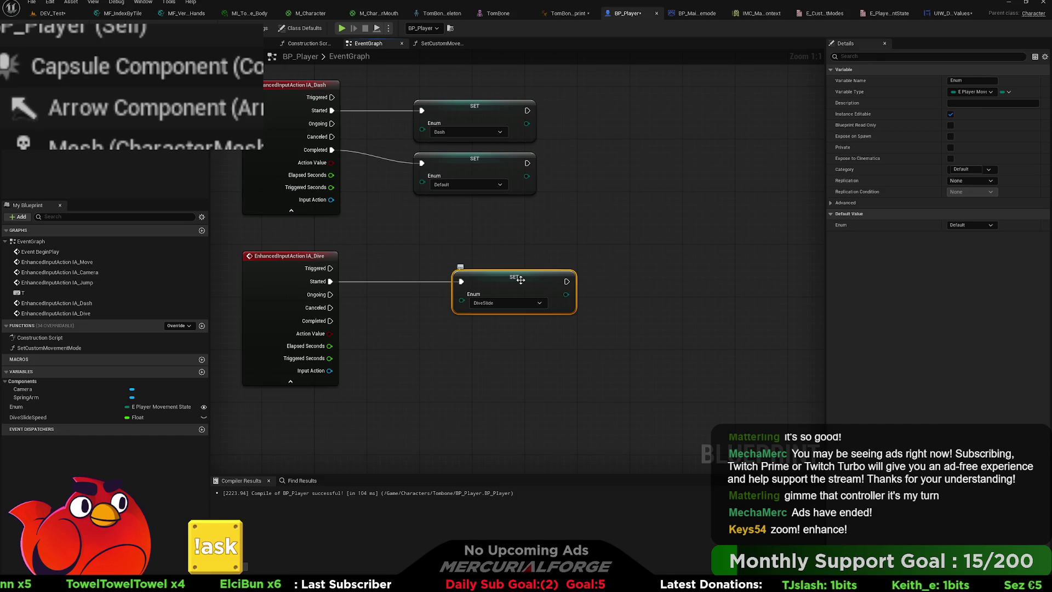
left_click_drag(515, 281, 645, 282)
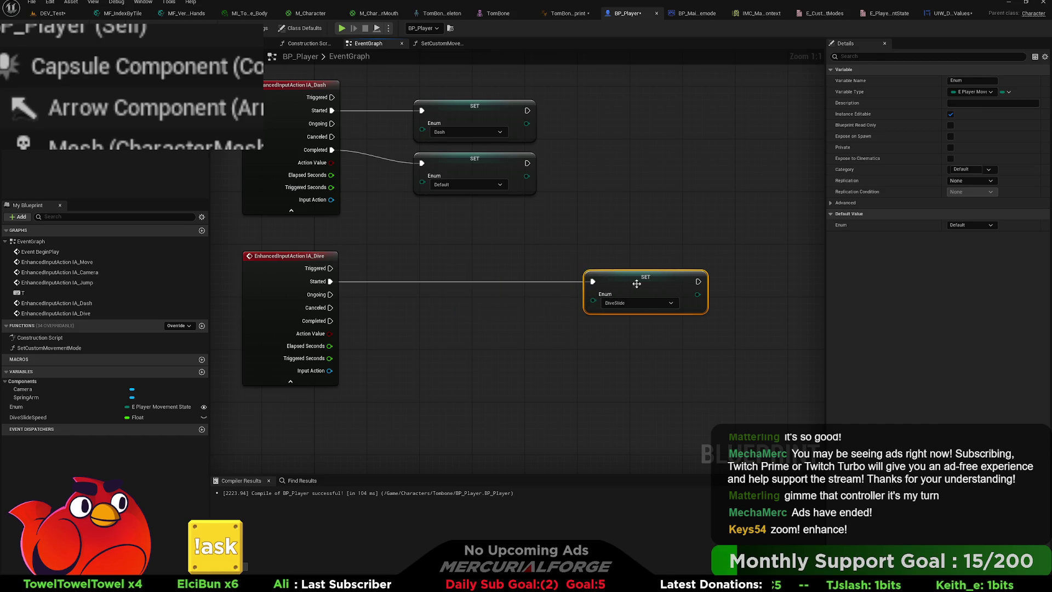
left_click_drag(332, 281, 490, 272)
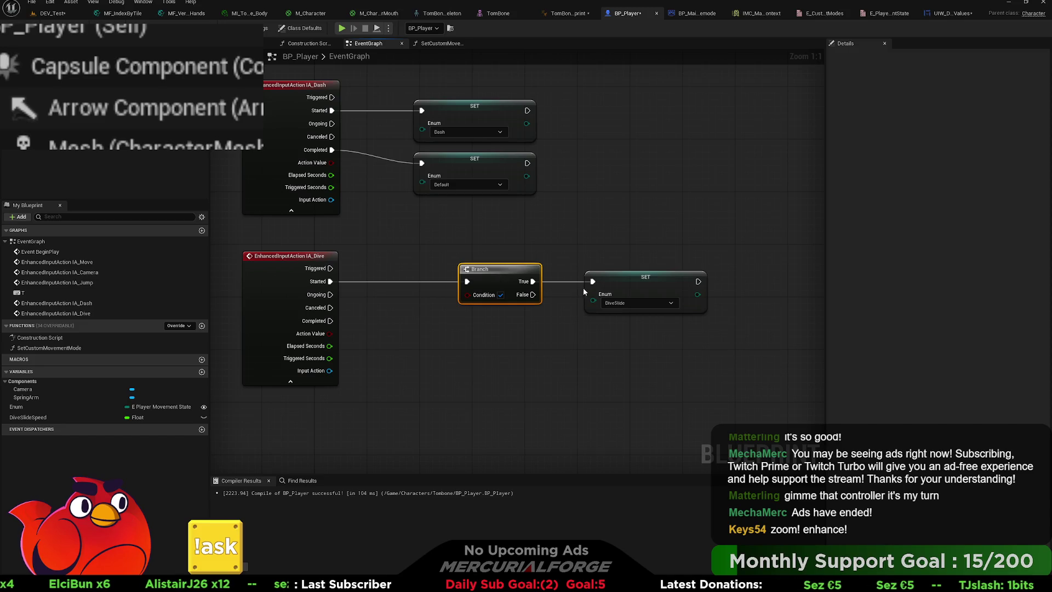
Add a movement-state Enum getter for the Branch condition, discarding a mistaken Dive Slide Speed getter.
left_click(32, 418)
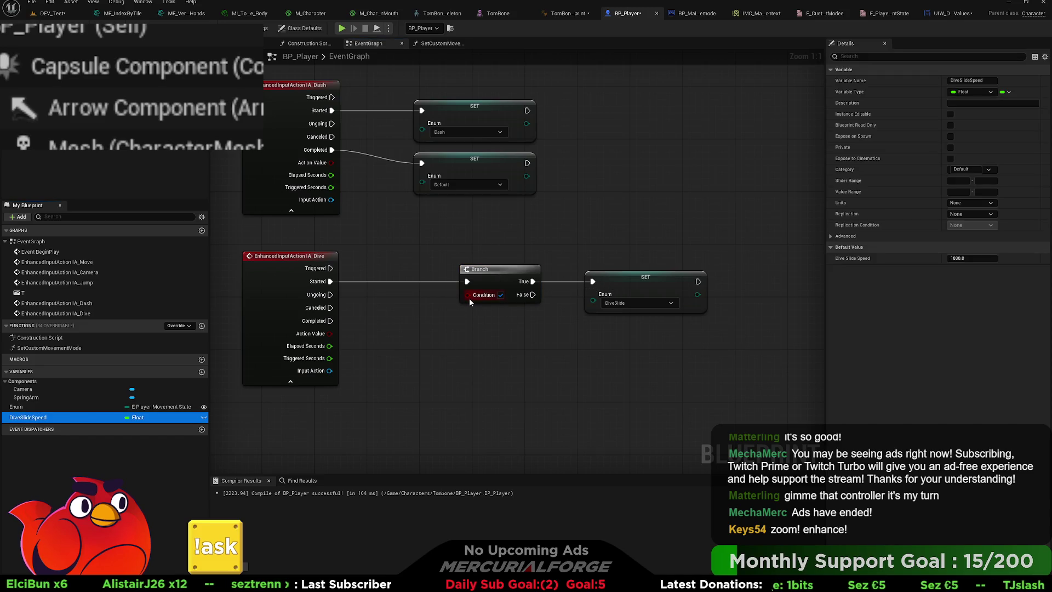
left_click_drag(29, 418, 378, 321)
left_click(423, 327)
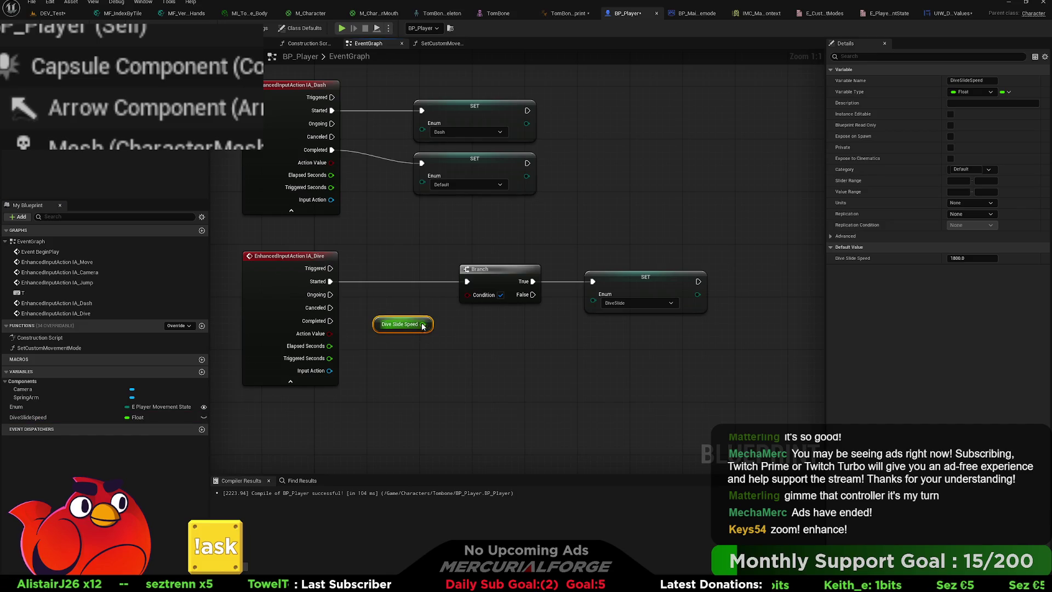
key("Delete")
left_click(18, 408)
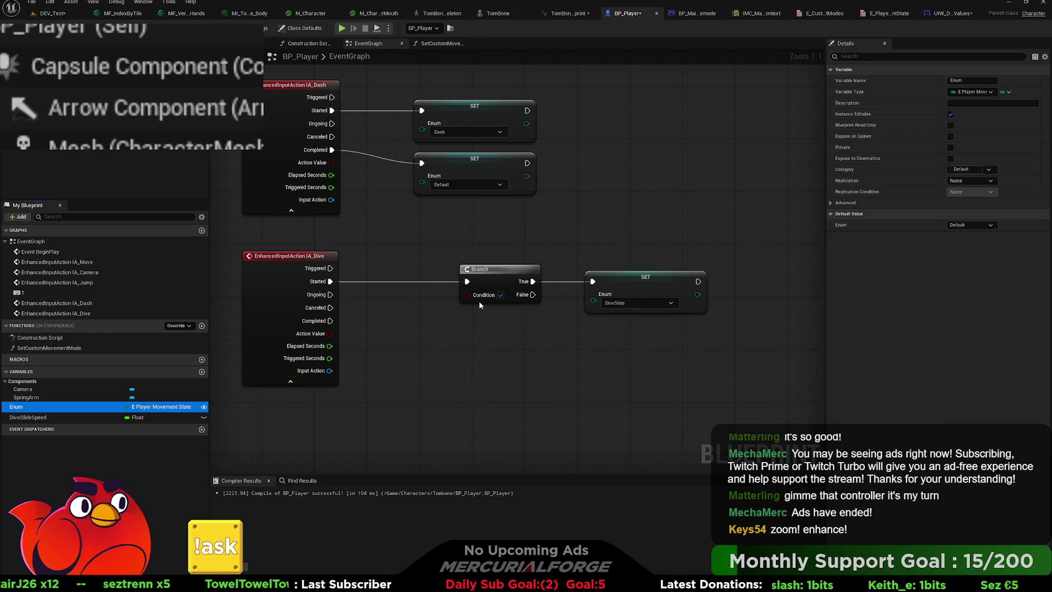
left_click(391, 334)
key("ctrl+v")
left_click_drag(437, 331, 468, 295)
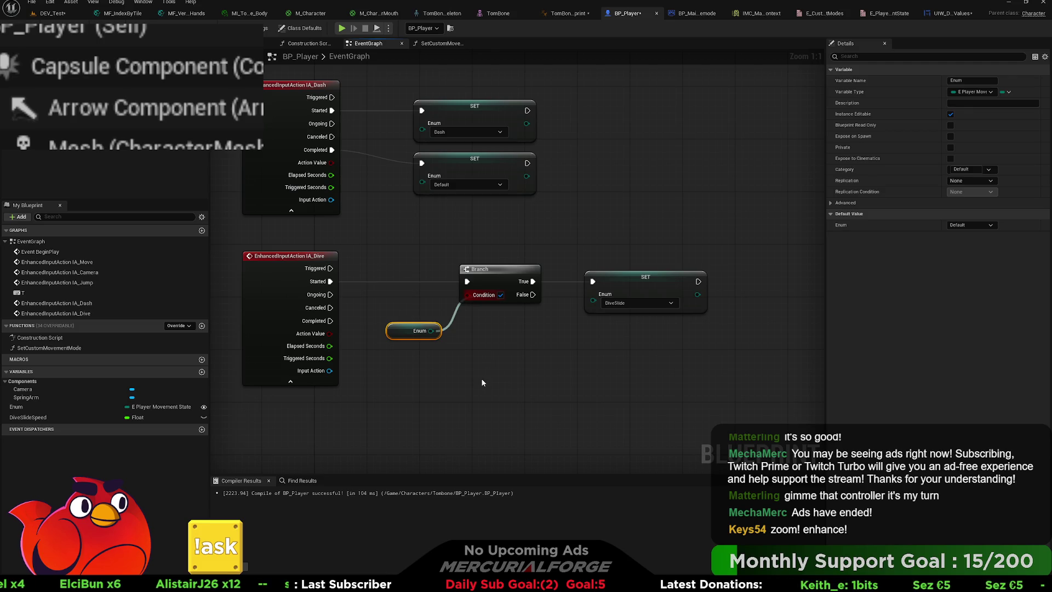
Place a not-equal enum comparison set to DiveSlide under the Branch, fed by the Enum getter.
key("ctrl+v")
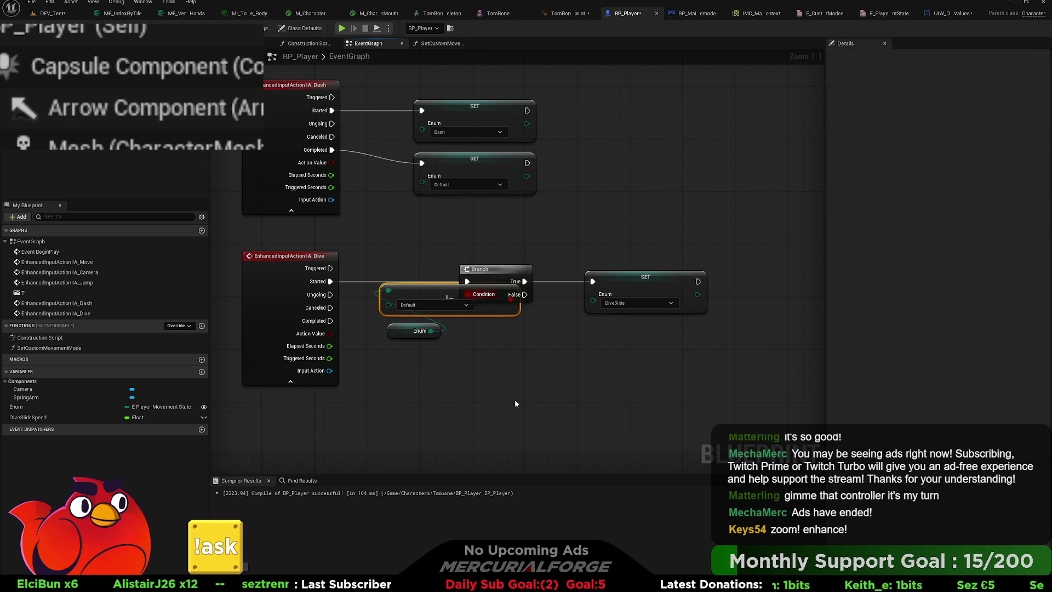
left_click_drag(444, 311, 485, 330)
mouse_move(405, 330)
left_mouse_down()
mouse_move(476, 363)
mouse_move(476, 344)
left_mouse_up()
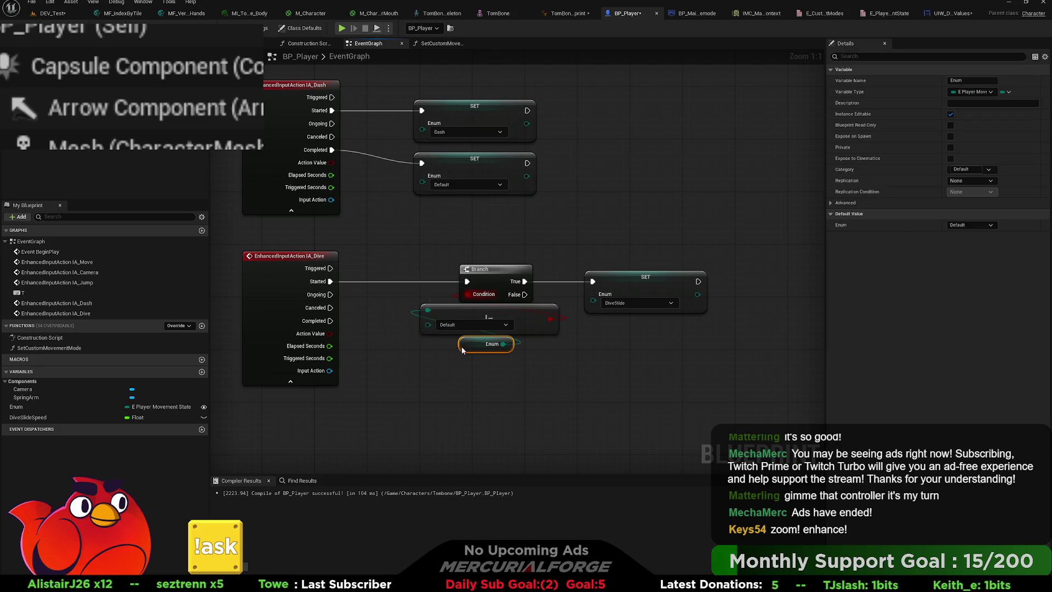
left_click(554, 360)
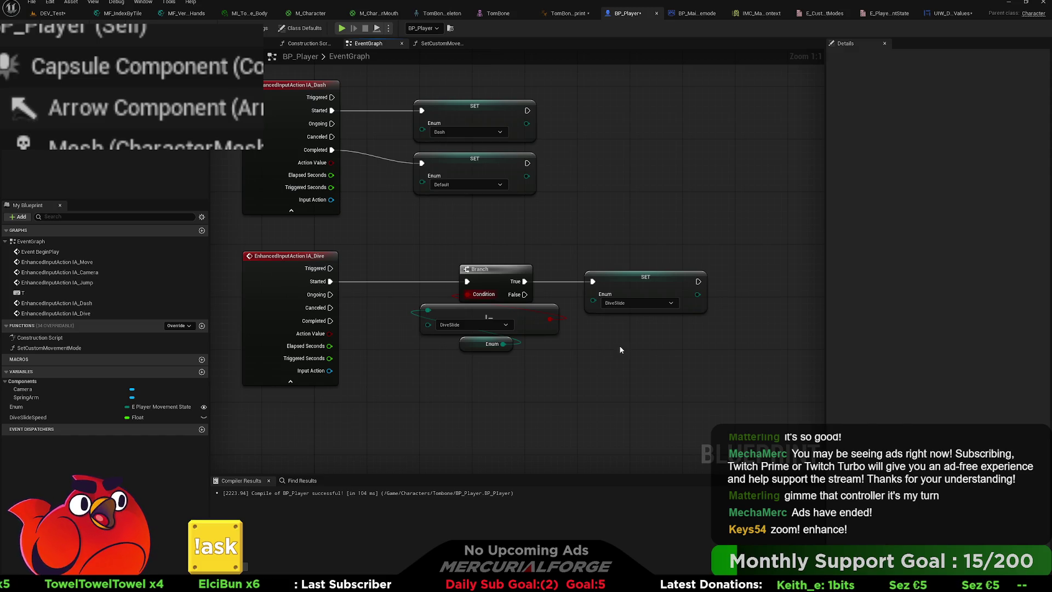
mouse_move(625, 335)
left_mouse_down()
mouse_move(653, 331)
mouse_move(520, 335)
left_mouse_up()
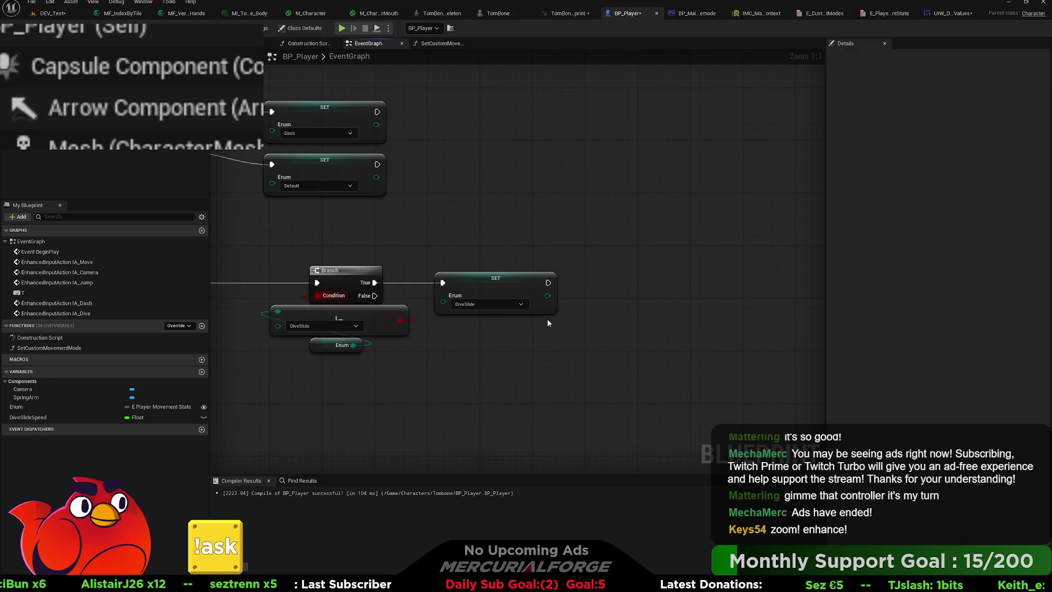
left_click_drag(440, 272, 563, 280)
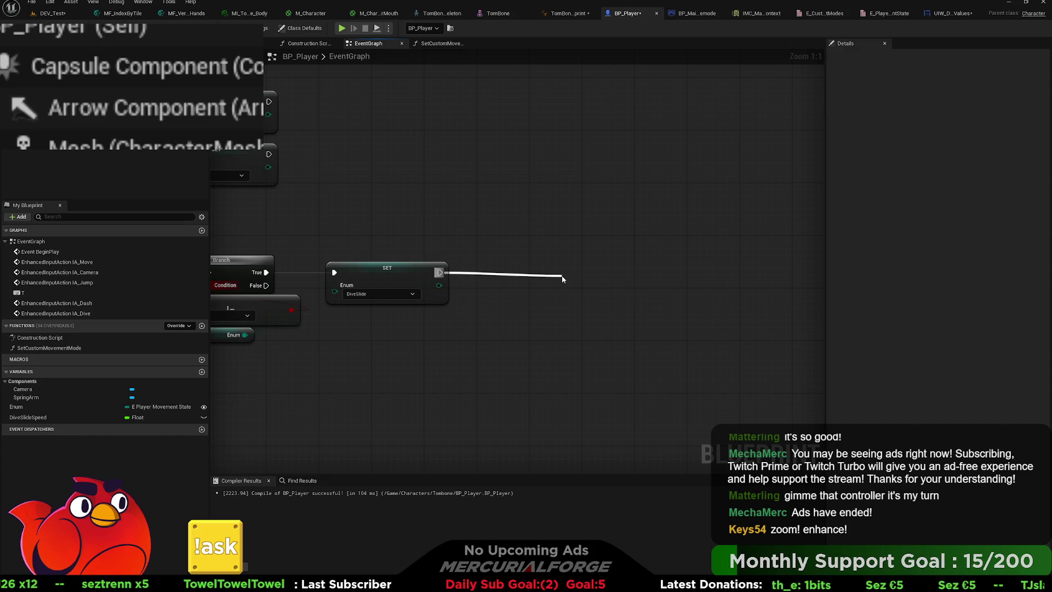
Add a Launch Character node after the DiveSlide SET and paste a forward vector node.
key("Return")
mouse_move(599, 285)
left_mouse_down()
mouse_move(626, 264)
mouse_move(697, 258)
left_mouse_up()
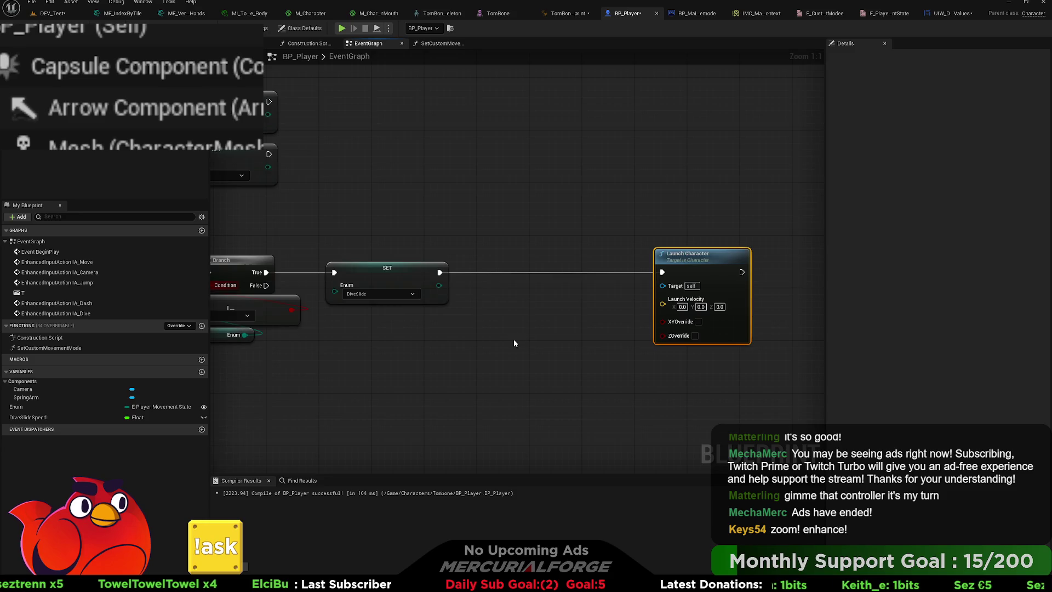
left_click_drag(514, 343, 525, 313)
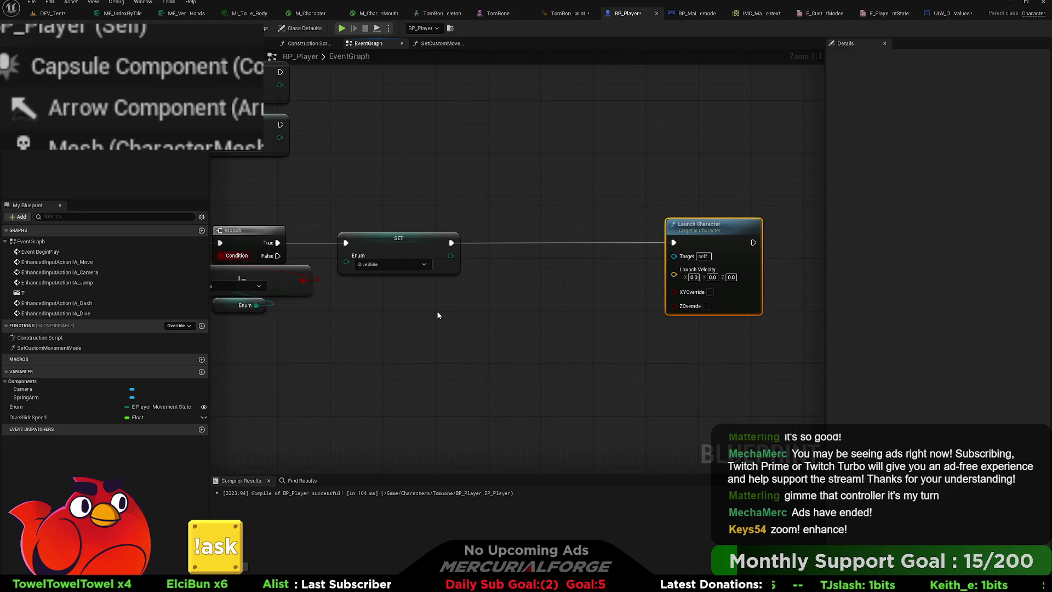
key("ctrl+v")
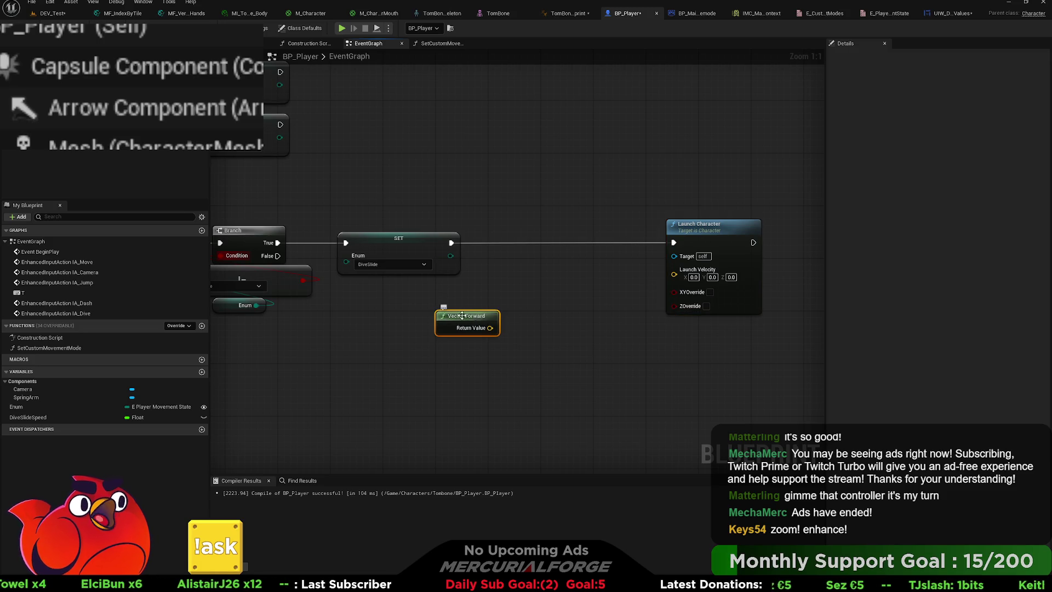
Select the IA_Move control-rotation-to-forward-vector nodes and move Launch Character further right.
mouse_move(442, 314)
left_mouse_down()
mouse_move(459, 185)
mouse_move(482, 194)
mouse_move(441, 203)
mouse_move(444, 174)
mouse_move(486, 293)
left_mouse_up()
left_click_drag(476, 235, 419, 235)
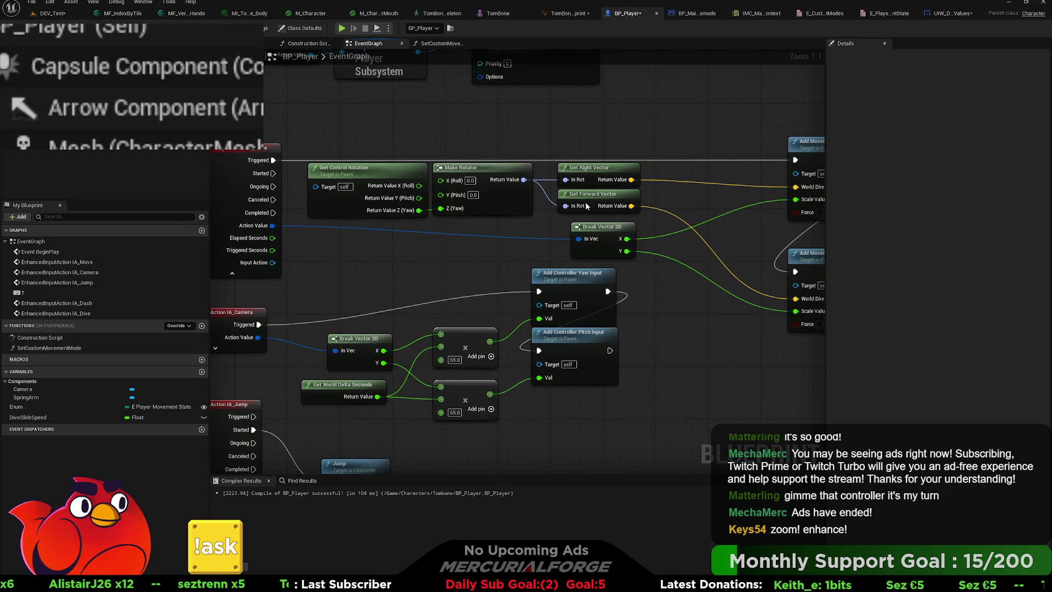
left_click_drag(576, 217, 400, 187)
left_click_drag(499, 327, 475, 161)
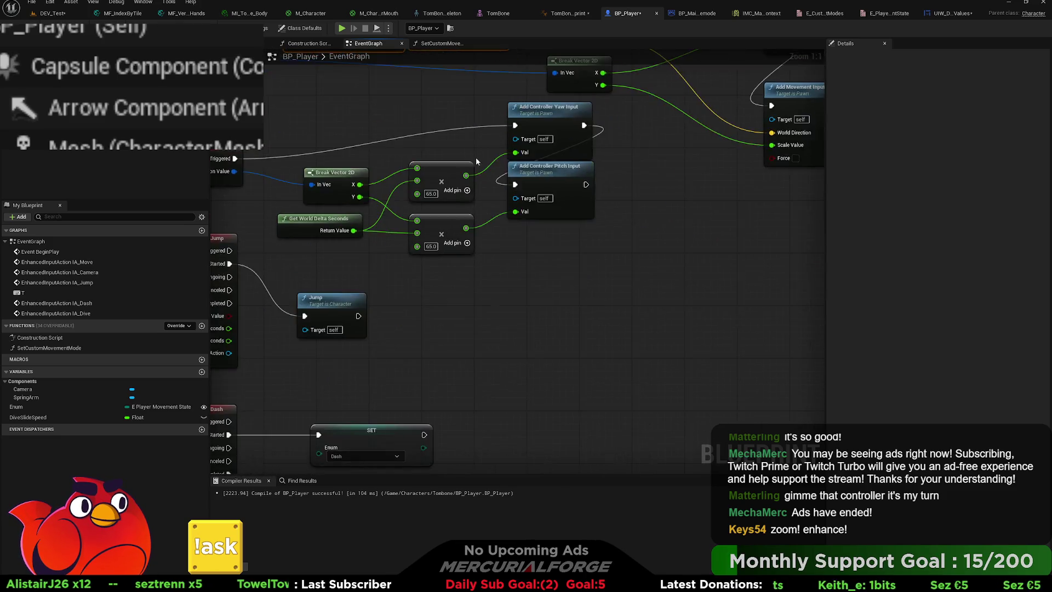
mouse_move(512, 395)
left_mouse_down()
mouse_move(498, 263)
mouse_move(482, 356)
mouse_move(463, 340)
left_mouse_up()
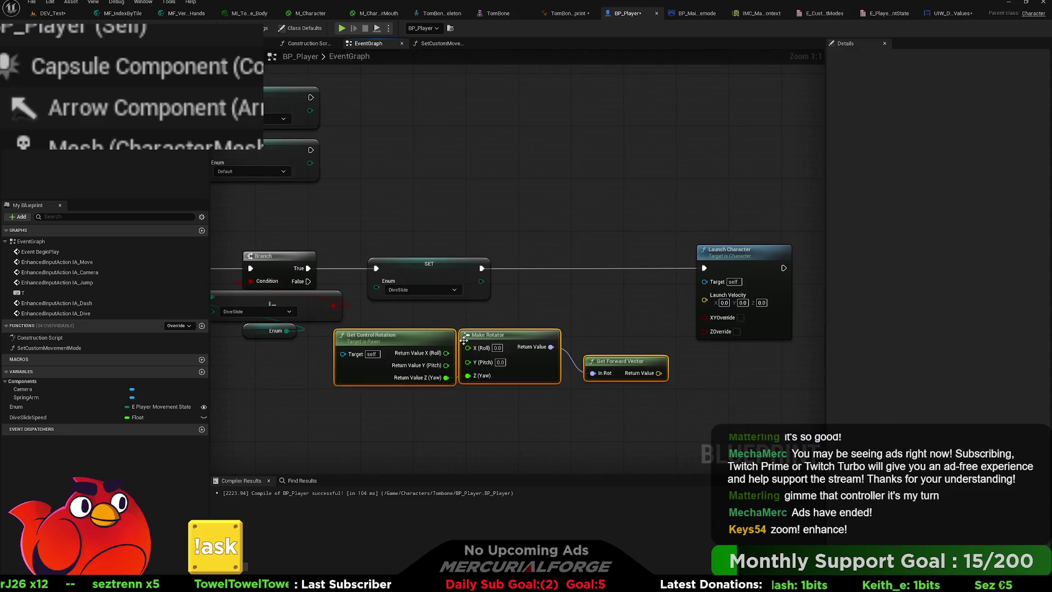
left_click_drag(604, 335, 467, 296)
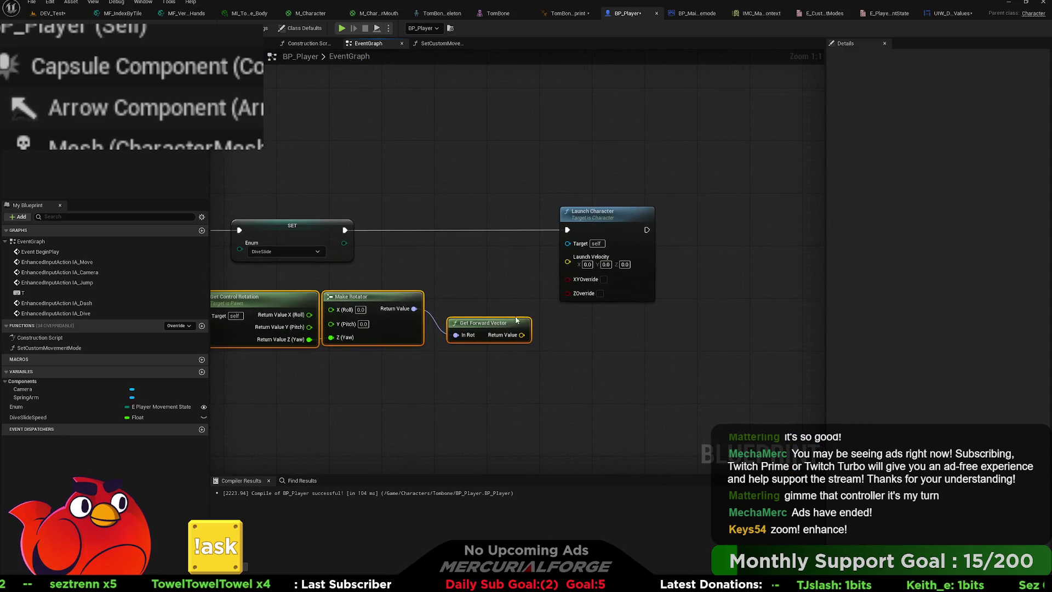
left_click_drag(516, 320, 465, 307)
left_click_drag(555, 203, 693, 203)
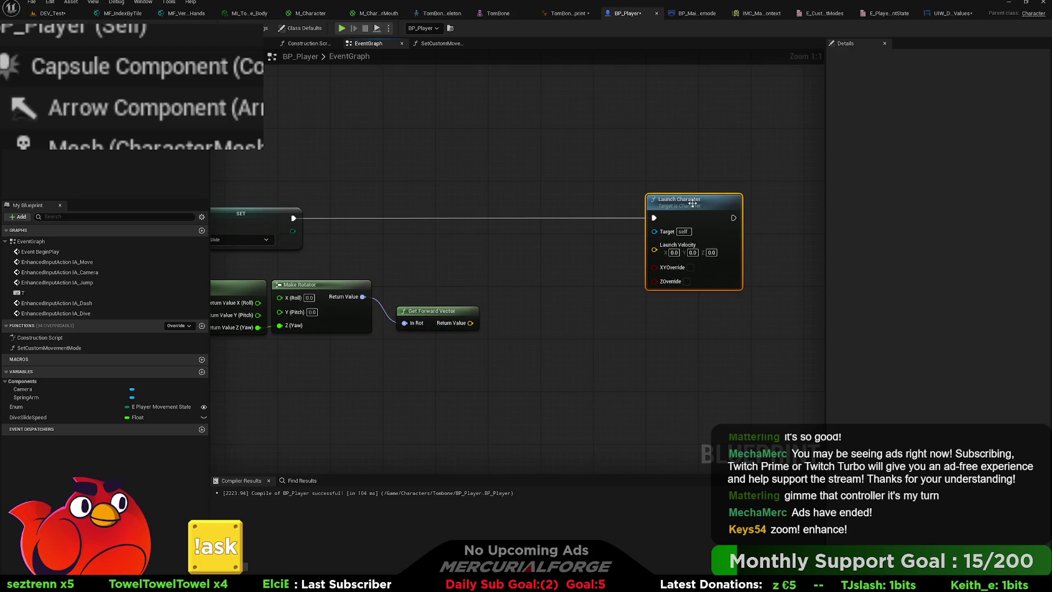
left_click(157, 441)
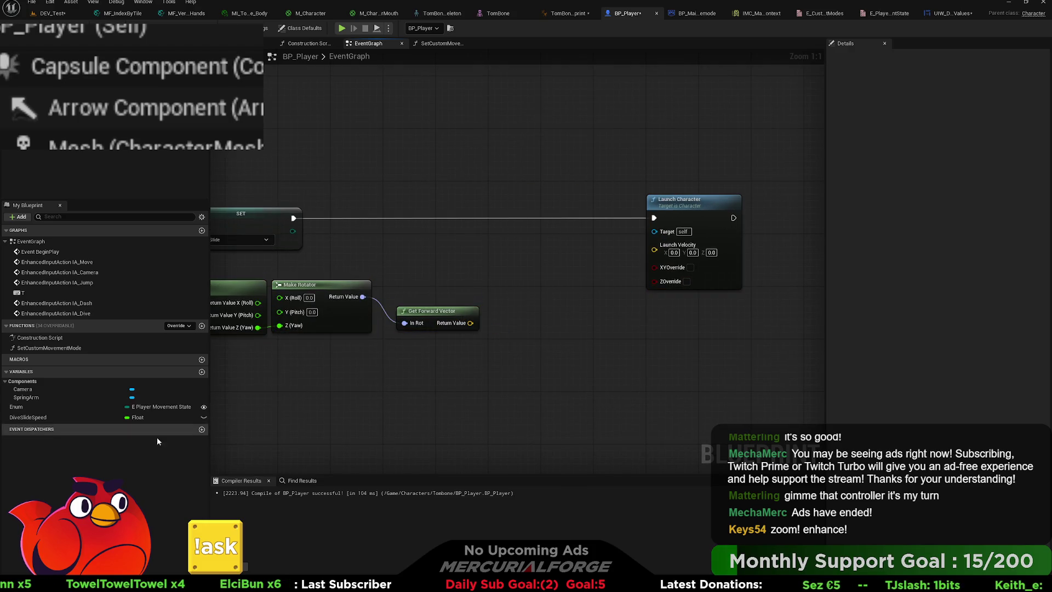
left_click(87, 417)
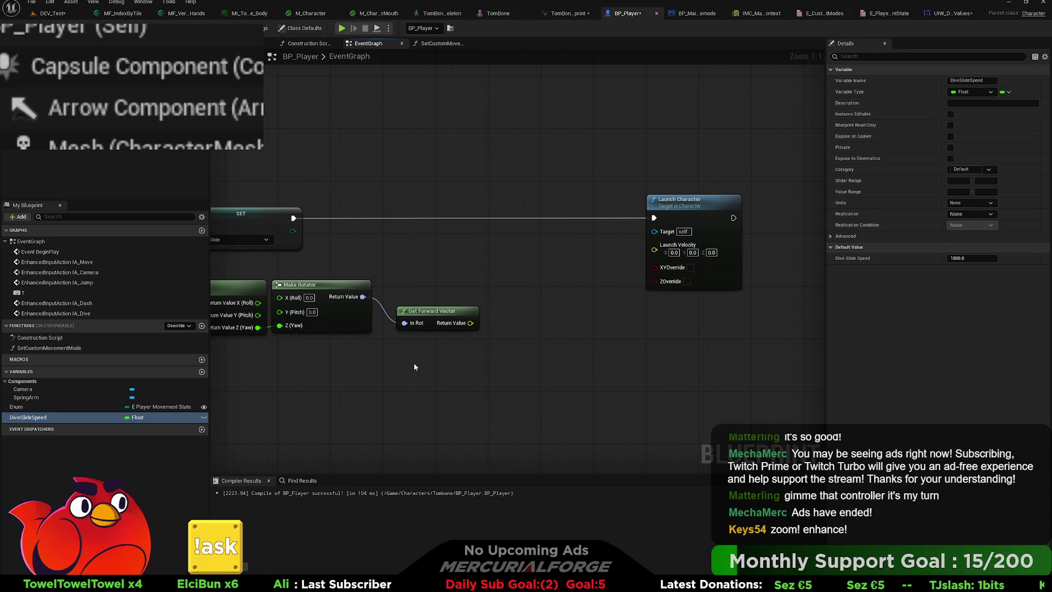
Multiply the Get Forward Vector output by a Dive Slide Speed getter.
left_click_drag(414, 366, 416, 365)
left_click_drag(470, 323, 500, 331)
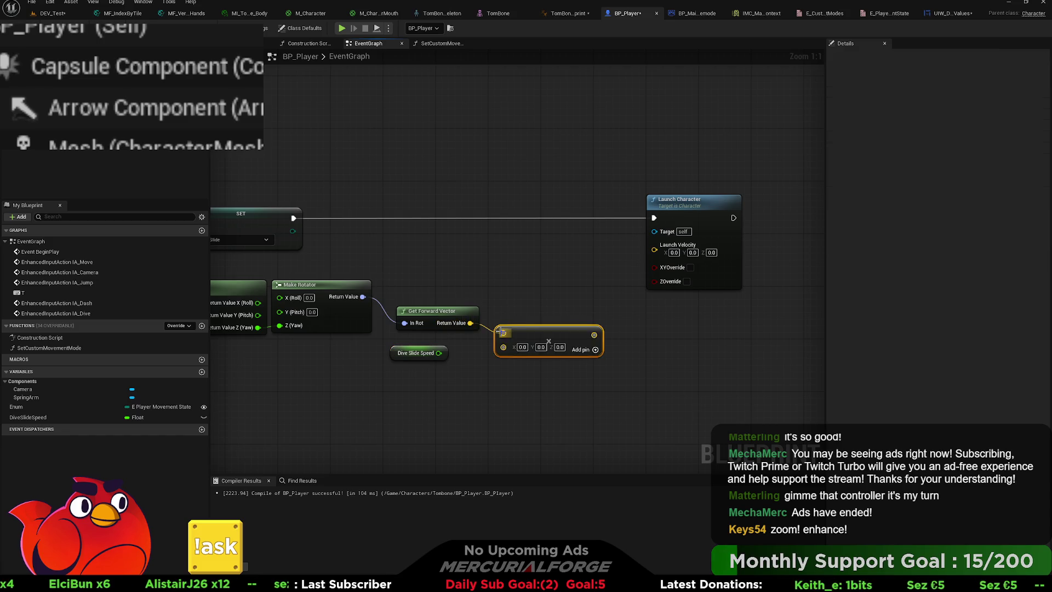
mouse_move(439, 353)
left_mouse_down()
mouse_move(505, 357)
mouse_move(506, 347)
left_mouse_up()
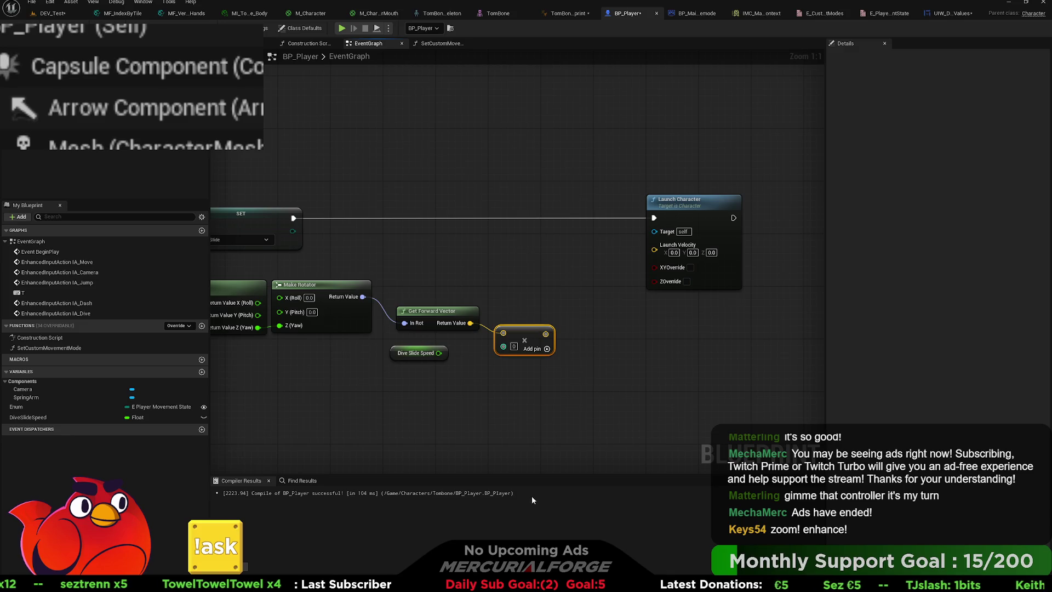
left_click_drag(439, 353, 503, 346)
left_click_drag(417, 353, 436, 347)
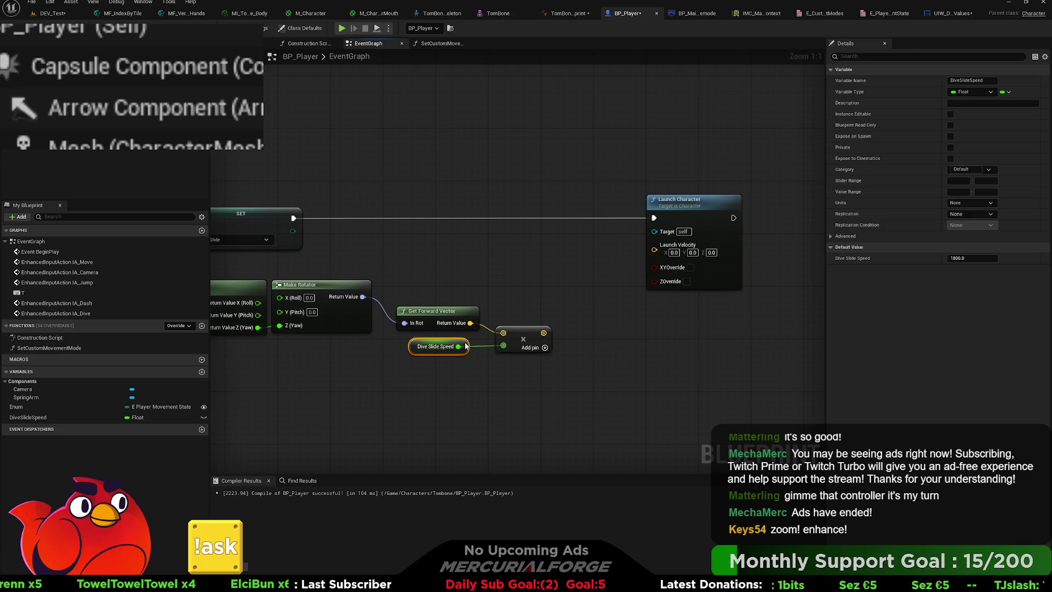
Feed the scaled vector into Launch Velocity, enable XY Override, and add a Ground Friction setter.
left_click_drag(548, 332, 656, 251)
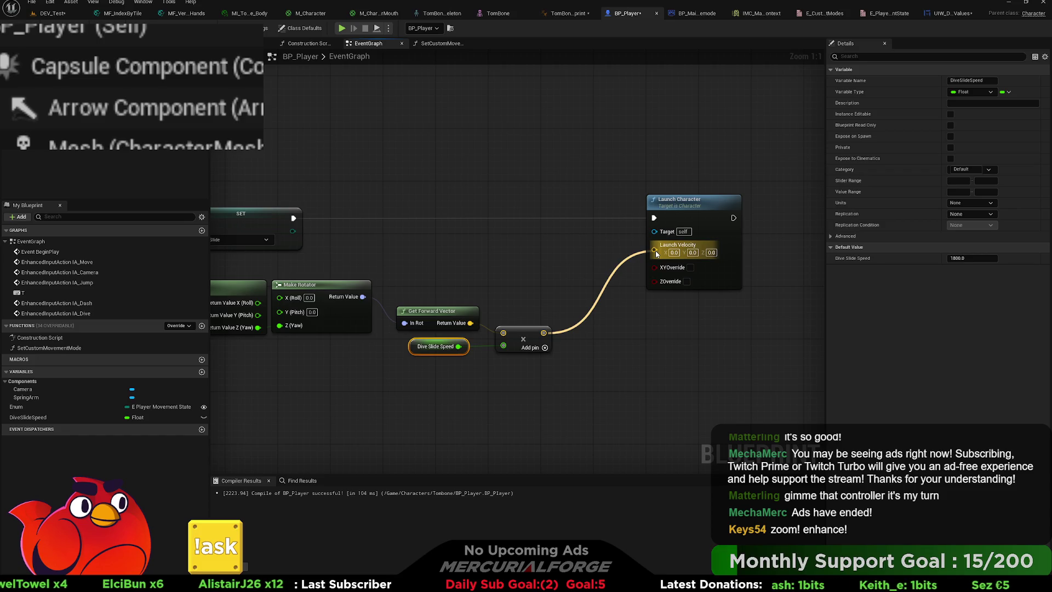
left_click_drag(655, 251, 655, 251)
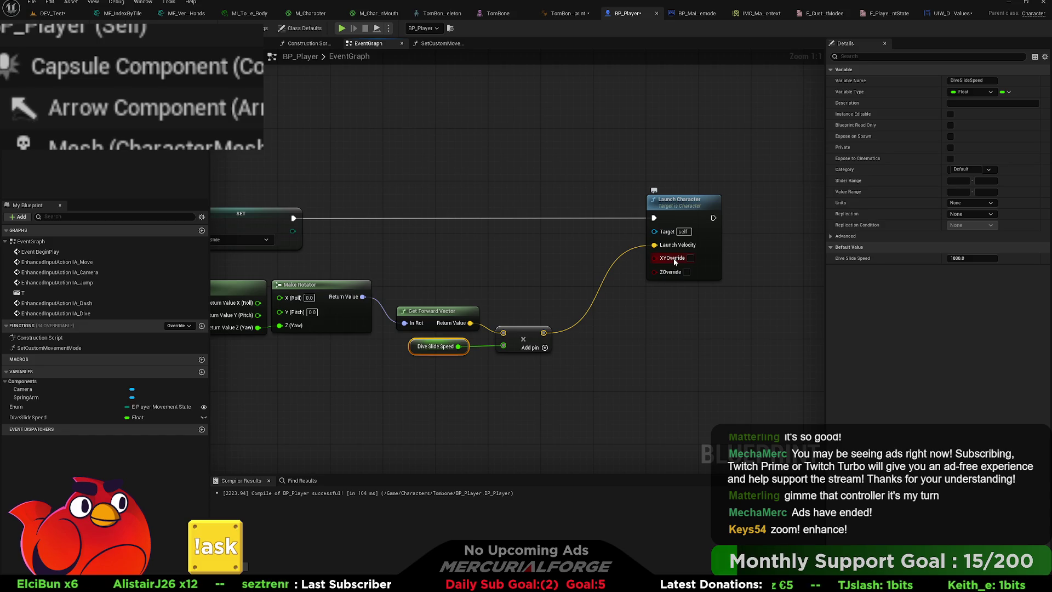
left_click(690, 259)
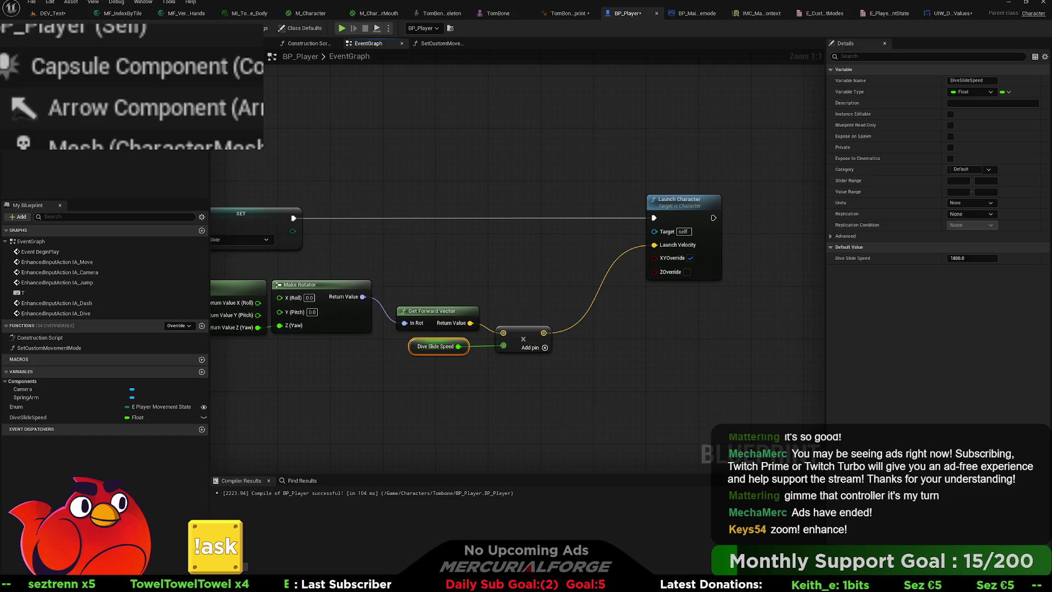
mouse_move(293, 218)
left_mouse_down()
mouse_move(378, 277)
mouse_move(429, 207)
mouse_move(199, 149)
mouse_move(369, 42)
mouse_move(359, 189)
mouse_move(466, 196)
left_mouse_up()
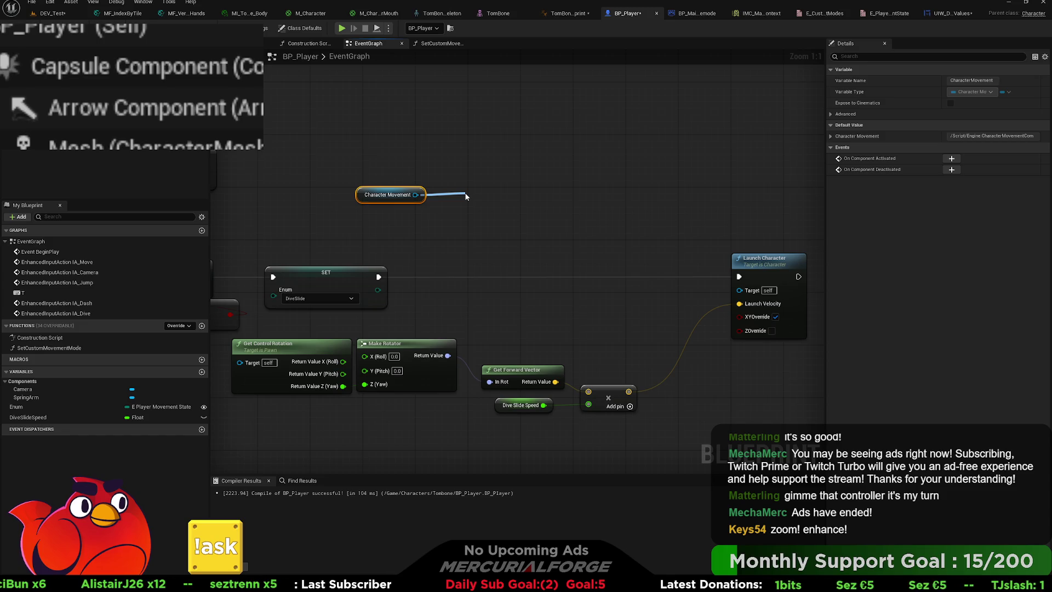
key("Return")
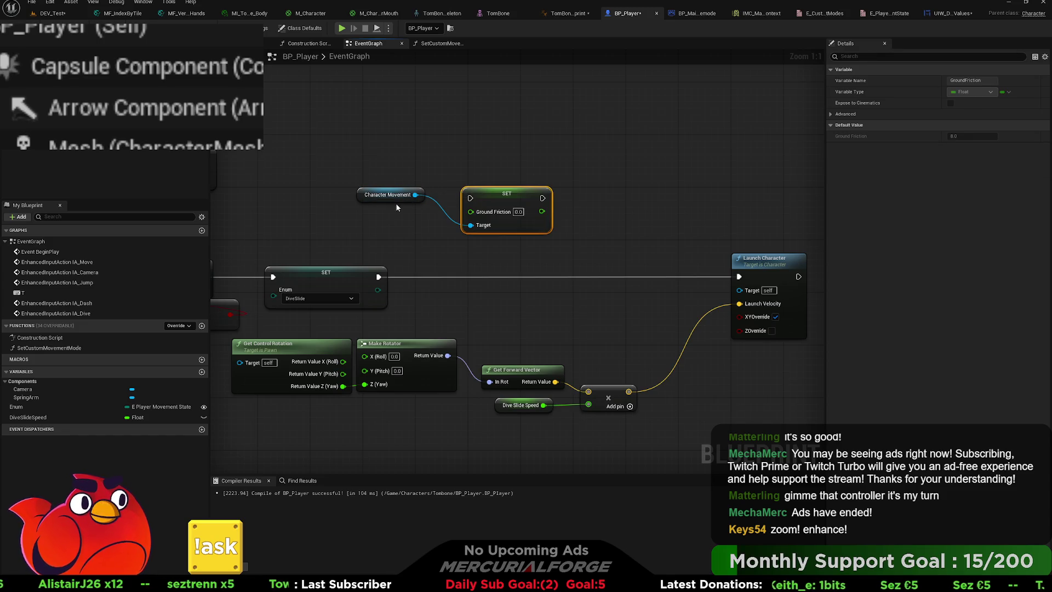
Chain the Ground Friction setter after the DiveSlide SET with a value of 0.1.
mouse_move(397, 204)
left_mouse_down()
mouse_move(432, 238)
mouse_move(511, 251)
left_mouse_up()
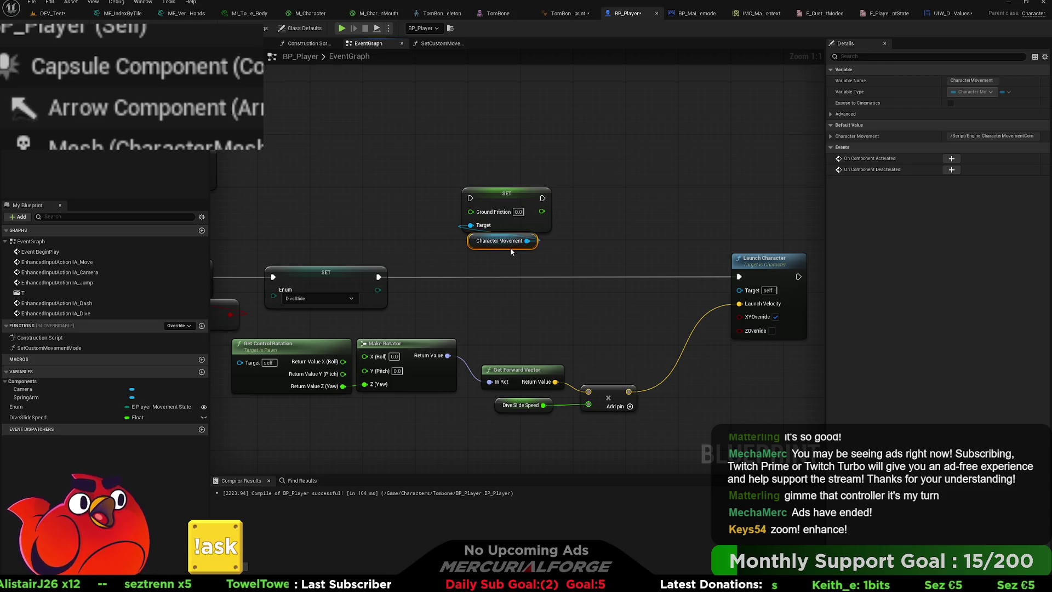
left_click_drag(377, 277, 470, 198)
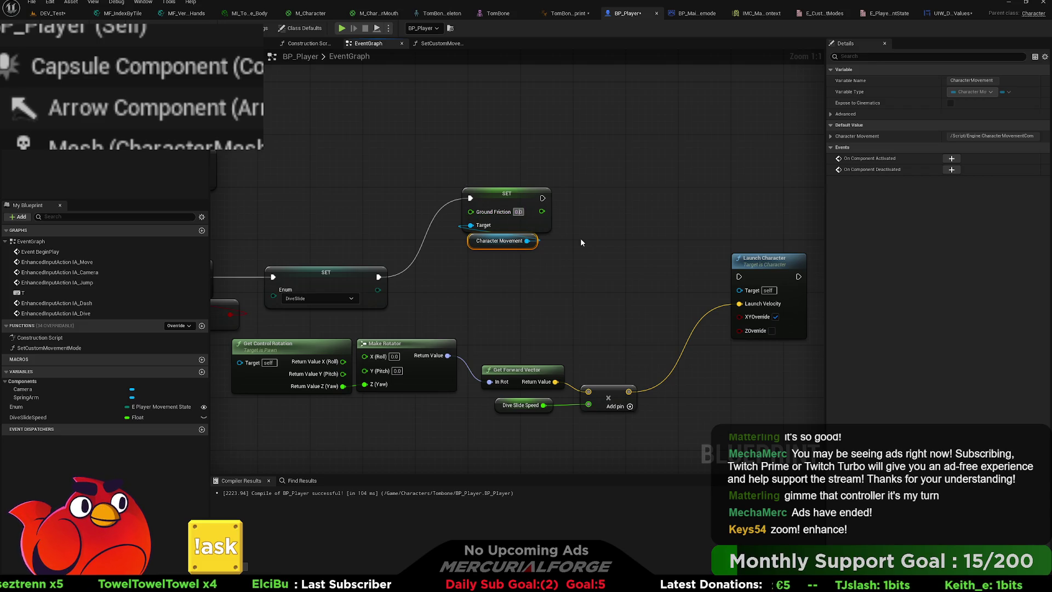
type("0.1")
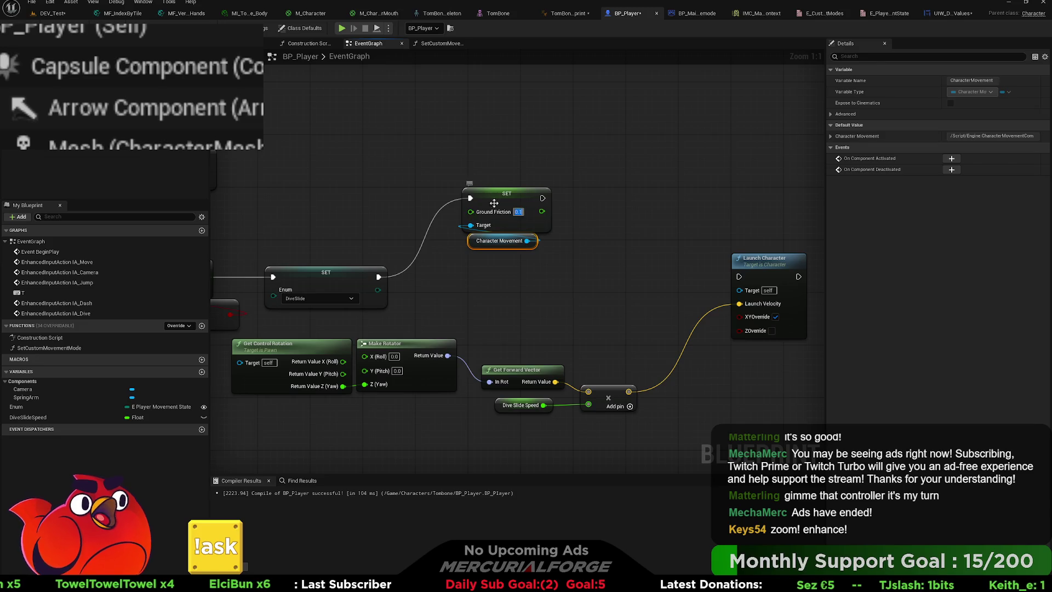
left_click_drag(513, 194, 460, 188)
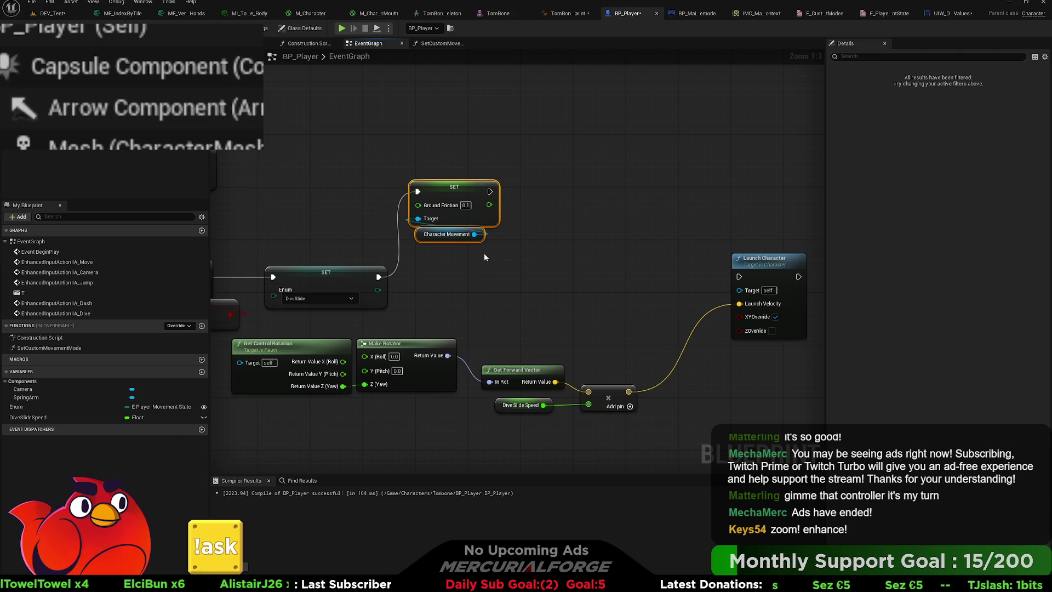
Add a Braking Deceleration Walking setter of 50, chained after Ground Friction.
left_click_drag(474, 234, 551, 215)
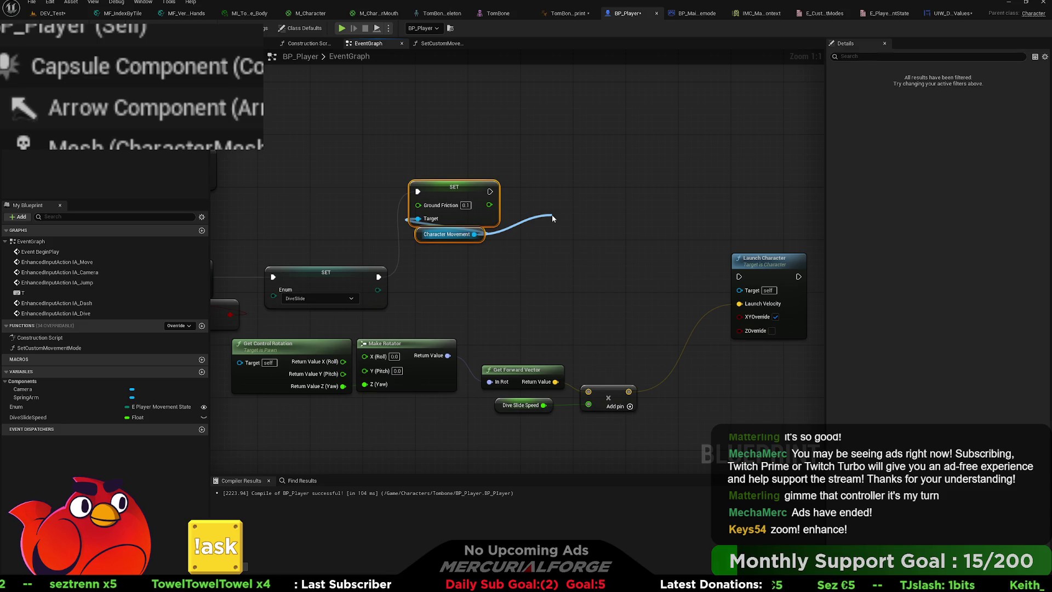
key("Return")
left_click_drag(569, 221, 530, 188)
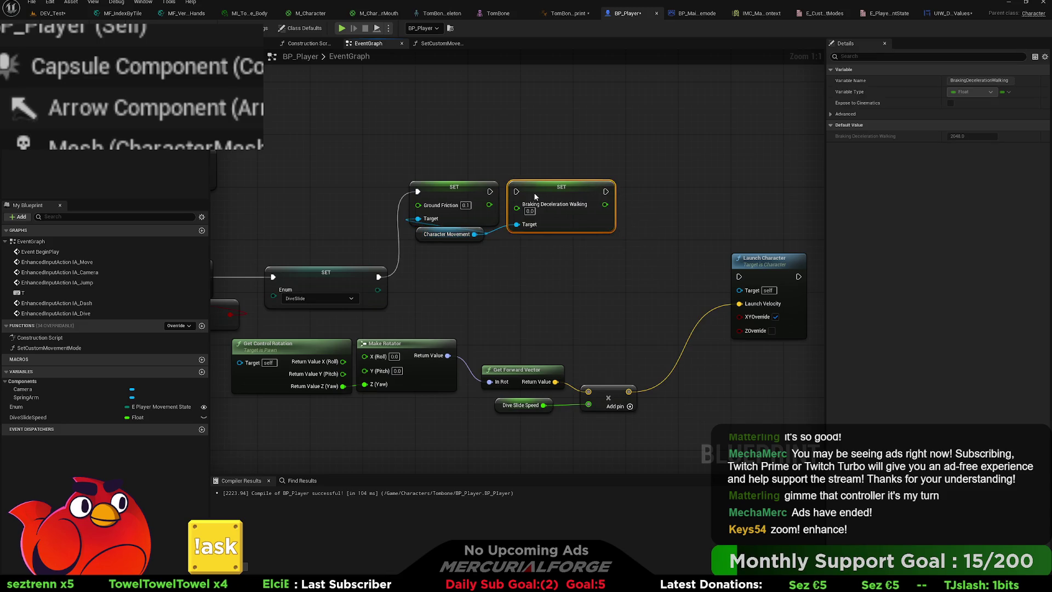
left_click(508, 166)
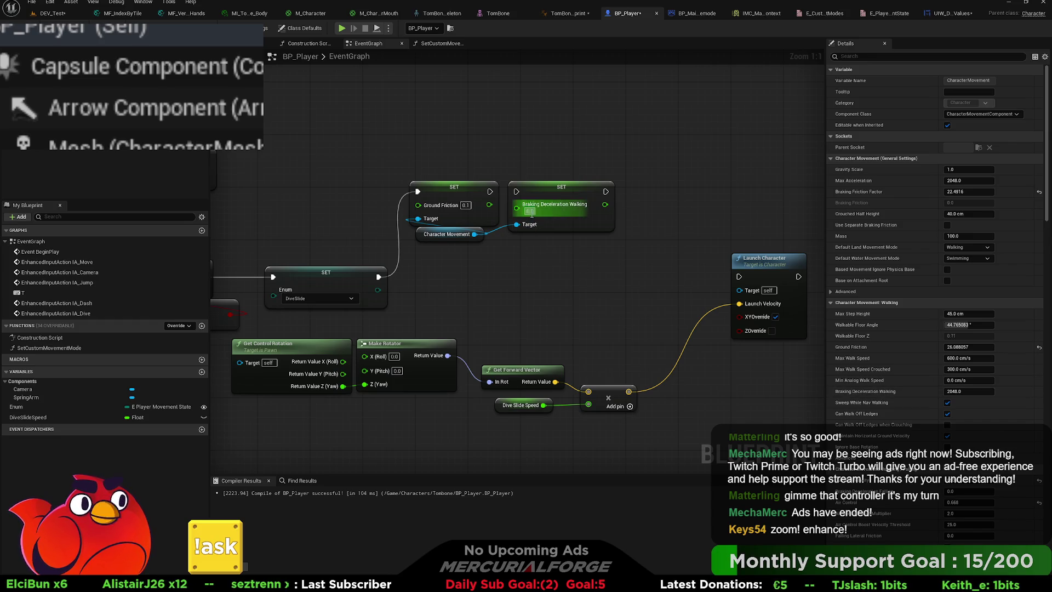
left_click_drag(516, 191, 490, 192)
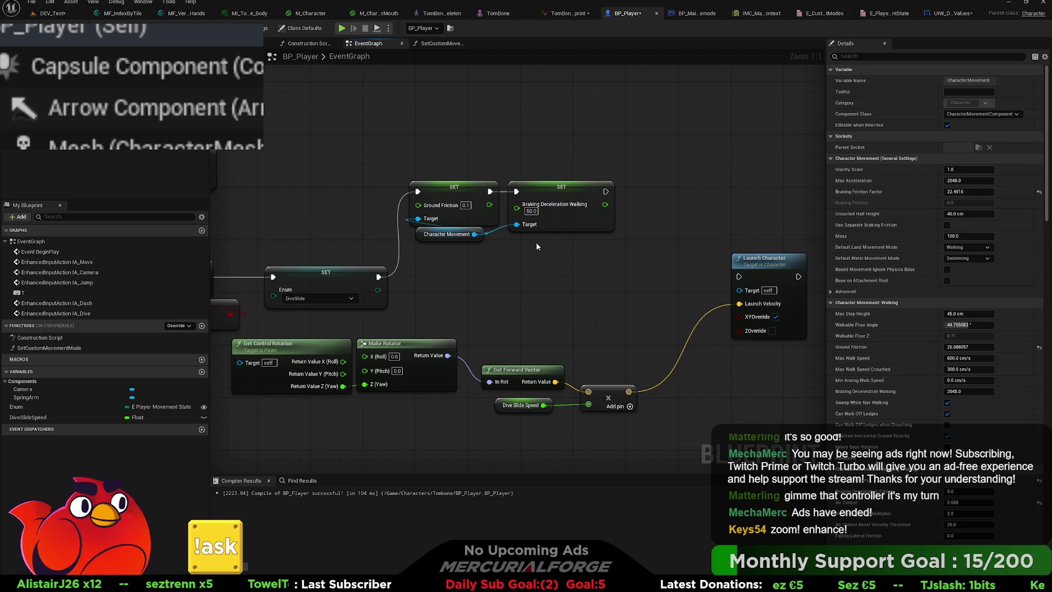
left_click(475, 235)
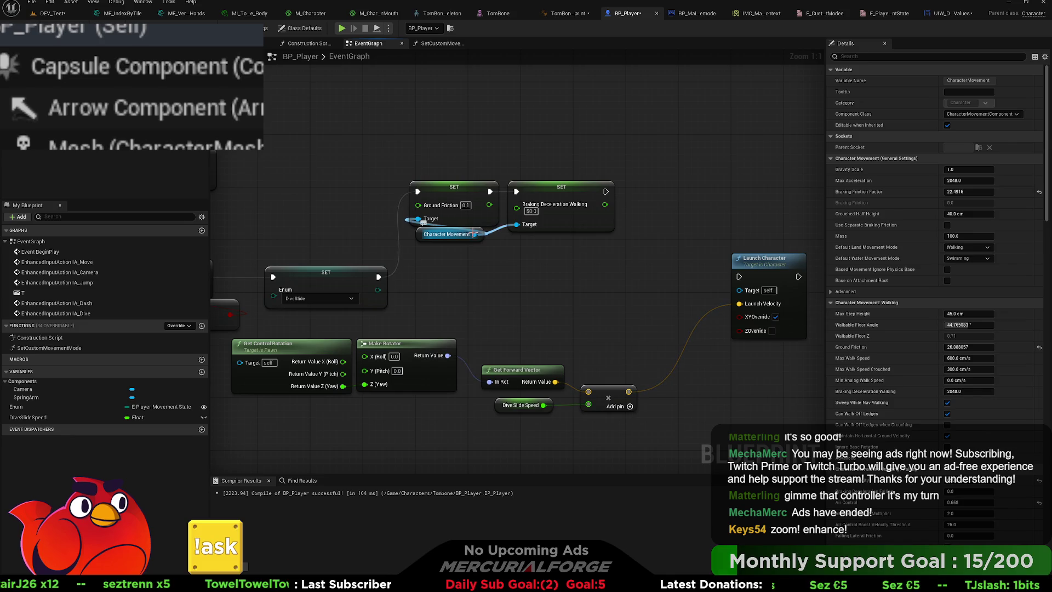
Add a Braking Friction setter on Character Movement next to the other setters.
left_click_drag(568, 272, 579, 274)
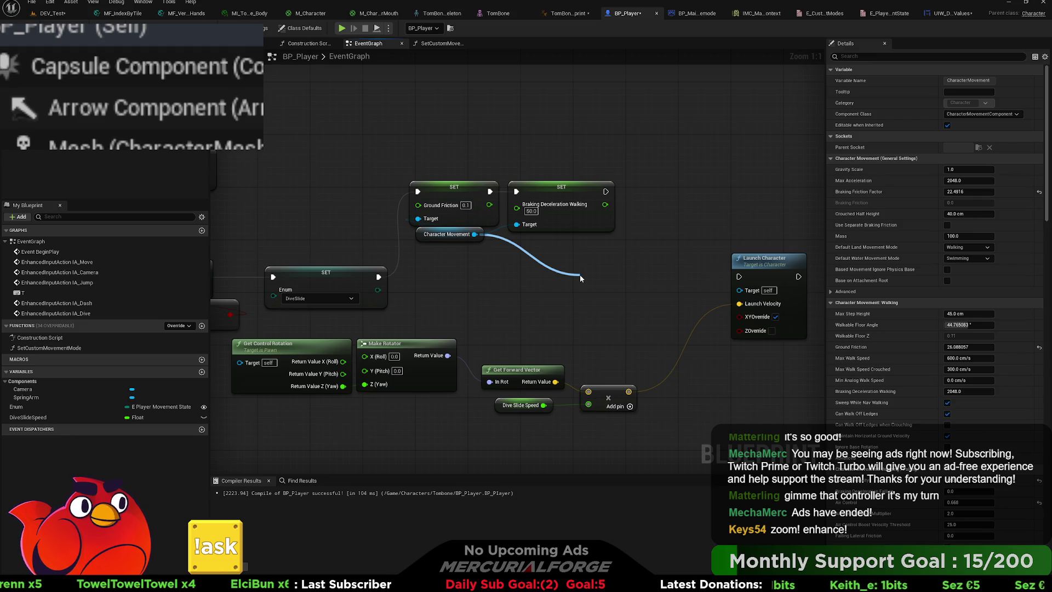
key("Return")
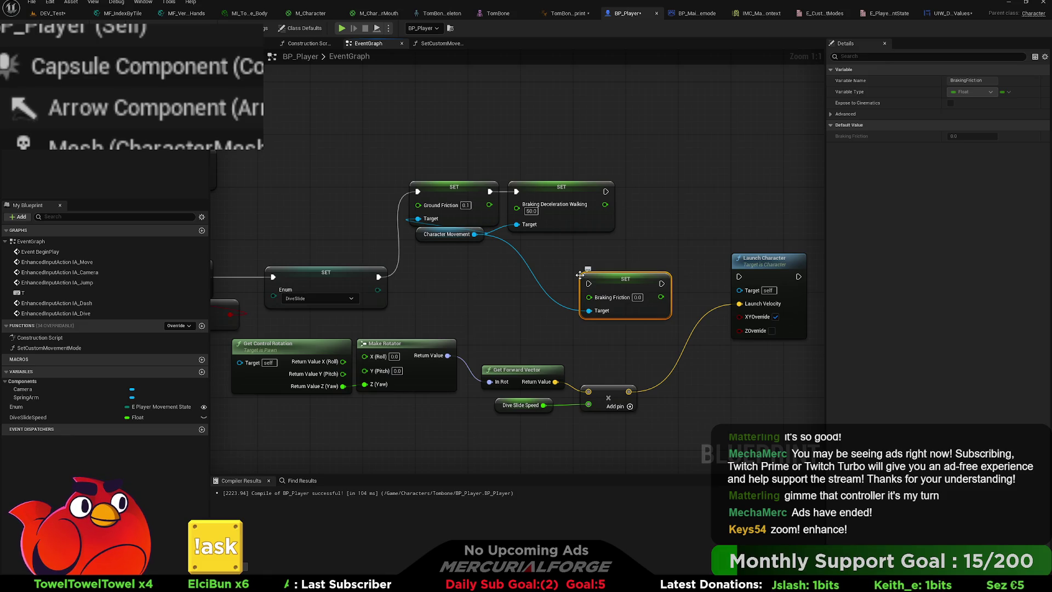
mouse_move(622, 278)
left_mouse_down()
mouse_move(674, 192)
mouse_move(664, 191)
left_mouse_up()
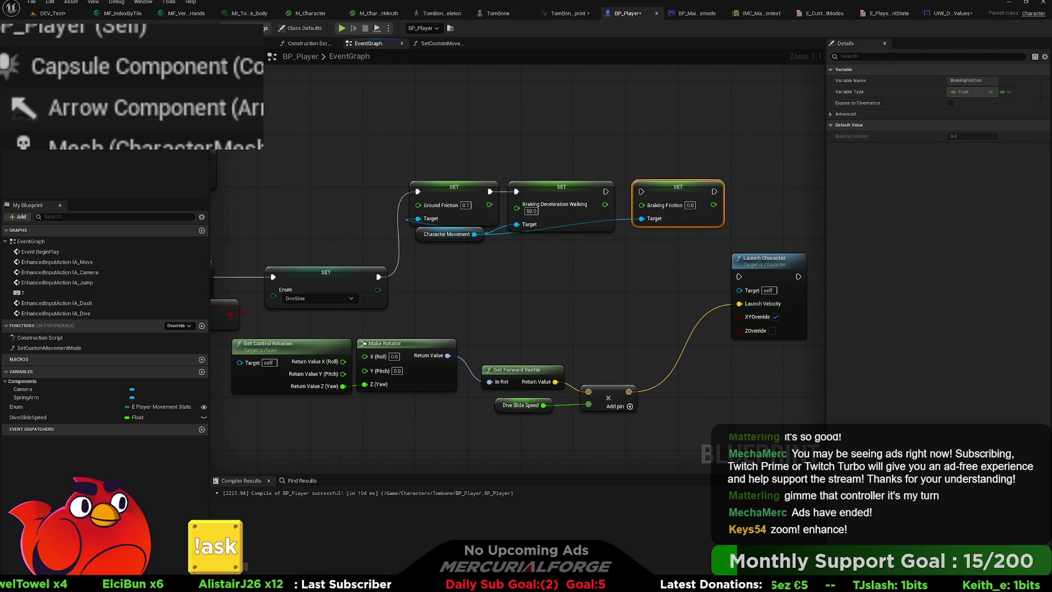
left_click(54, 99)
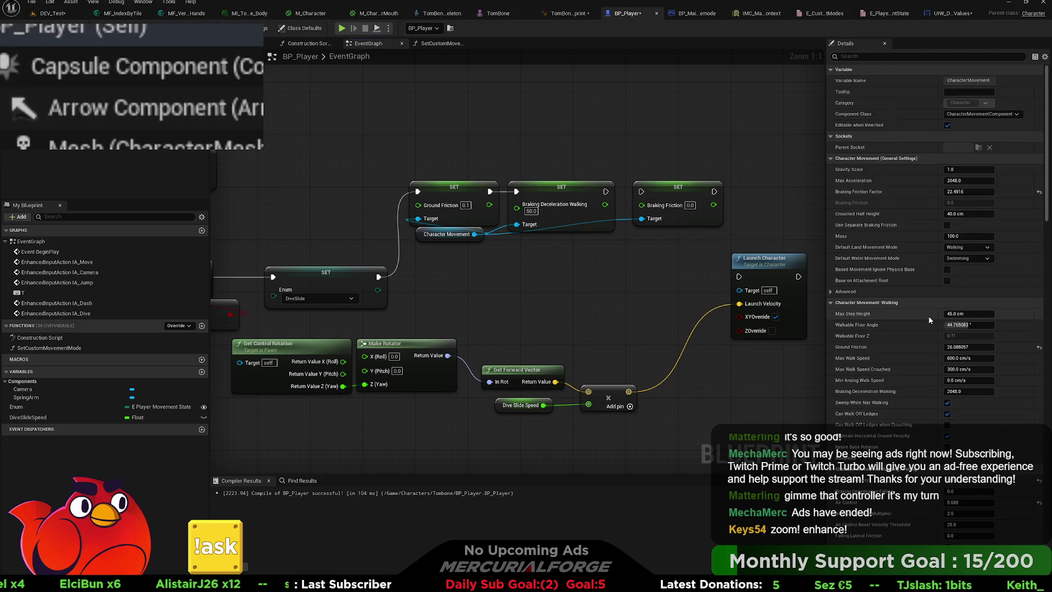